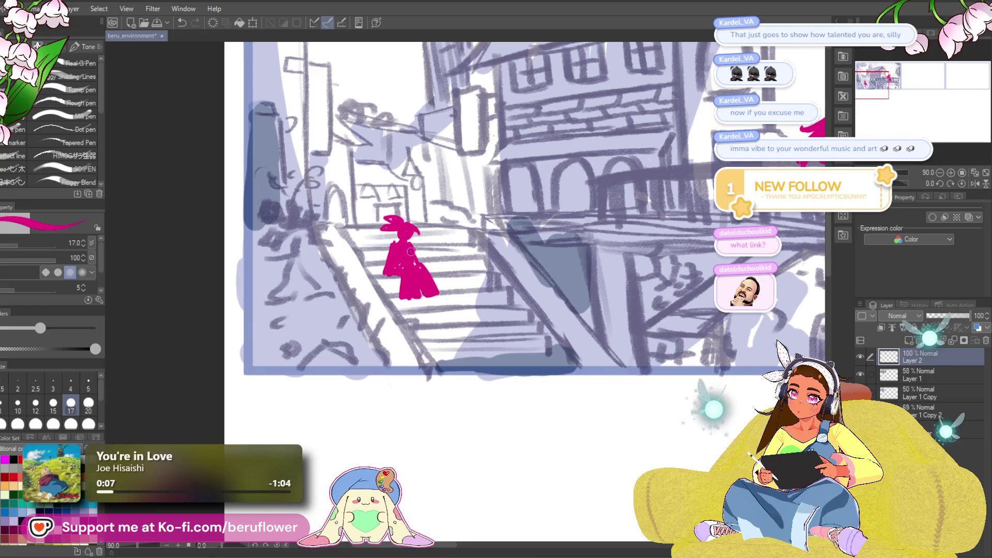
- Carve a white line into the pink stair figure and extend its left edge in magenta
{"action": "left_click_drag", "start_coordinate": [415, 253], "coordinate": [421, 255]}
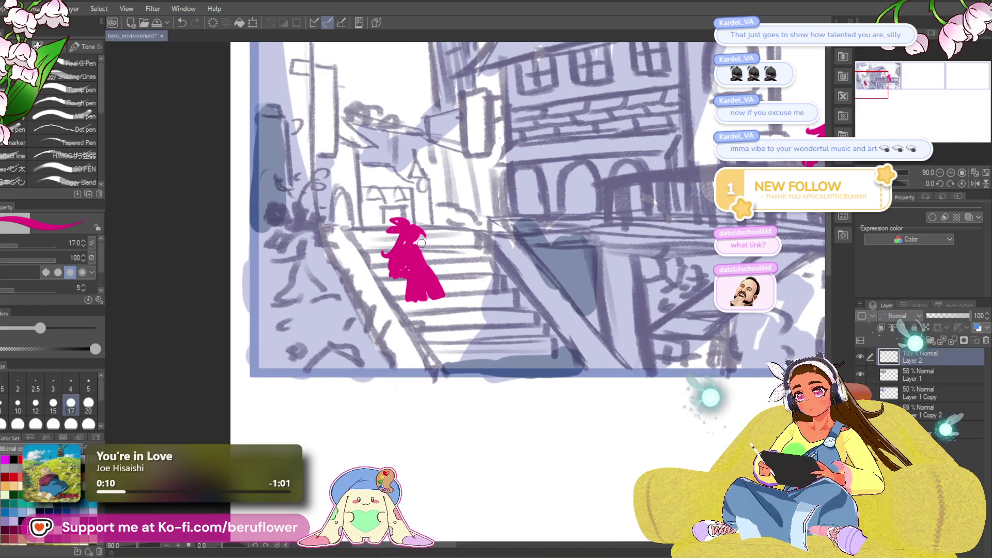
{"action": "left_click_drag", "start_coordinate": [443, 269], "coordinate": [393, 257]}
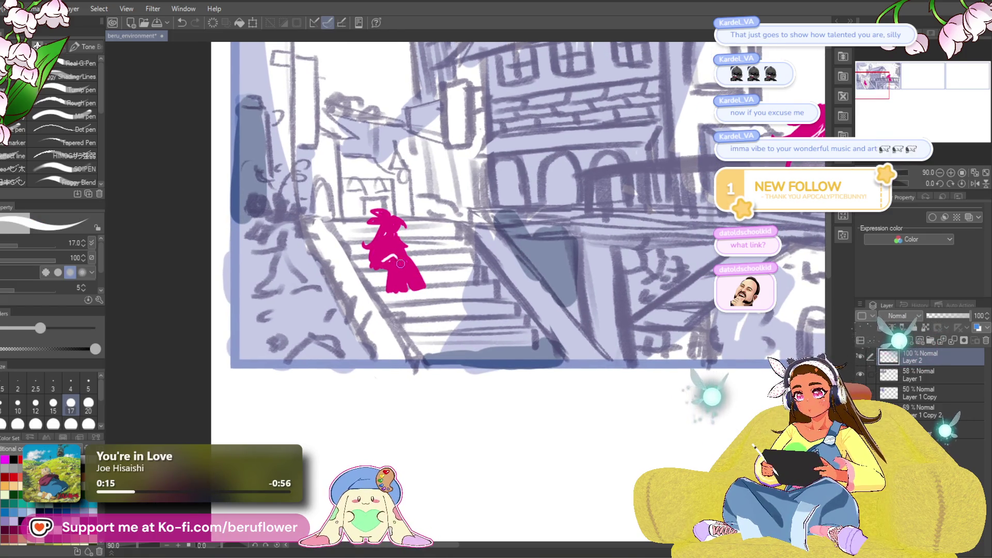
{"action": "left_click_drag", "start_coordinate": [400, 259], "coordinate": [405, 281]}
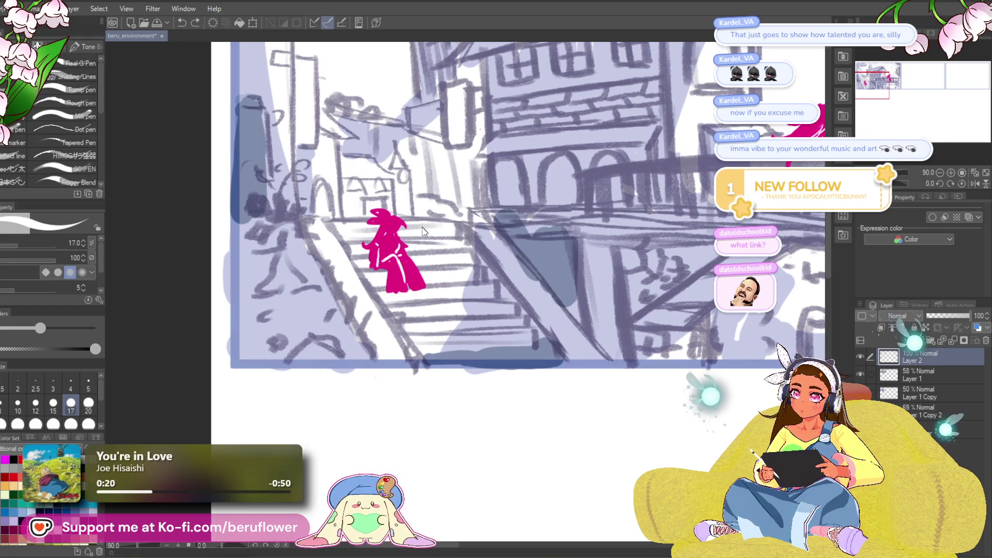
{"action": "key", "text": "c"}
{"action": "left_click_drag", "start_coordinate": [368, 268], "coordinate": [369, 248]}
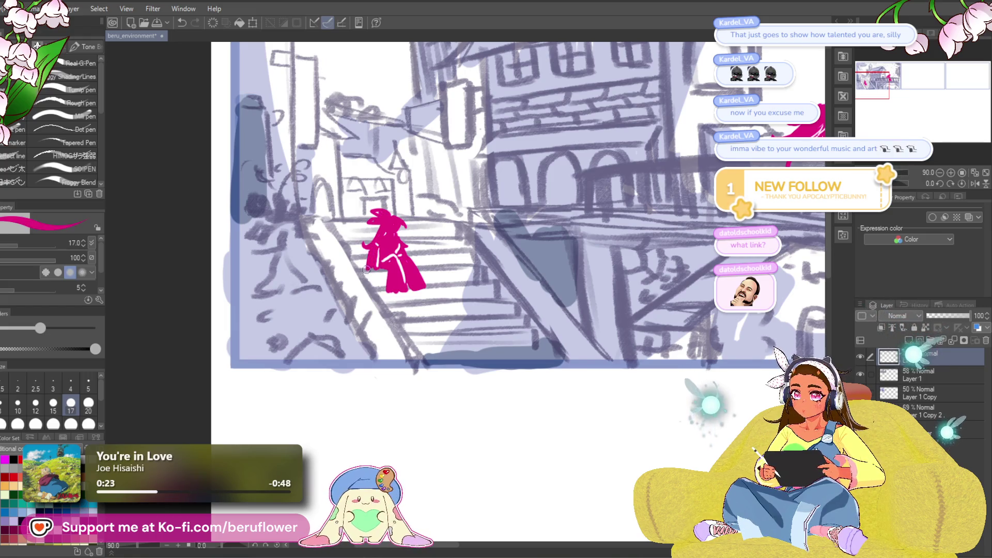
{"action": "key", "text": "c"}
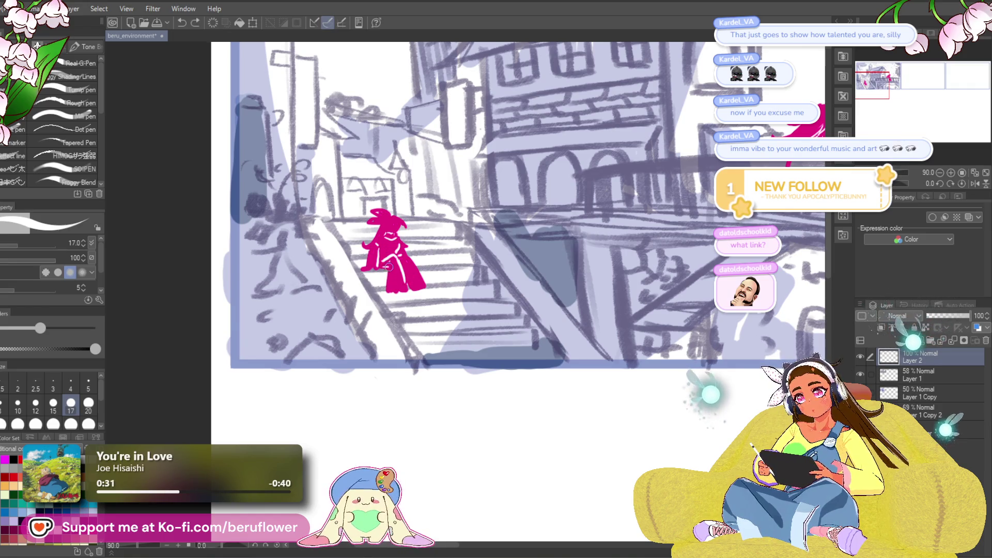
- Undo the last stroke and draw a new white stroke on the stair figure
{"action": "left_click_drag", "start_coordinate": [421, 257], "coordinate": [423, 259]}
{"action": "key", "text": "slash"}
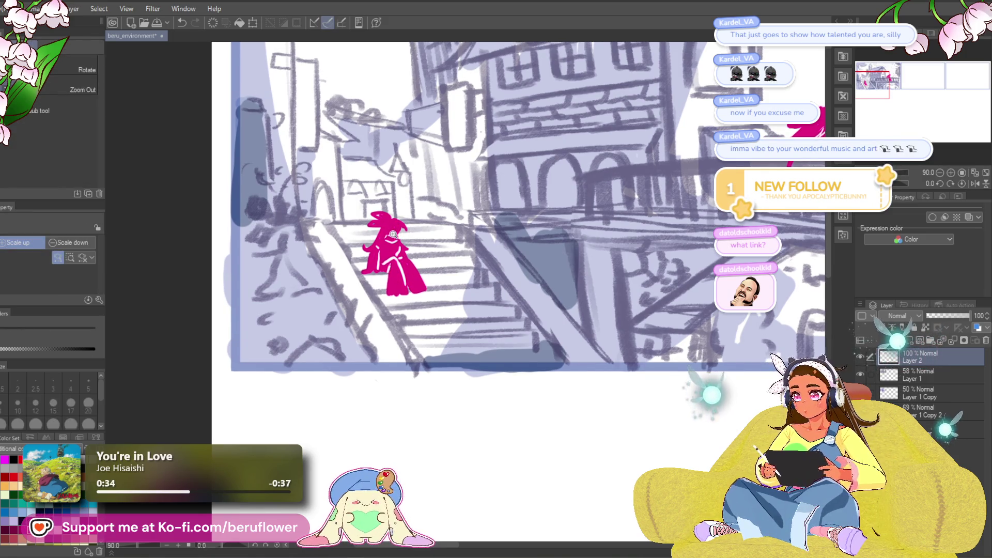
{"action": "key", "text": "p"}
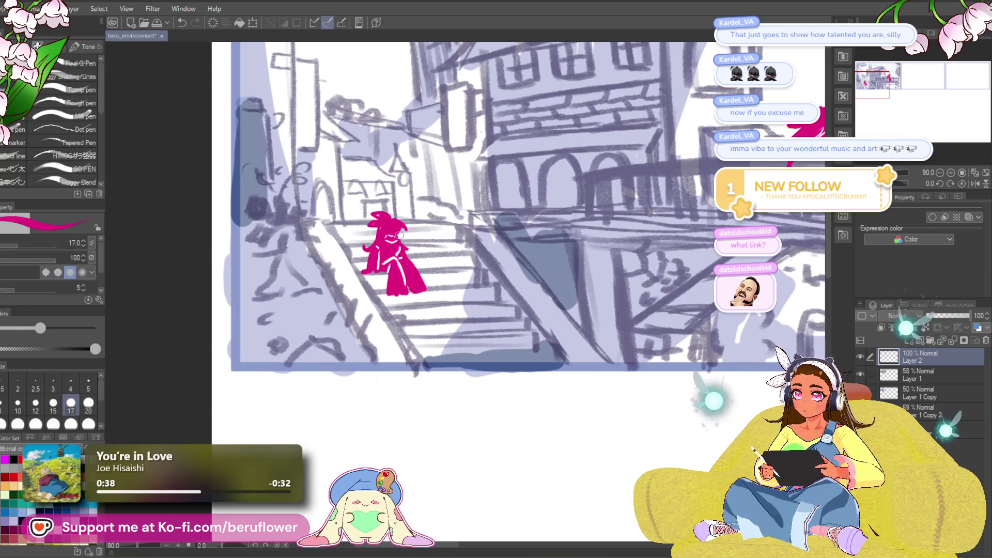
{"action": "key", "text": "c"}
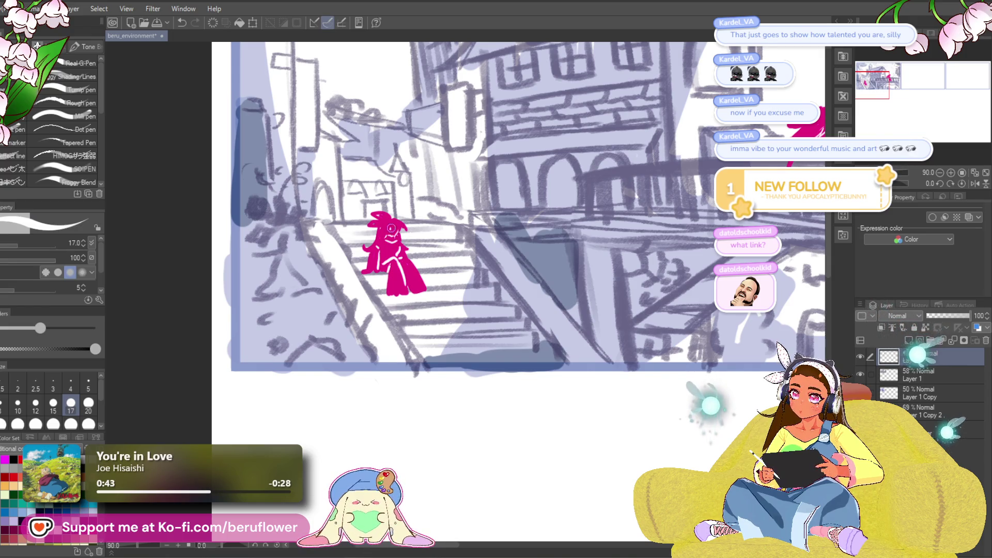
{"action": "key", "text": "ctrl+z"}
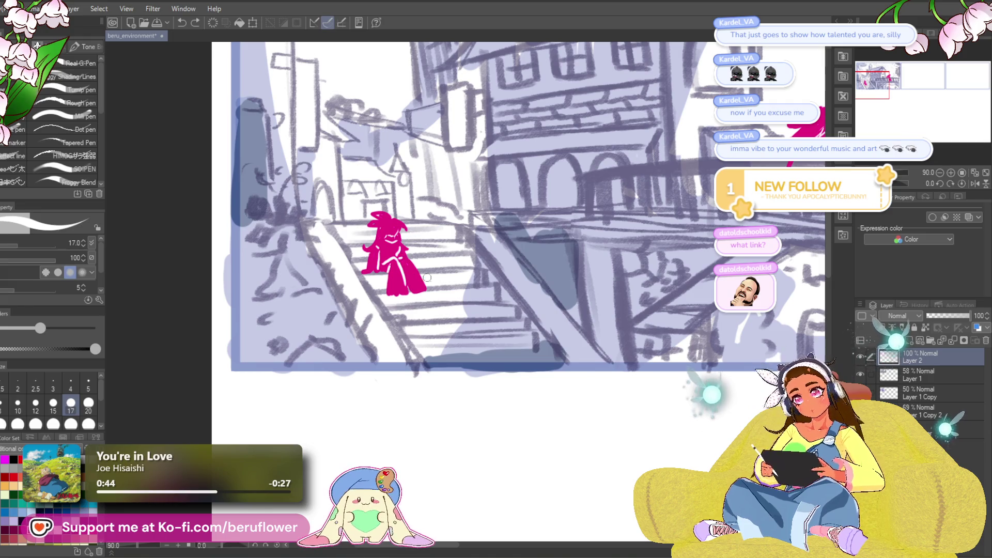
{"action": "left_click_drag", "start_coordinate": [419, 243], "coordinate": [412, 228]}
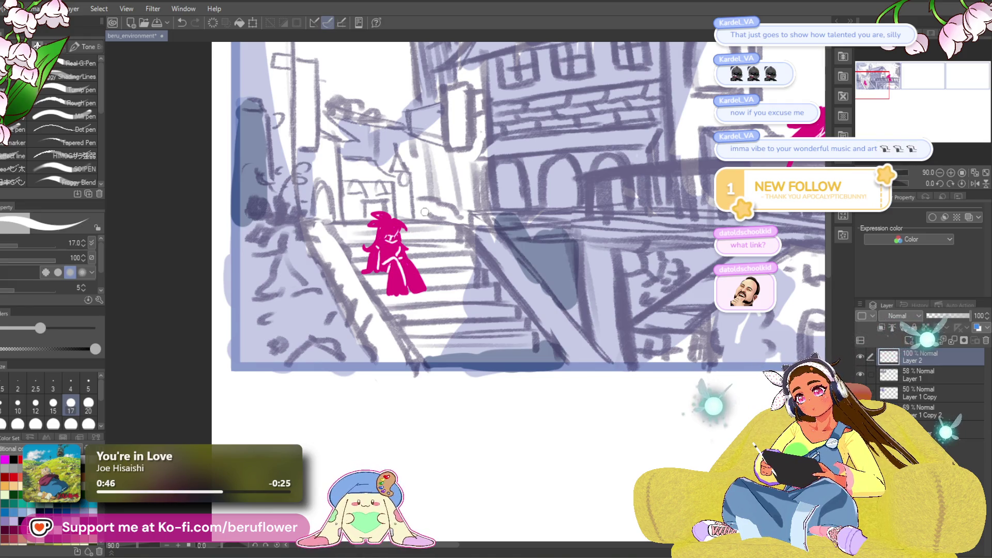
- Cut white detail lines into the stair figure's lower body
{"action": "key", "text": "c"}
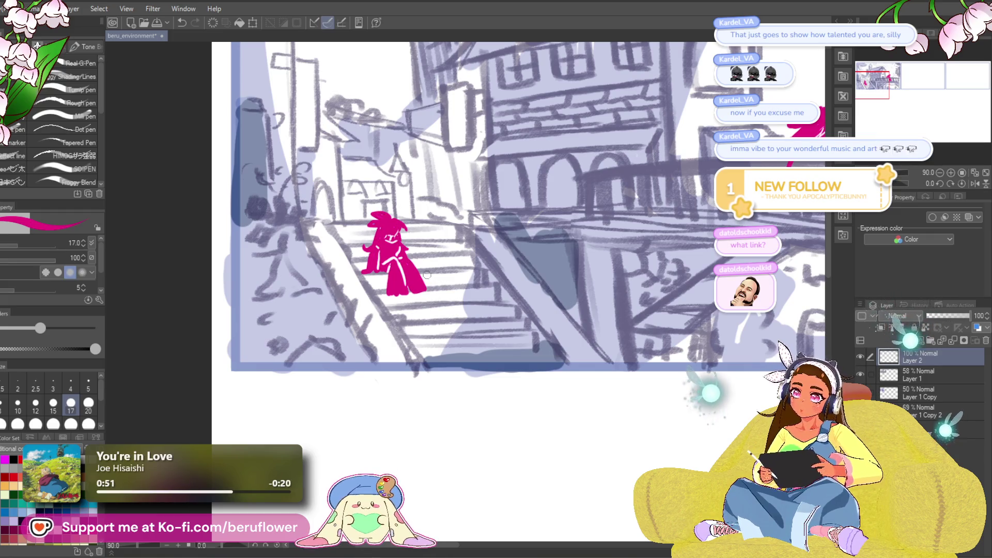
{"action": "key", "text": "c"}
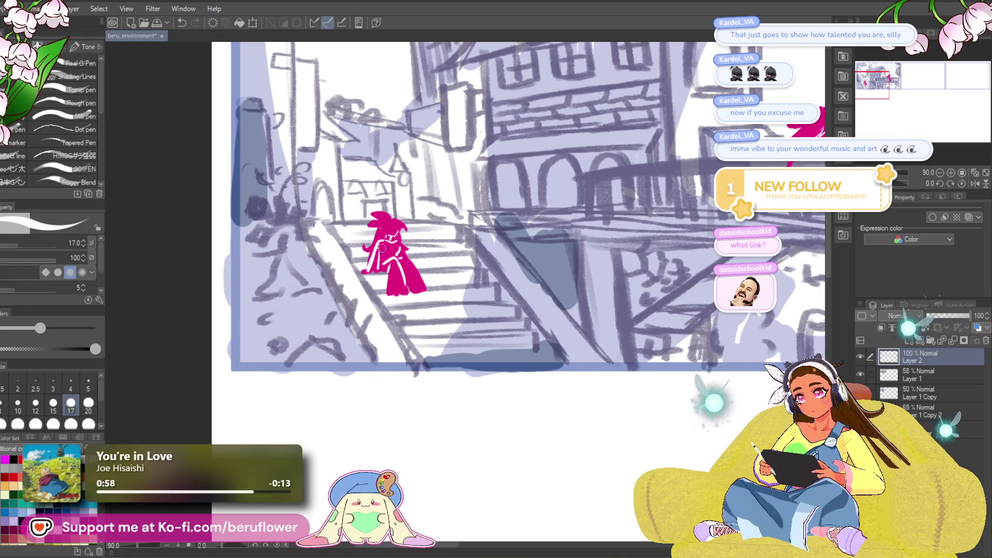
{"action": "left_click", "coordinate": [408, 251], "text": "alt"}
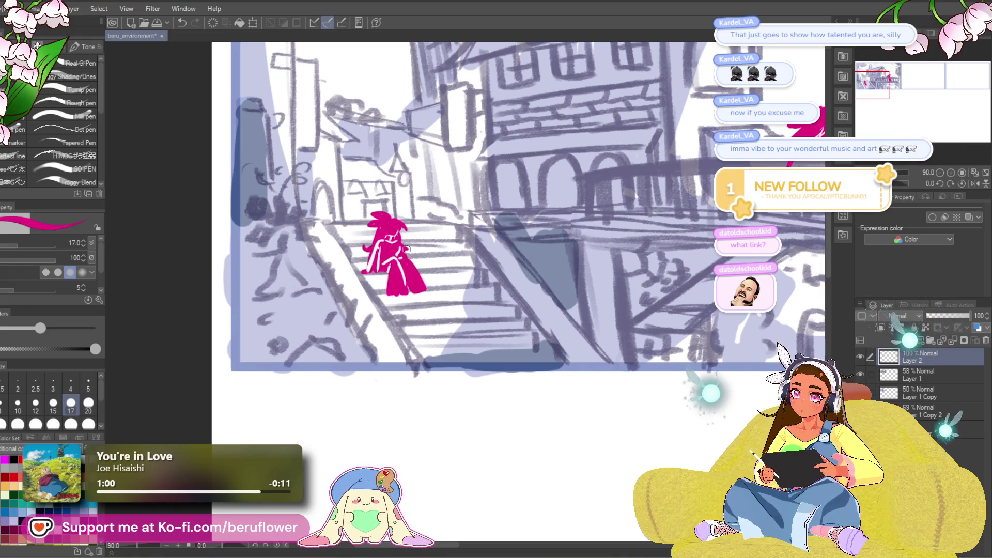
{"action": "left_click", "coordinate": [409, 258], "text": "alt"}
{"action": "left_click_drag", "start_coordinate": [404, 258], "coordinate": [416, 276]}
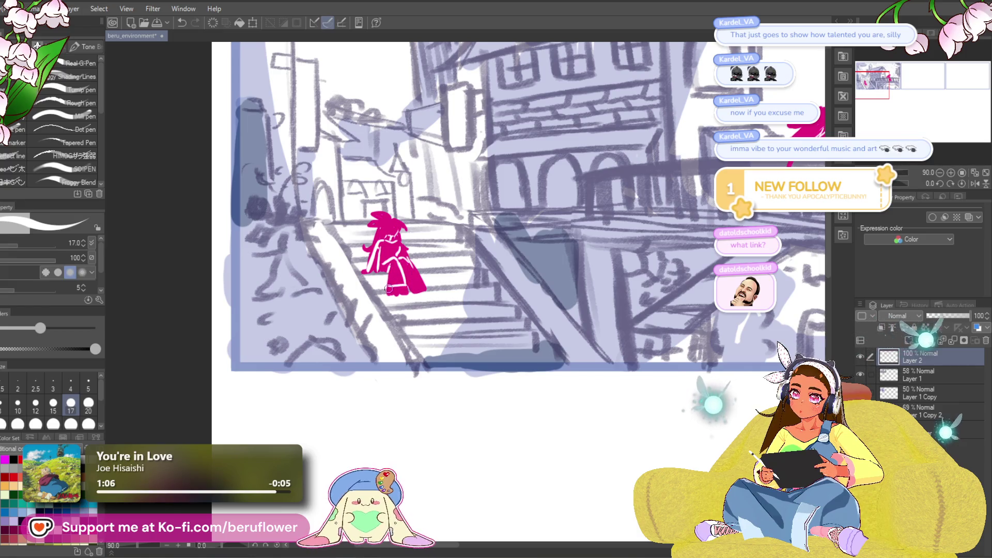
{"action": "scroll", "coordinate": [394, 232], "scroll_direction": "up", "scroll_amount": 1}
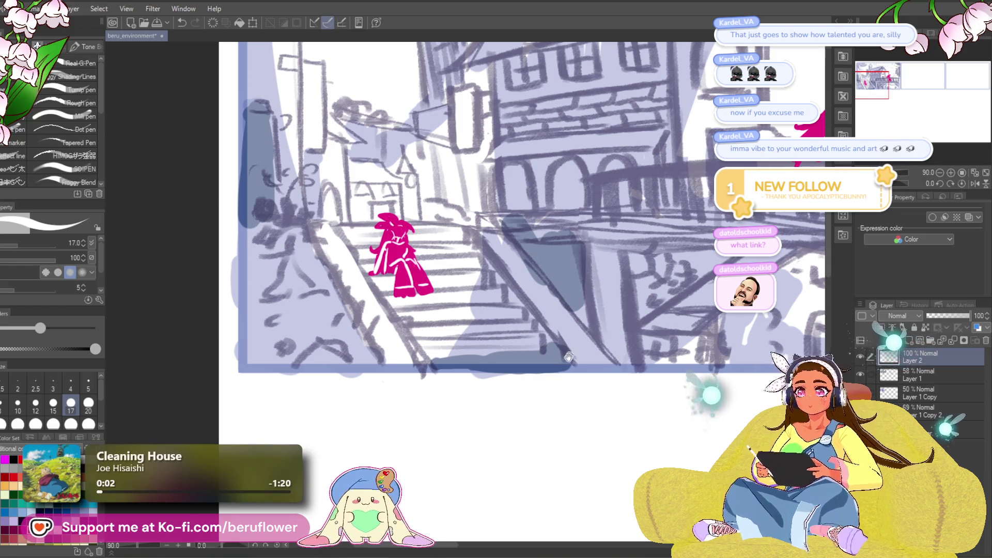
{"action": "left_click_drag", "start_coordinate": [571, 352], "coordinate": [509, 308]}
- Review both storyboard panels, then switch to magenta and zoom back in on the stair figure
{"action": "scroll", "coordinate": [417, 344], "scroll_direction": "down", "scroll_amount": 5}
{"action": "scroll", "coordinate": [417, 341], "scroll_direction": "up", "scroll_amount": 2}
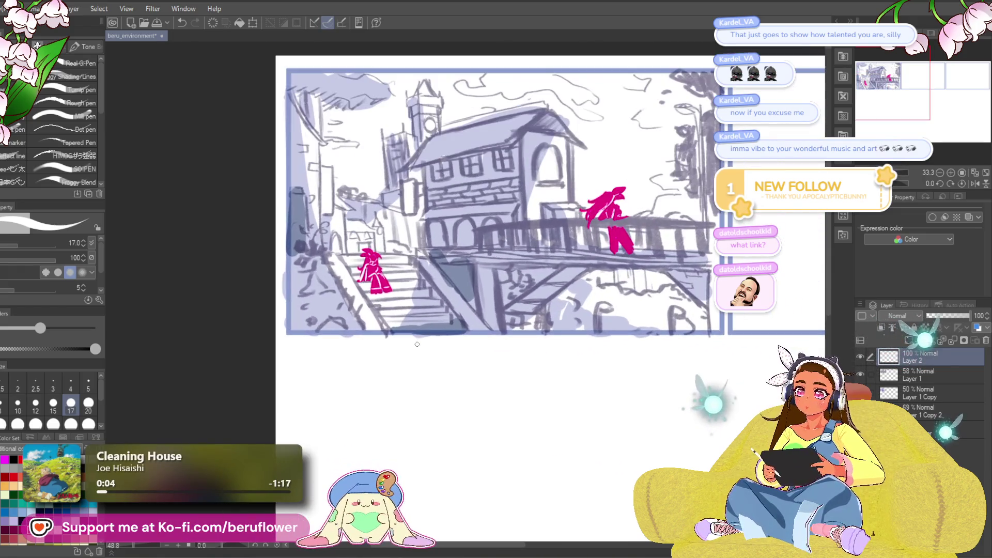
{"action": "mouse_move", "coordinate": [552, 446]}
{"action": "left_mouse_down"}
{"action": "mouse_move", "coordinate": [461, 459]}
{"action": "mouse_move", "coordinate": [503, 447]}
{"action": "left_mouse_up"}
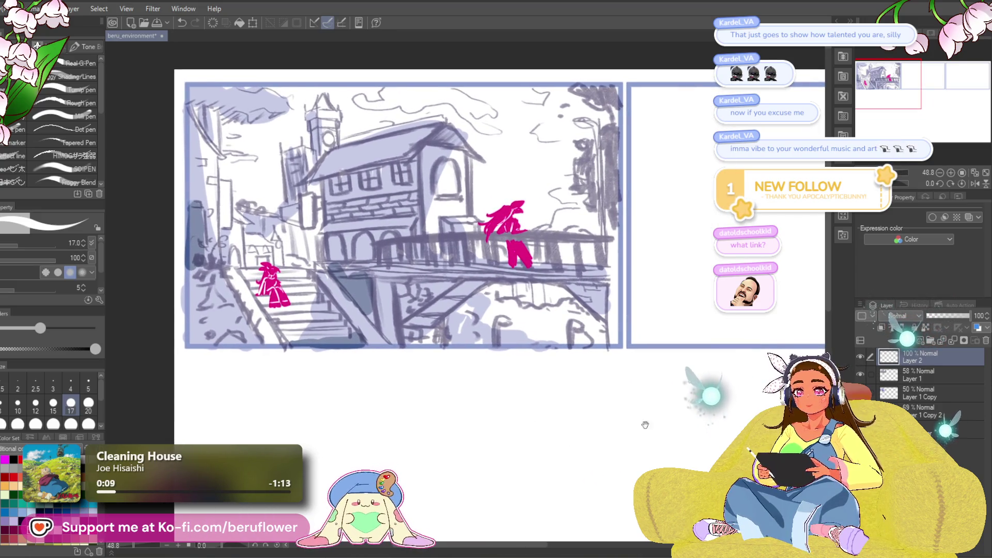
{"action": "mouse_move", "coordinate": [597, 475]}
{"action": "left_mouse_down"}
{"action": "mouse_move", "coordinate": [543, 420]}
{"action": "mouse_move", "coordinate": [550, 406]}
{"action": "mouse_move", "coordinate": [558, 443]}
{"action": "mouse_move", "coordinate": [607, 458]}
{"action": "mouse_move", "coordinate": [470, 452]}
{"action": "mouse_move", "coordinate": [377, 418]}
{"action": "left_mouse_up"}
{"action": "scroll", "coordinate": [448, 438], "scroll_direction": "down", "scroll_amount": 2}
{"action": "scroll", "coordinate": [447, 437], "scroll_direction": "up", "scroll_amount": 1}
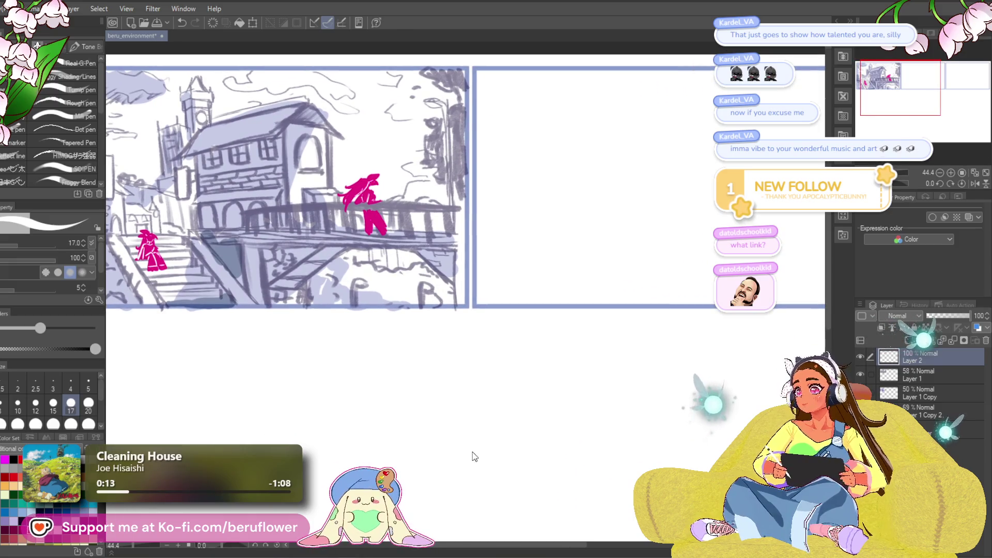
{"action": "left_click_drag", "start_coordinate": [471, 391], "coordinate": [562, 371]}
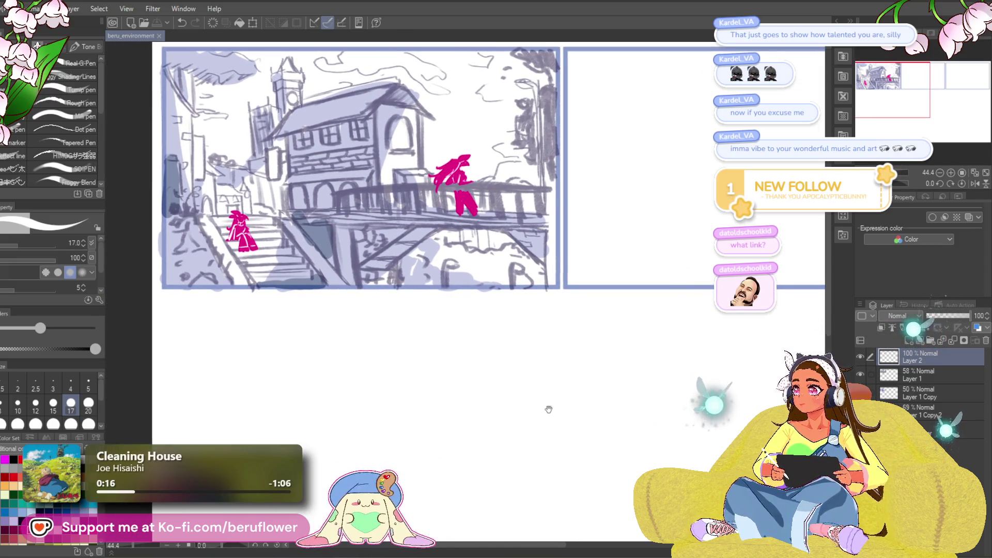
{"action": "left_click_drag", "start_coordinate": [482, 435], "coordinate": [481, 442]}
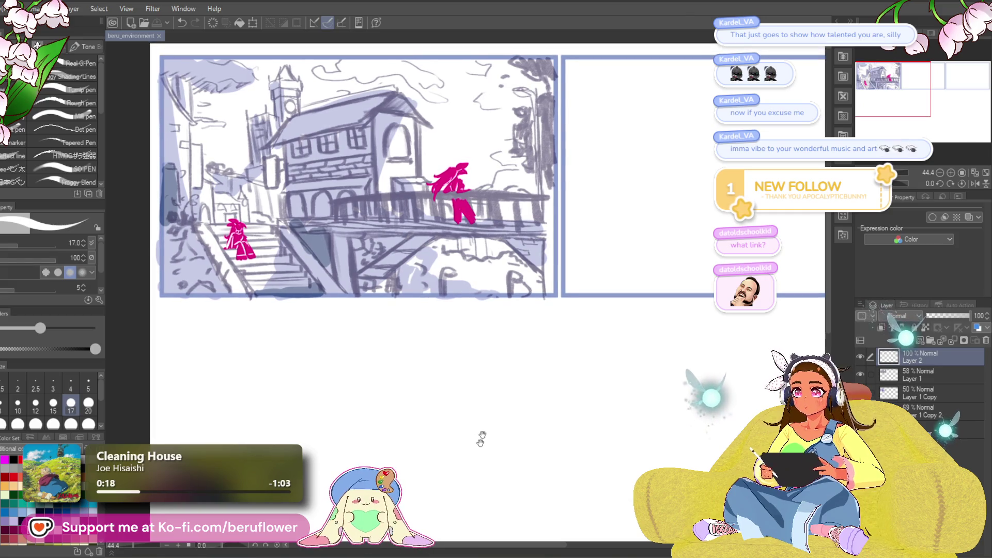
{"action": "key", "text": "c"}
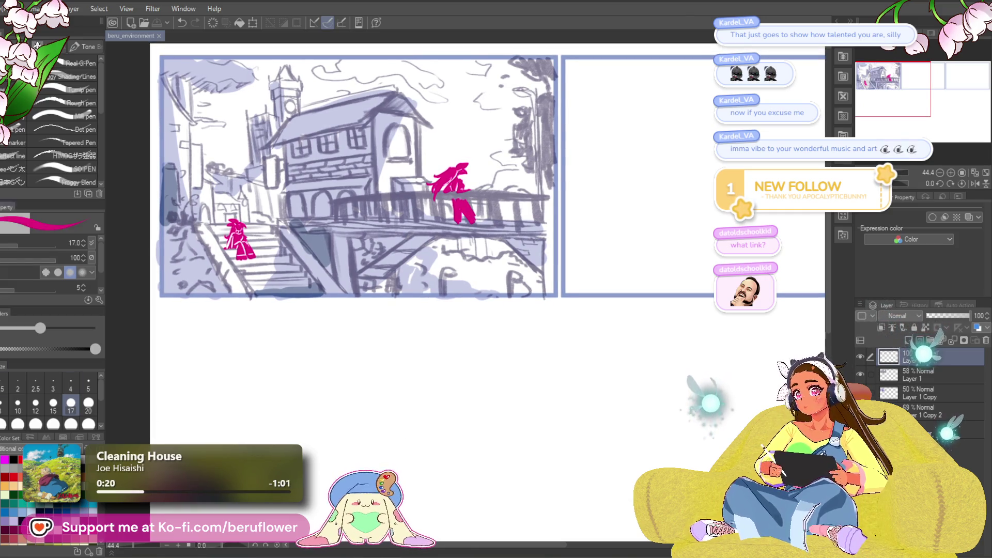
{"action": "scroll", "coordinate": [369, 220], "scroll_direction": "up", "scroll_amount": 3}
{"action": "mouse_move", "coordinate": [370, 220]}
{"action": "left_mouse_down"}
{"action": "mouse_move", "coordinate": [535, 175]}
{"action": "mouse_move", "coordinate": [603, 209]}
{"action": "left_mouse_up"}
{"action": "mouse_move", "coordinate": [452, 363]}
{"action": "left_mouse_down"}
{"action": "mouse_move", "coordinate": [292, 411]}
{"action": "mouse_move", "coordinate": [440, 345]}
{"action": "left_mouse_up"}
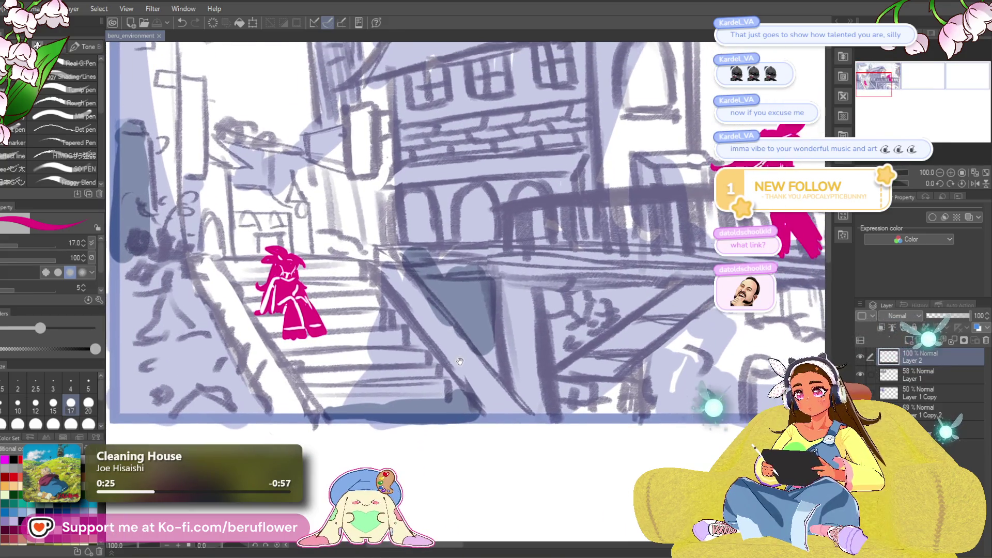
- Enlarge the brush to size 30 and paint a magenta shape right of the seated figure
{"action": "left_click_drag", "start_coordinate": [340, 252], "coordinate": [342, 292]}
{"action": "key", "text": "bracketright"}
{"action": "key", "text": "bracketright"}
{"action": "key", "text": "bracketright"}
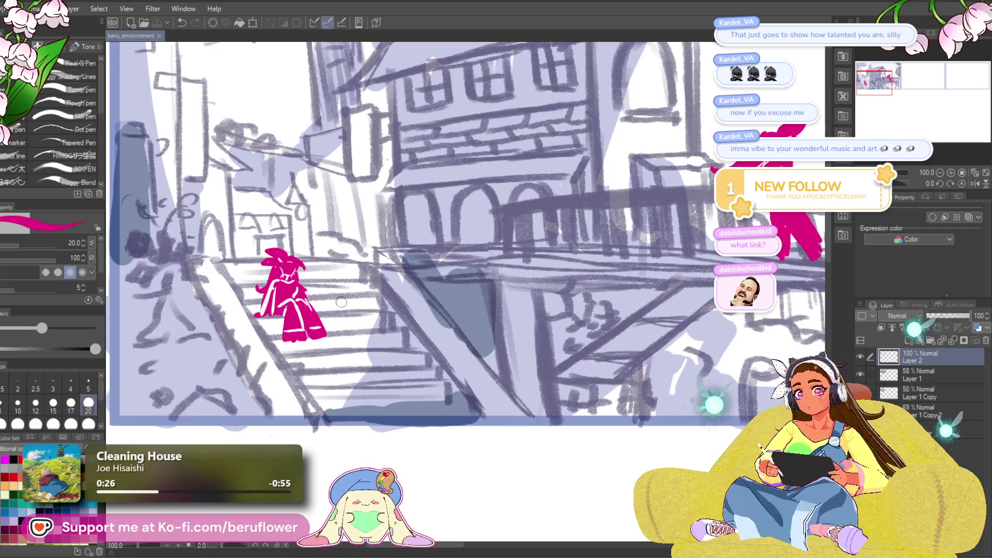
{"action": "left_click", "coordinate": [337, 291]}
{"action": "key", "text": "ctrl+z"}
{"action": "left_click_drag", "start_coordinate": [558, 329], "coordinate": [561, 329]}
{"action": "mouse_move", "coordinate": [323, 299]}
{"action": "left_mouse_down"}
{"action": "mouse_move", "coordinate": [358, 318]}
{"action": "mouse_move", "coordinate": [322, 283]}
{"action": "left_mouse_up"}
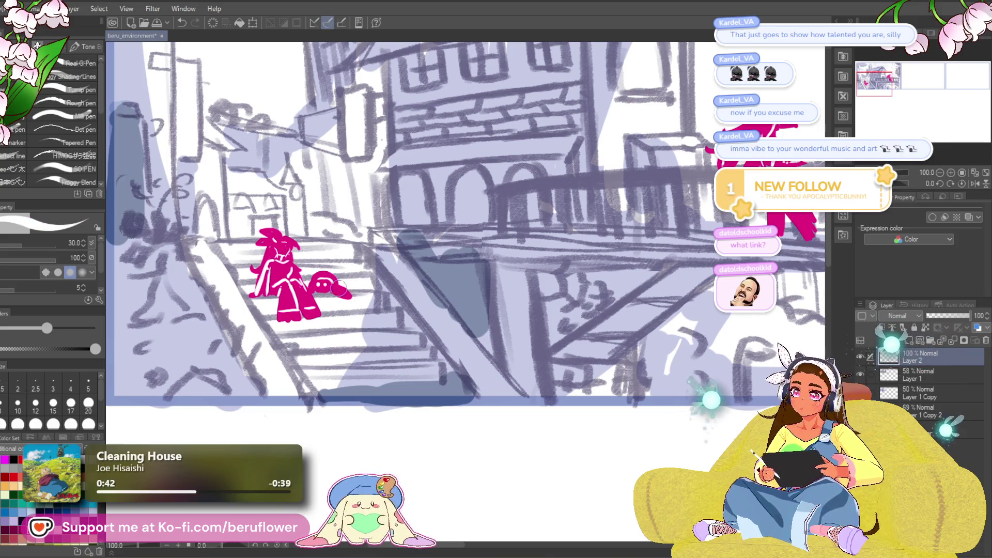
{"action": "scroll", "coordinate": [385, 339], "scroll_direction": "down", "scroll_amount": 2}
- Dab magenta beside the balcony figure in the first panel
{"action": "left_click_drag", "start_coordinate": [673, 417], "coordinate": [606, 378]}
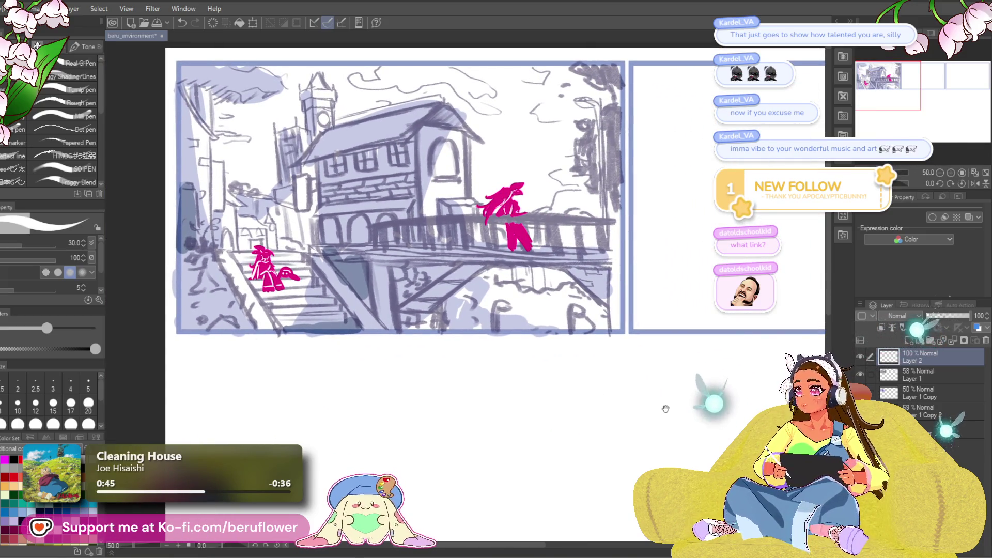
{"action": "scroll", "coordinate": [530, 213], "scroll_direction": "up", "scroll_amount": 1}
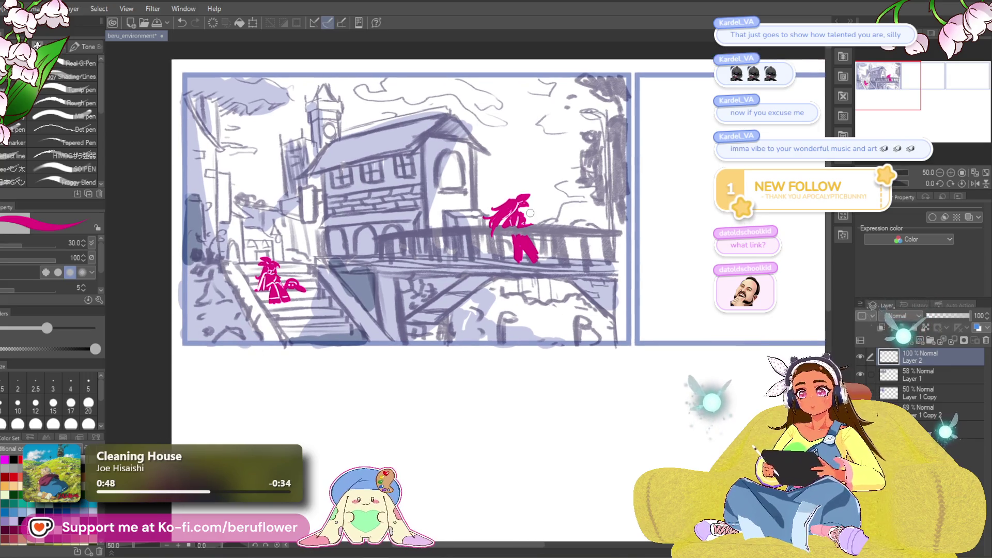
{"action": "scroll", "coordinate": [530, 213], "scroll_direction": "up", "scroll_amount": 1}
{"action": "scroll", "coordinate": [530, 213], "scroll_direction": "up", "scroll_amount": 1}
{"action": "left_click", "coordinate": [556, 233]}
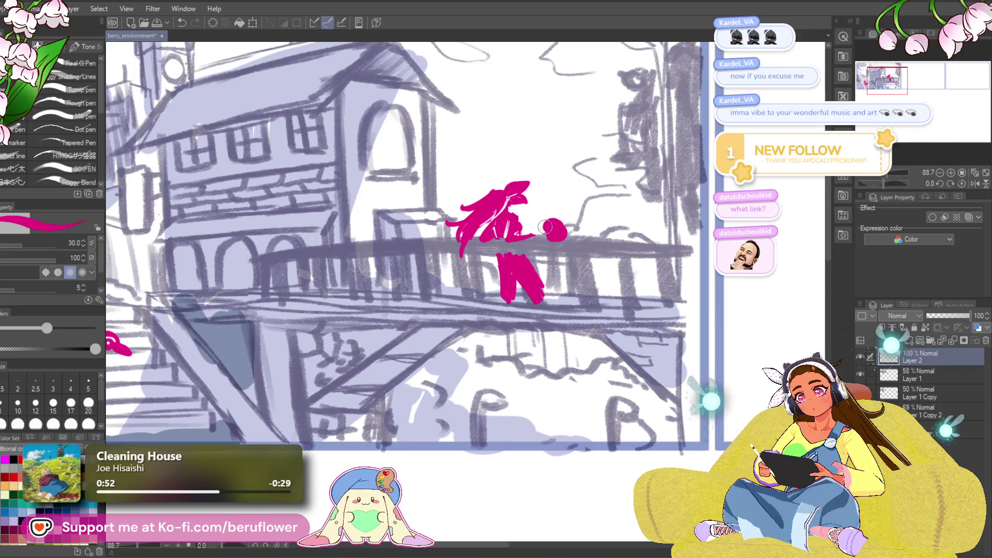
{"action": "left_click_drag", "start_coordinate": [542, 230], "coordinate": [553, 223]}
- Paint white over the balcony figure's head
{"action": "left_click_drag", "start_coordinate": [586, 259], "coordinate": [591, 250]}
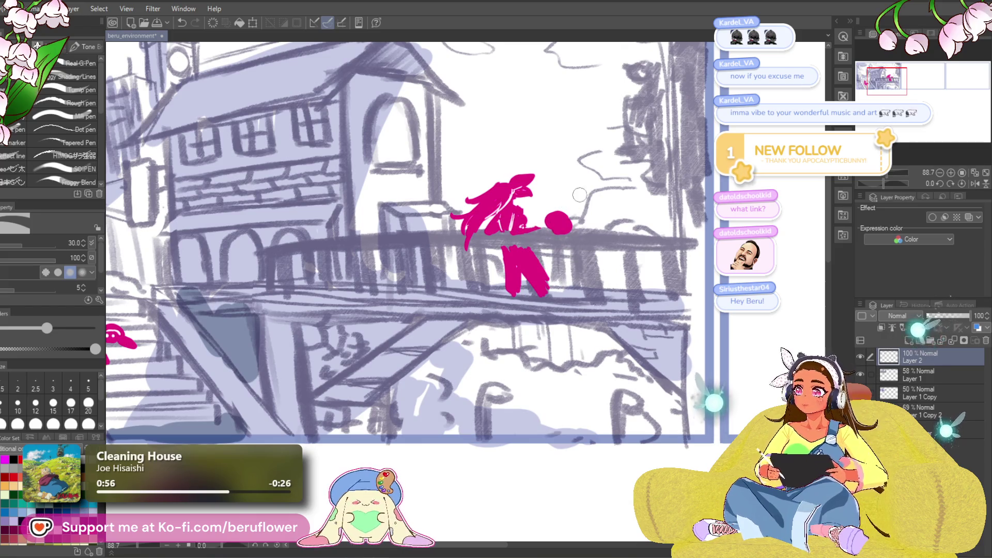
{"action": "left_click_drag", "start_coordinate": [572, 246], "coordinate": [567, 264]}
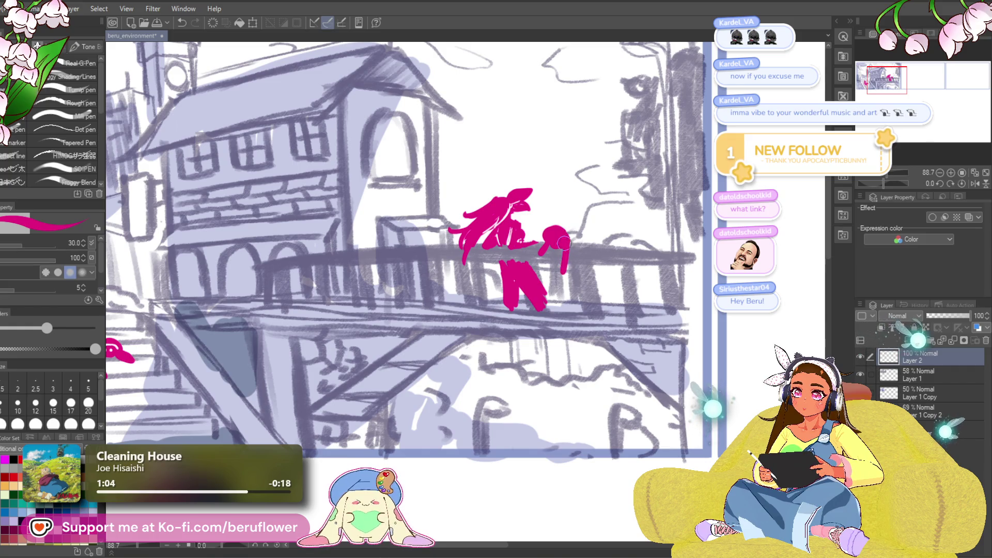
{"action": "left_click_drag", "start_coordinate": [579, 239], "coordinate": [575, 249]}
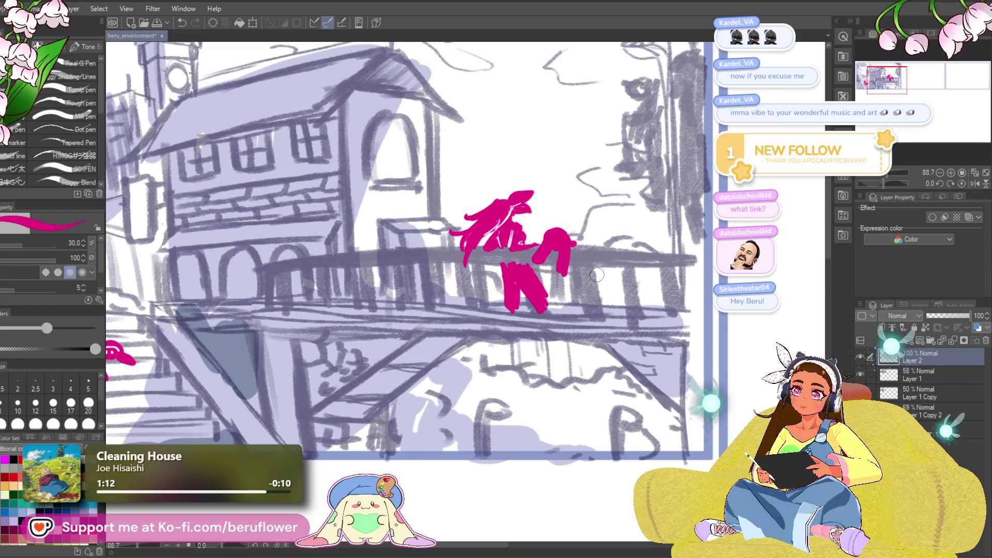
{"action": "left_click_drag", "start_coordinate": [593, 272], "coordinate": [589, 281]}
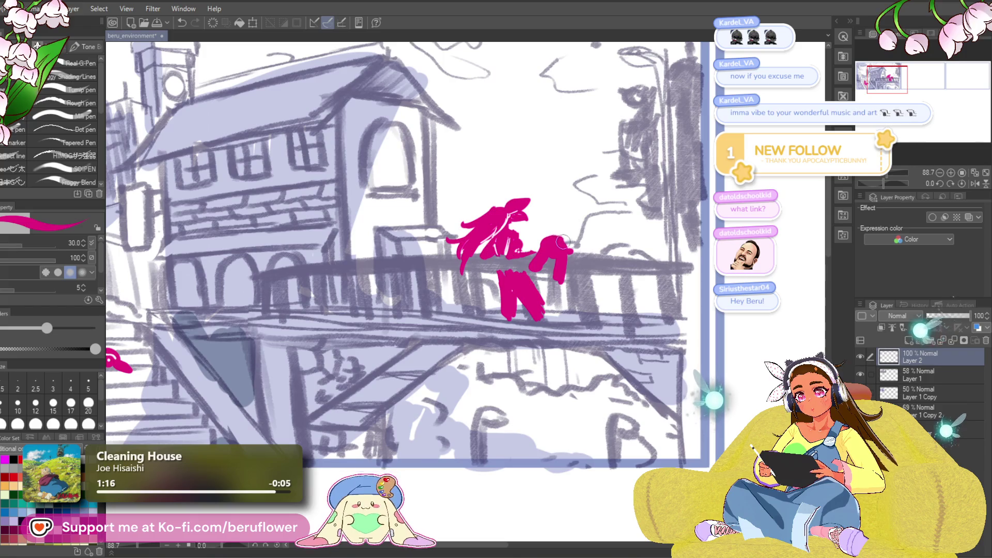
{"action": "left_click_drag", "start_coordinate": [586, 309], "coordinate": [563, 319]}
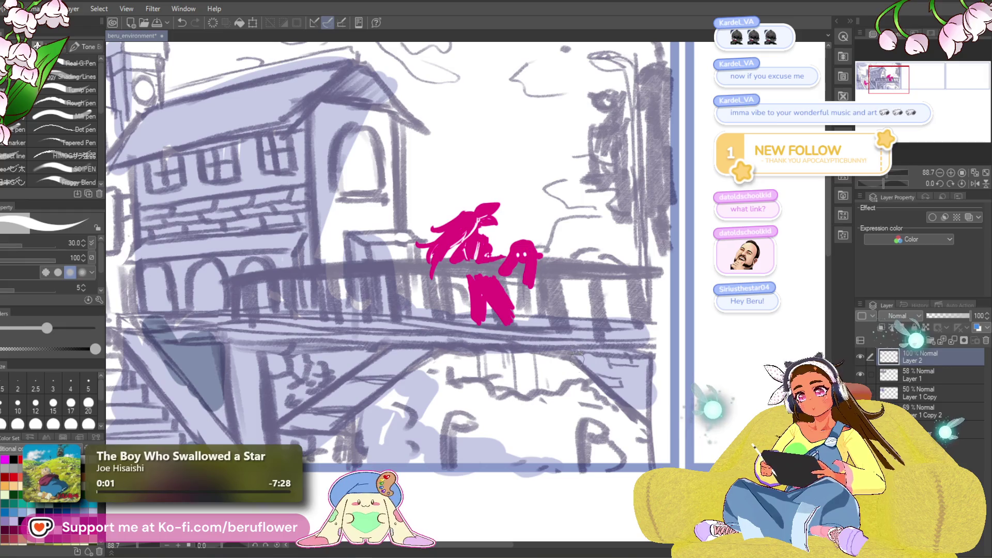
{"action": "left_click", "coordinate": [525, 265], "text": "alt"}
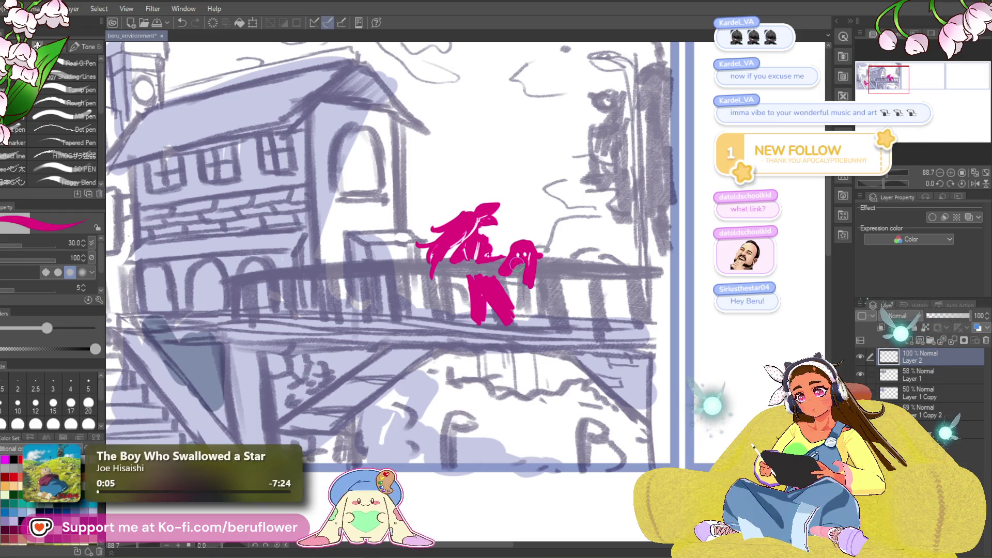
{"action": "left_click", "coordinate": [526, 264], "text": "alt"}
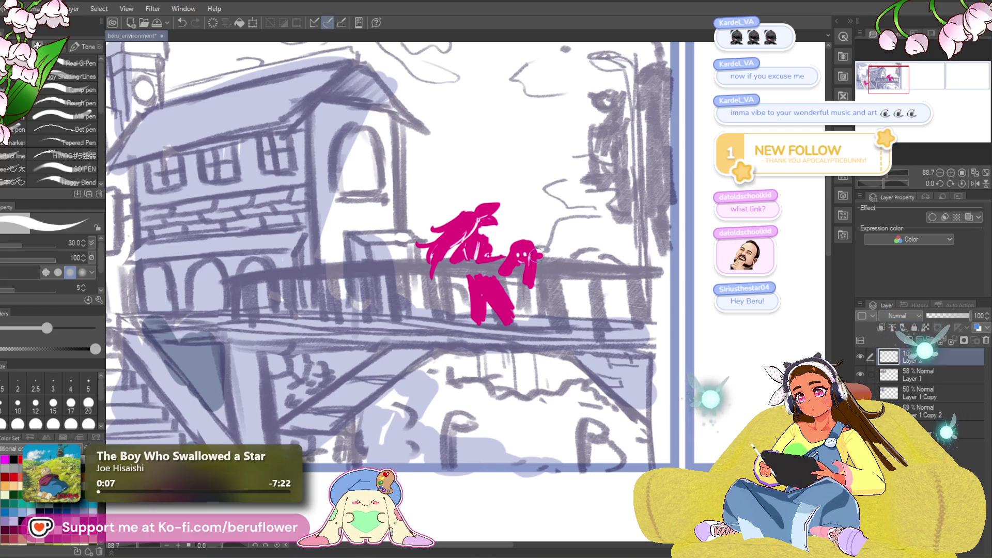
{"action": "left_click_drag", "start_coordinate": [509, 256], "coordinate": [532, 247]}
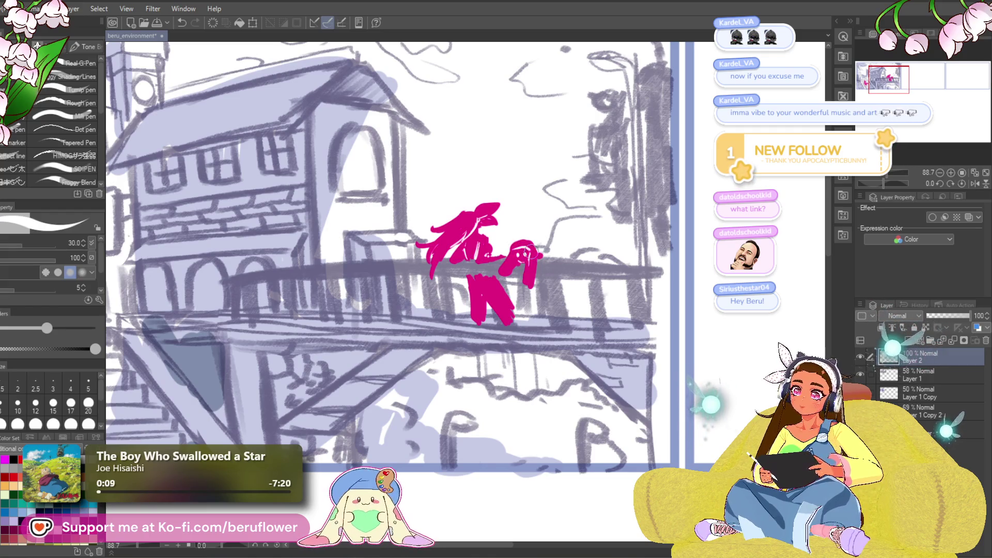
- Check the figures around the first panel and save the storyboard with Ctrl+S
{"action": "scroll", "coordinate": [566, 295], "scroll_direction": "down", "scroll_amount": 4}
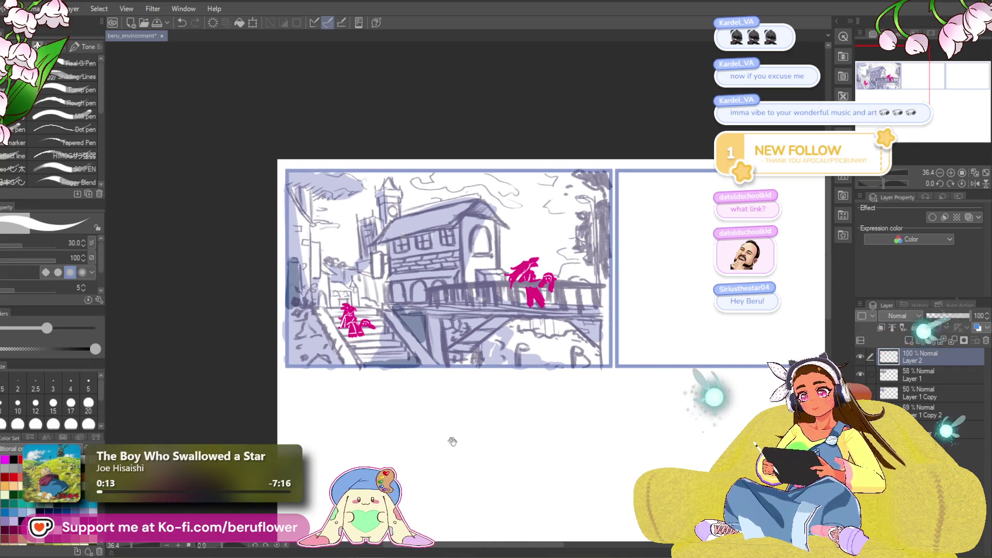
{"action": "mouse_move", "coordinate": [446, 434]}
{"action": "left_mouse_down"}
{"action": "mouse_move", "coordinate": [435, 411]}
{"action": "mouse_move", "coordinate": [442, 431]}
{"action": "mouse_move", "coordinate": [497, 450]}
{"action": "left_mouse_up"}
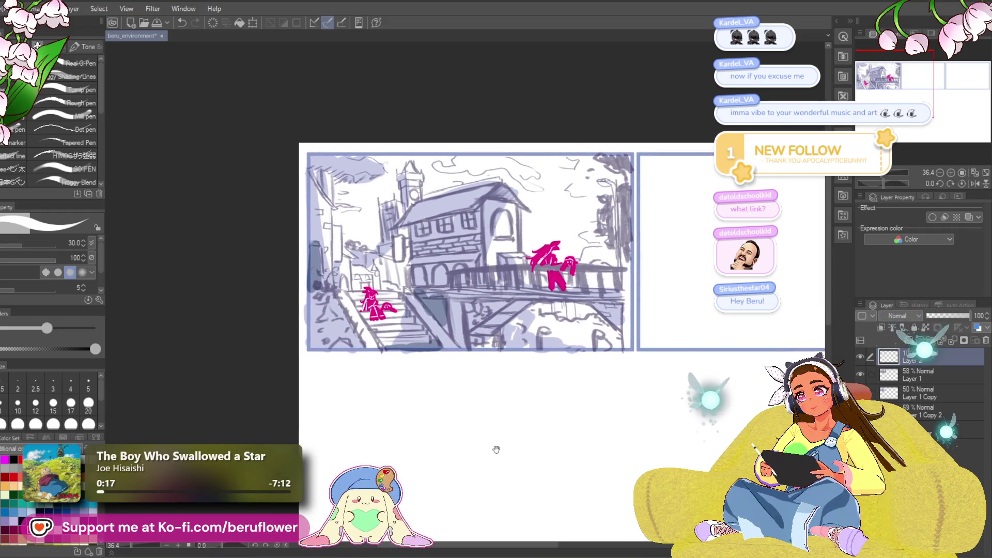
{"action": "scroll", "coordinate": [380, 306], "scroll_direction": "up", "scroll_amount": 5}
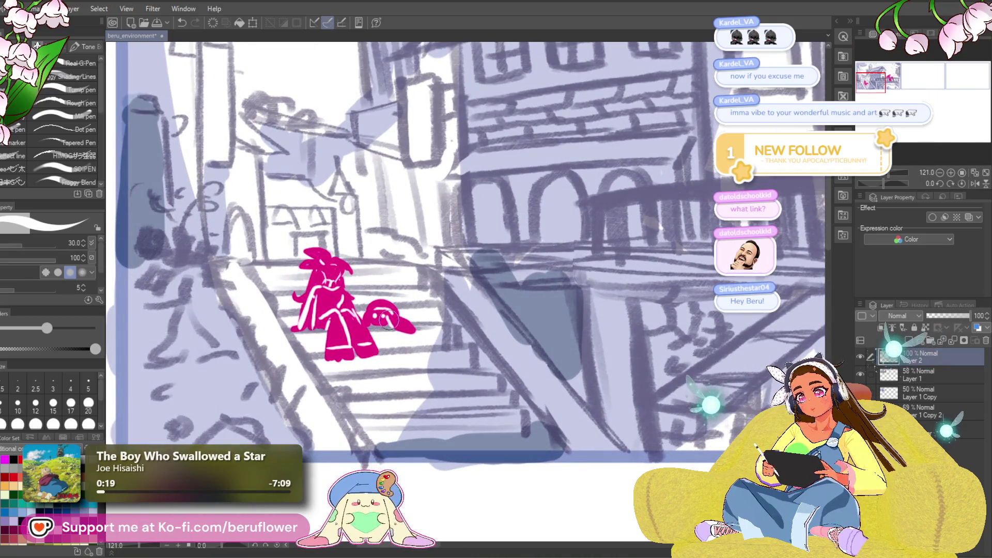
{"action": "left_click_drag", "start_coordinate": [389, 314], "coordinate": [402, 308]}
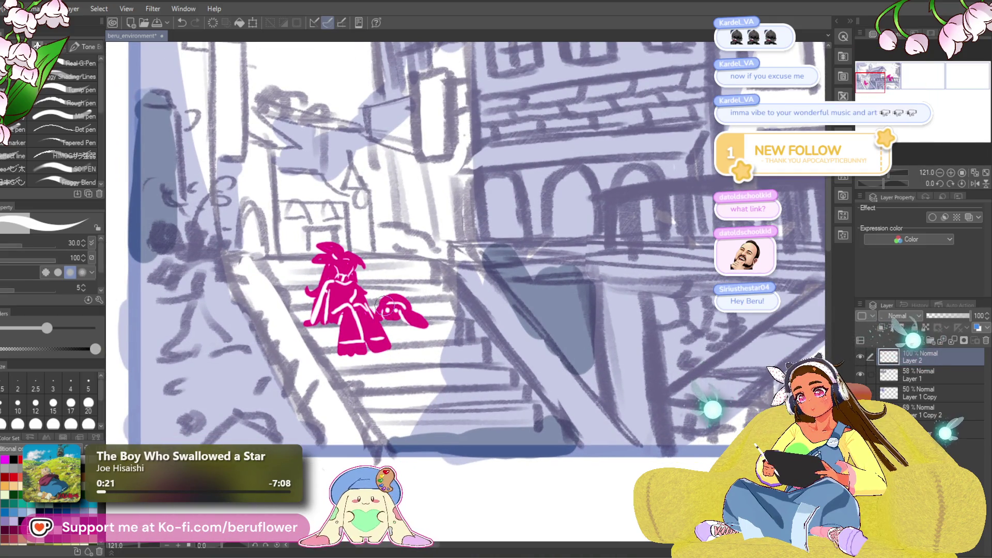
{"action": "scroll", "coordinate": [425, 302], "scroll_direction": "down", "scroll_amount": 1}
{"action": "scroll", "coordinate": [545, 421], "scroll_direction": "down", "scroll_amount": 1}
{"action": "scroll", "coordinate": [536, 408], "scroll_direction": "down", "scroll_amount": 1}
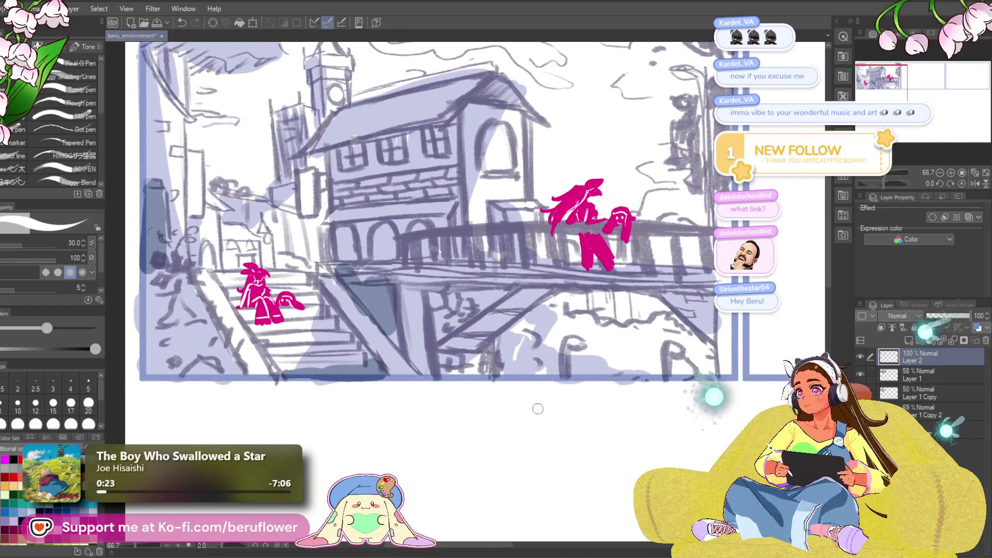
{"action": "key", "text": "ctrl+s"}
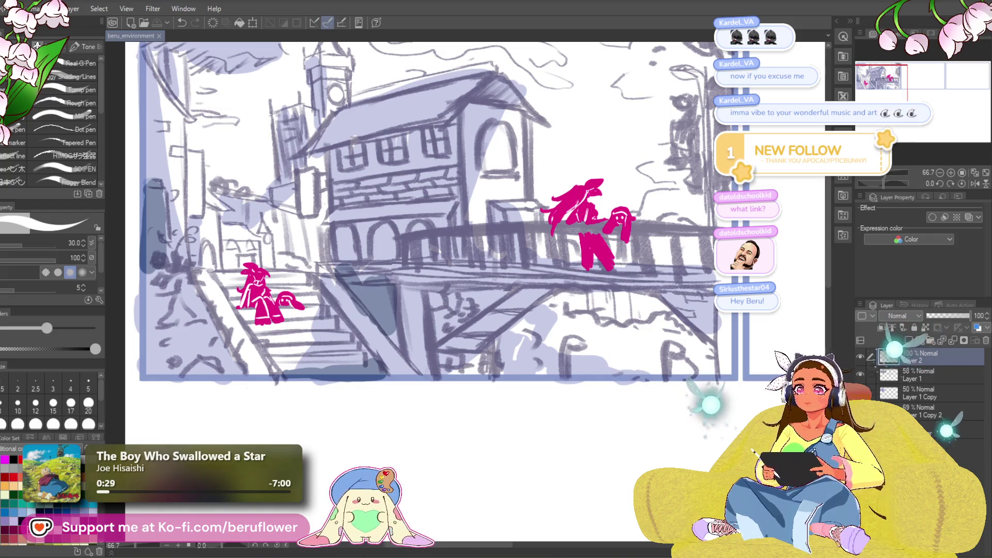
- Select Layer 1, Layer 1 Copy and Layer 2, and group them into a folder
{"action": "scroll", "coordinate": [535, 234], "scroll_direction": "down", "scroll_amount": 4}
{"action": "scroll", "coordinate": [534, 234], "scroll_direction": "up", "scroll_amount": 2}
{"action": "scroll", "coordinate": [534, 235], "scroll_direction": "down", "scroll_amount": 1}
{"action": "scroll", "coordinate": [587, 428], "scroll_direction": "right", "scroll_amount": 4}
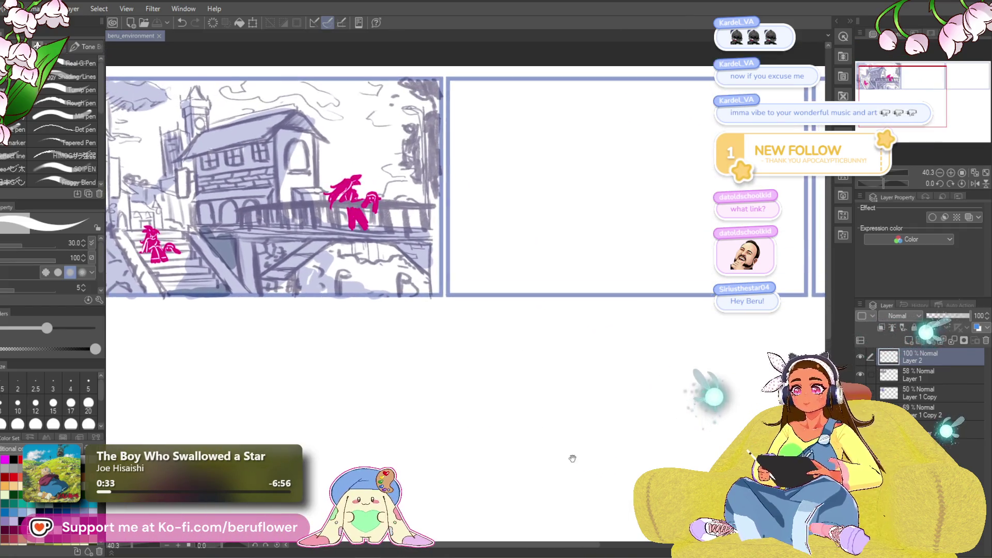
{"action": "scroll", "coordinate": [527, 422], "scroll_direction": "down", "scroll_amount": 2}
{"action": "scroll", "coordinate": [593, 447], "scroll_direction": "right", "scroll_amount": 2}
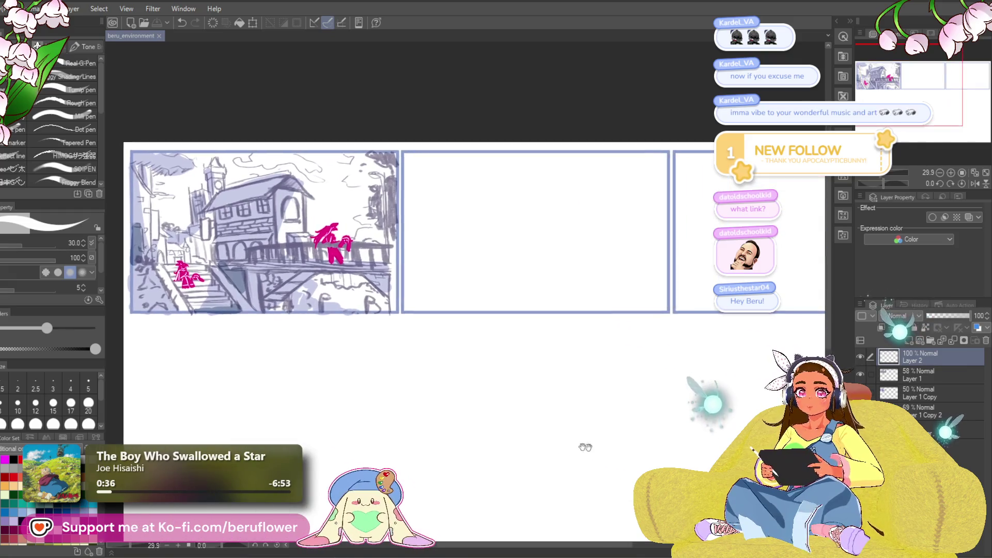
{"action": "left_click", "coordinate": [940, 396], "text": "shift"}
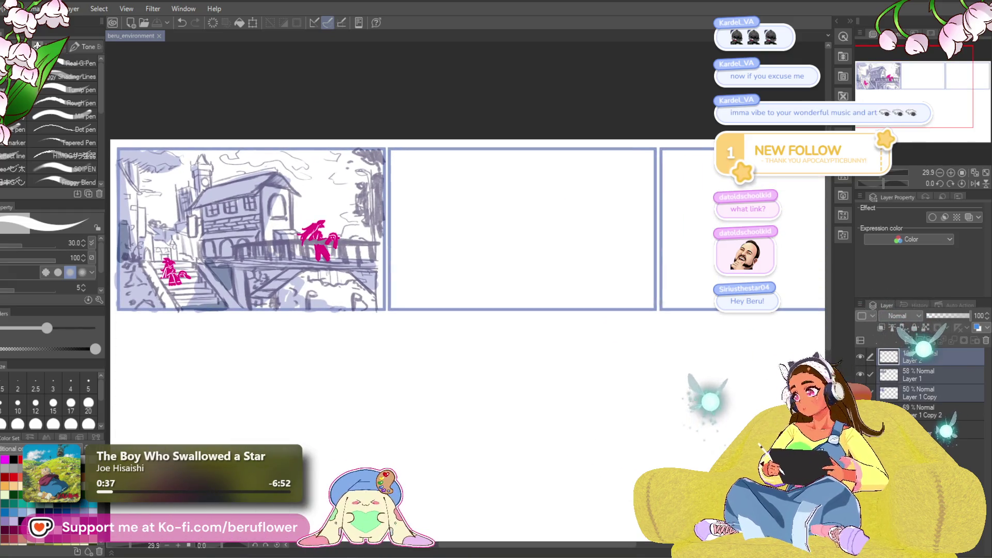
{"action": "key", "text": "ctrl+g"}
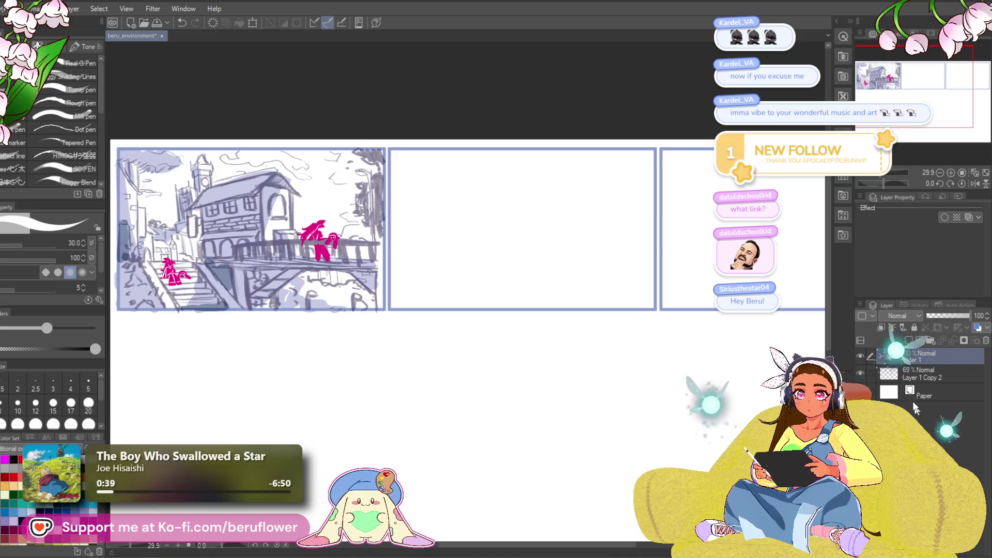
- Rename the new folder '1', add a new layer above it, and switch to a size-20 pencil
{"action": "left_click", "coordinate": [861, 357]}
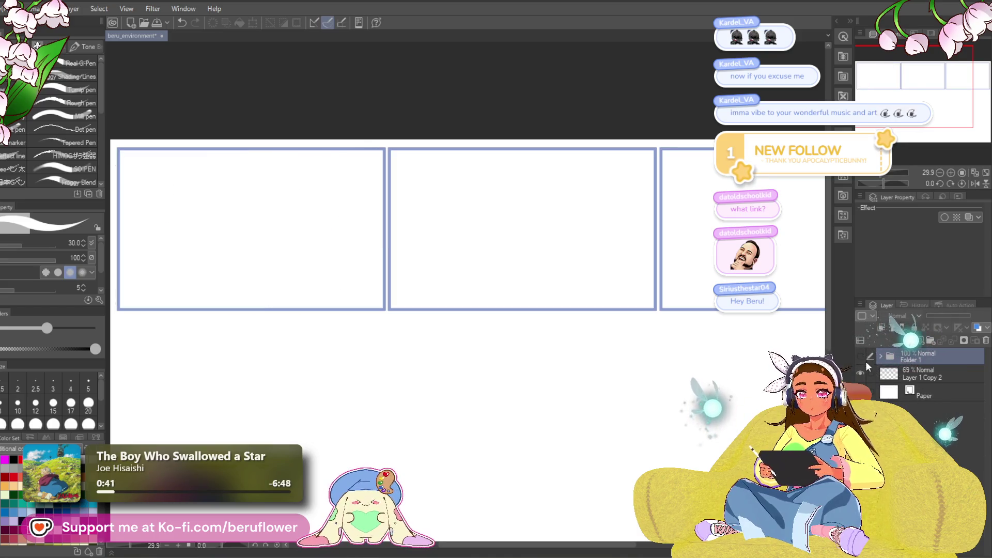
{"action": "left_click", "coordinate": [860, 357]}
{"action": "double_click", "coordinate": [929, 361]}
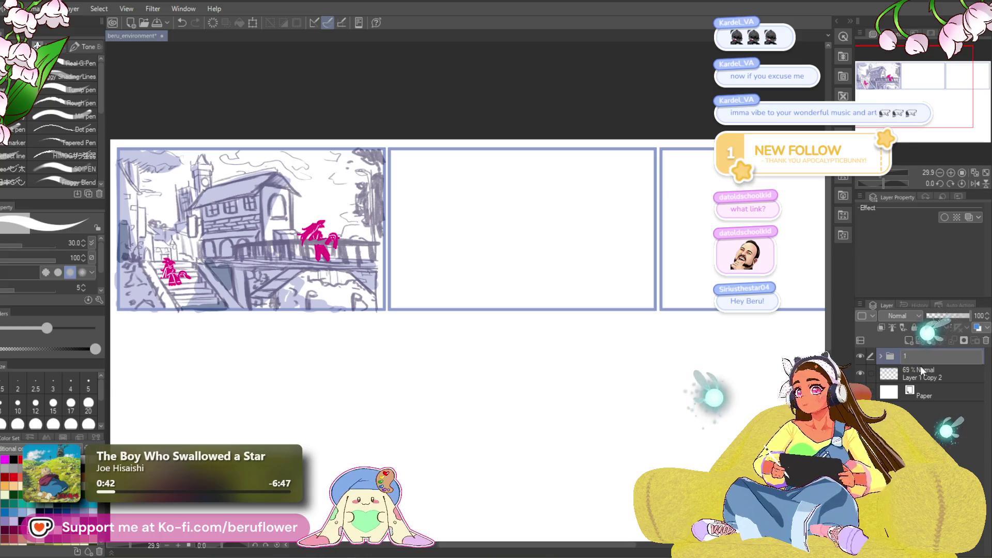
{"action": "key", "text": "ctrl+shift+n"}
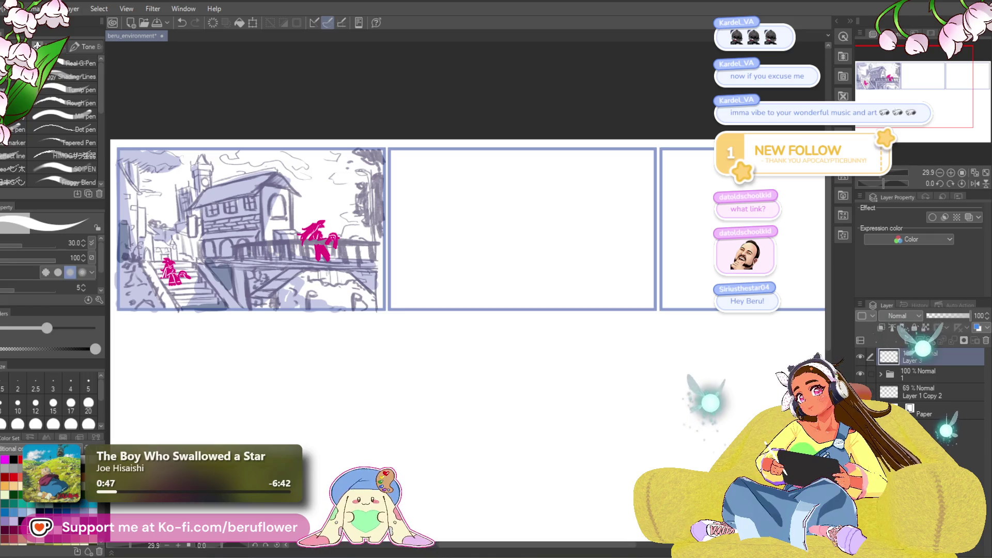
{"action": "key", "text": "p"}
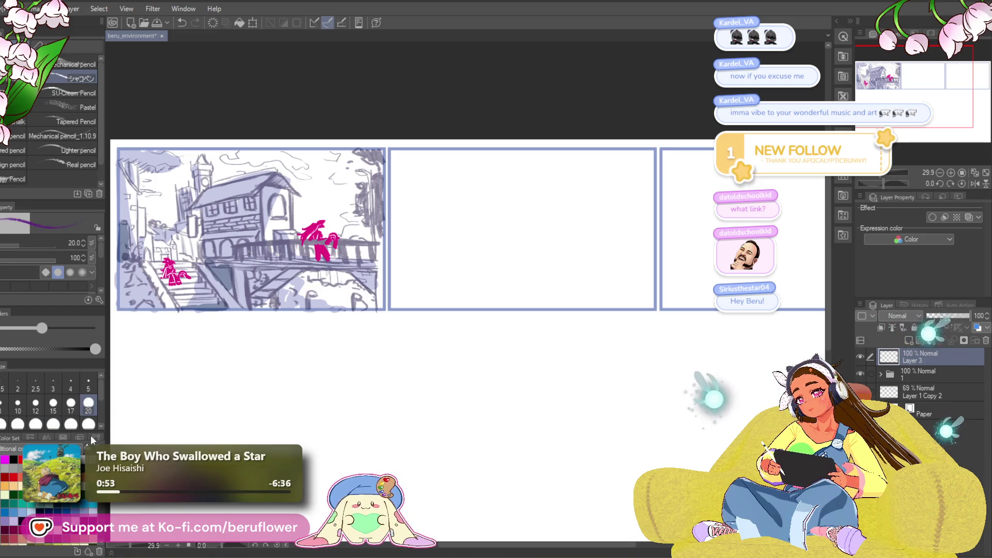
- Expand folder 1 and raise Layer 1's opacity to 100%
{"action": "left_click_drag", "start_coordinate": [530, 232], "coordinate": [563, 216]}
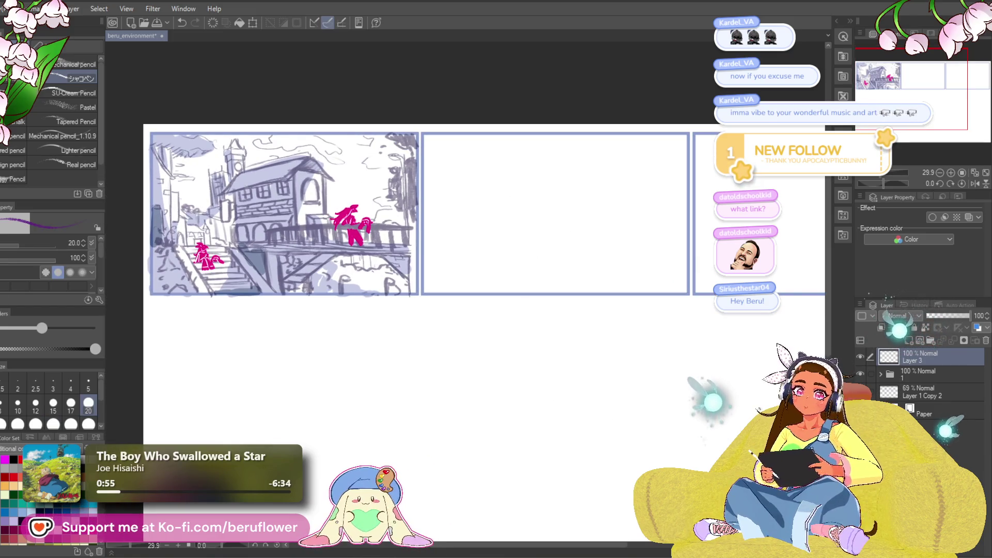
{"action": "left_click", "coordinate": [880, 374]}
{"action": "left_click", "coordinate": [930, 428]}
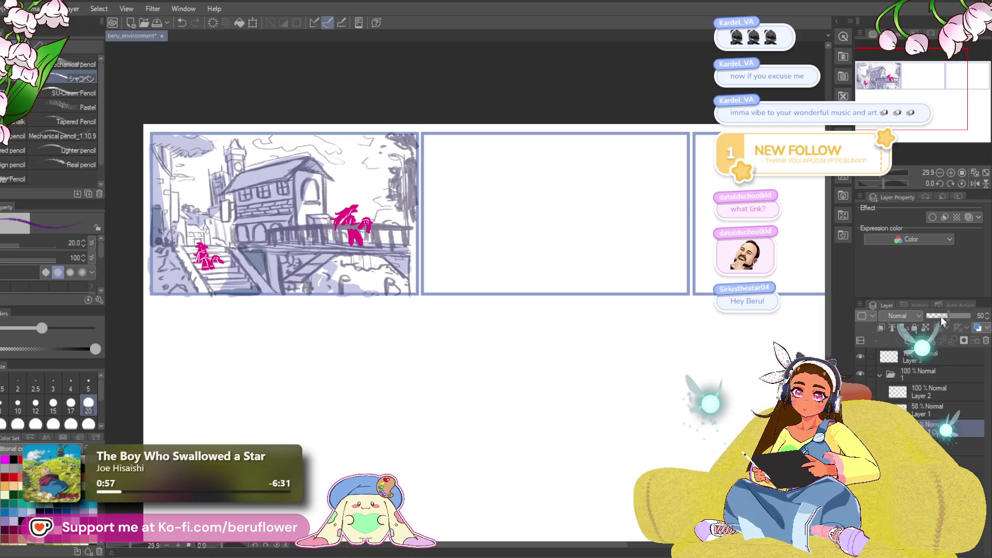
{"action": "left_click_drag", "start_coordinate": [939, 317], "coordinate": [977, 319]}
{"action": "key", "text": "ctrl+z"}
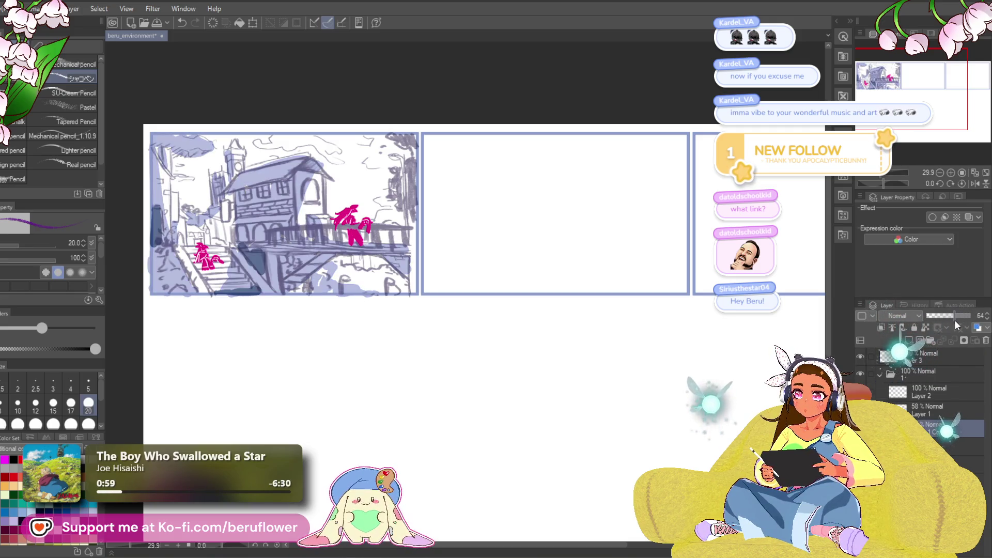
{"action": "left_click", "coordinate": [923, 405]}
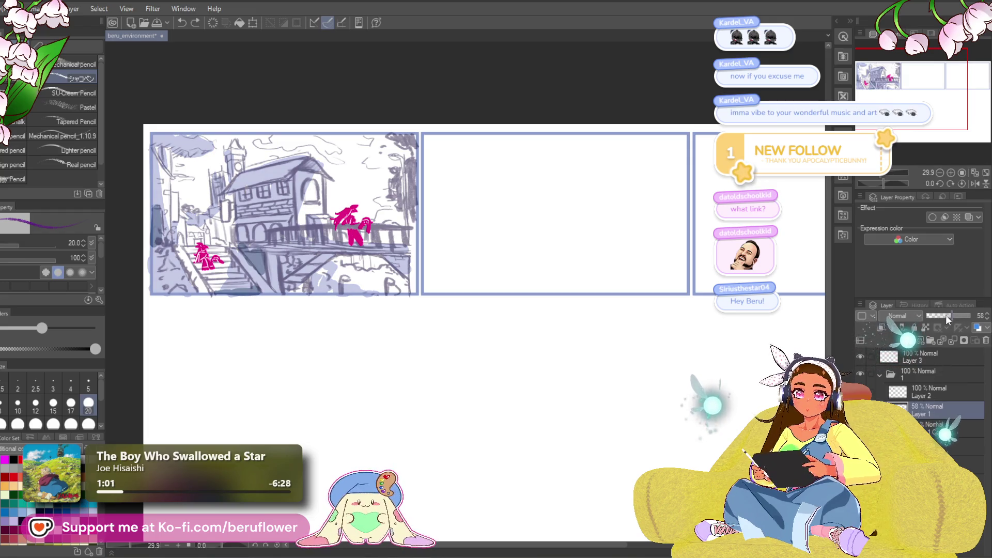
{"action": "left_click_drag", "start_coordinate": [946, 317], "coordinate": [982, 317]}
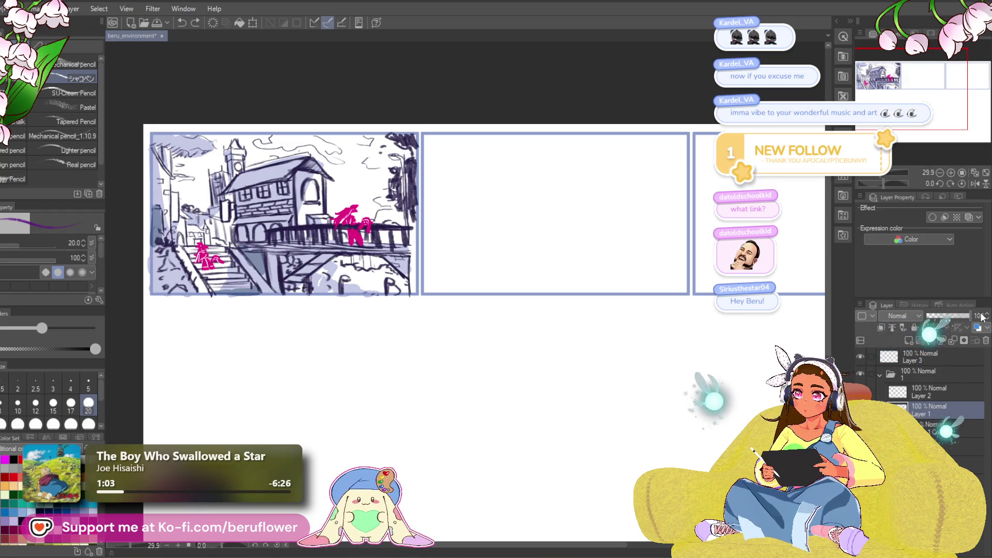
- Select Layer 2 with the magenta figures and review the panels
{"action": "left_click", "coordinate": [923, 393]}
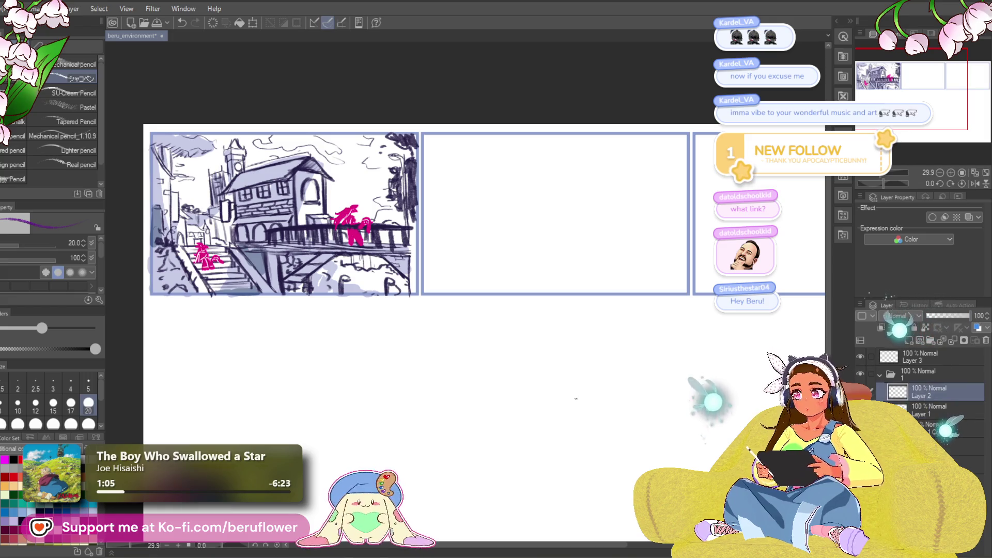
{"action": "scroll", "coordinate": [362, 243], "scroll_direction": "up", "scroll_amount": 3}
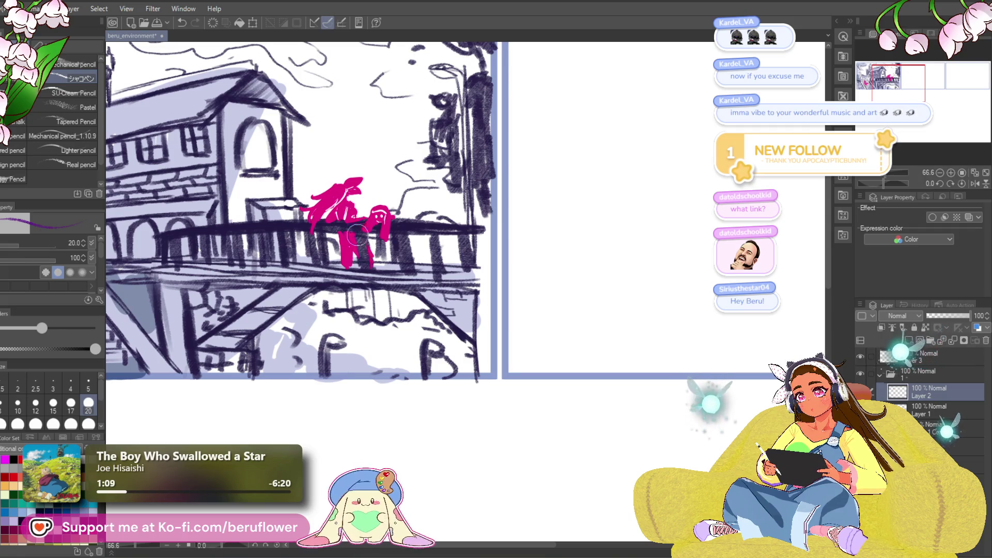
{"action": "scroll", "coordinate": [395, 298], "scroll_direction": "down", "scroll_amount": 1}
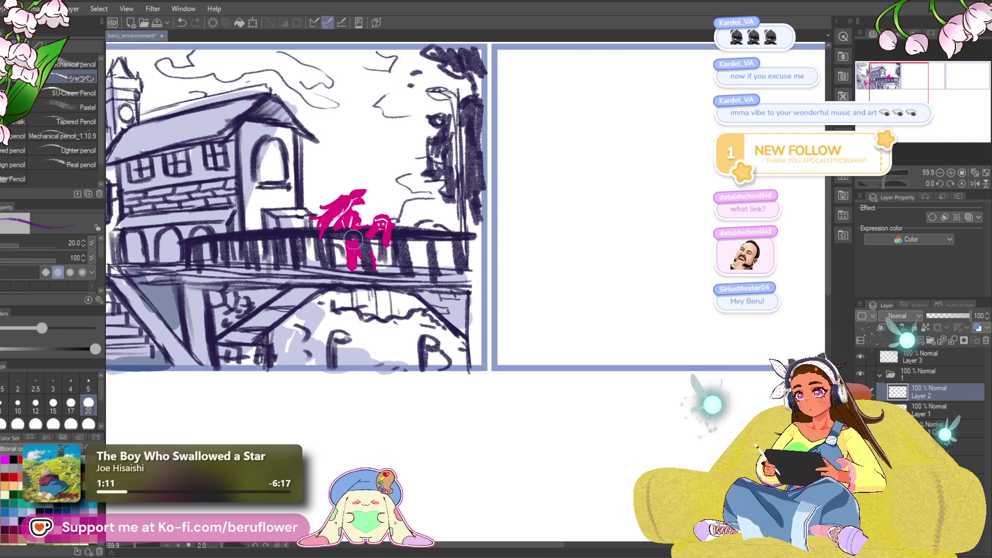
{"action": "scroll", "coordinate": [395, 299], "scroll_direction": "down", "scroll_amount": 2}
{"action": "scroll", "coordinate": [406, 295], "scroll_direction": "down", "scroll_amount": 2}
{"action": "mouse_move", "coordinate": [428, 403]}
{"action": "left_mouse_down"}
{"action": "mouse_move", "coordinate": [447, 370]}
{"action": "mouse_move", "coordinate": [372, 401]}
{"action": "left_mouse_up"}
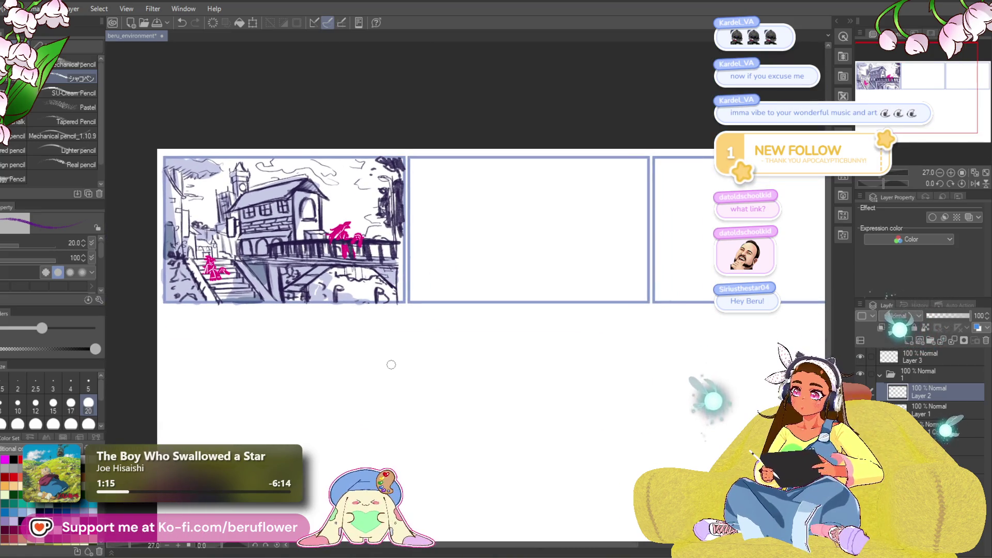
{"action": "scroll", "coordinate": [391, 365], "scroll_direction": "up", "scroll_amount": 1}
{"action": "mouse_move", "coordinate": [532, 359]}
{"action": "left_mouse_down"}
{"action": "mouse_move", "coordinate": [514, 386]}
{"action": "mouse_move", "coordinate": [525, 399]}
{"action": "mouse_move", "coordinate": [497, 403]}
{"action": "left_mouse_up"}
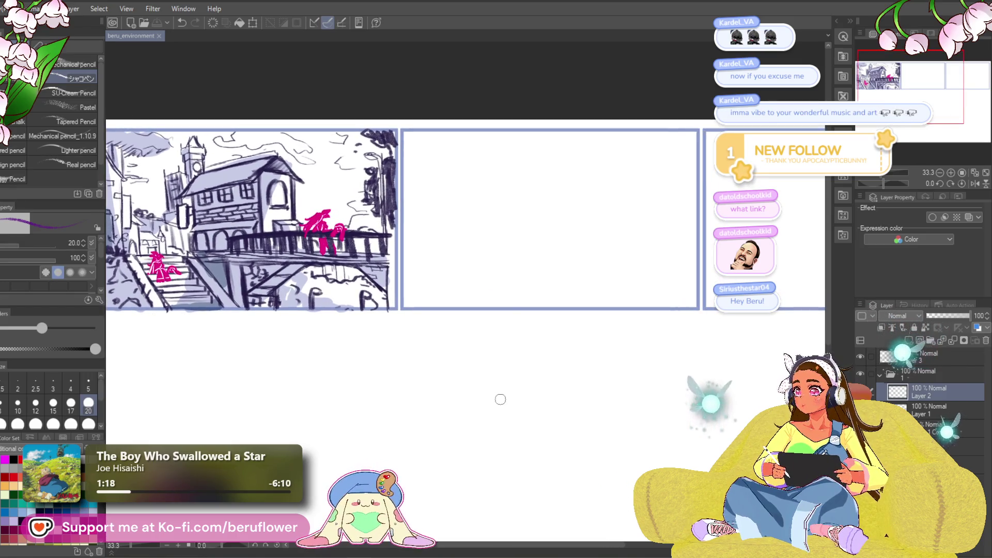
{"action": "left_click_drag", "start_coordinate": [508, 448], "coordinate": [513, 406]}
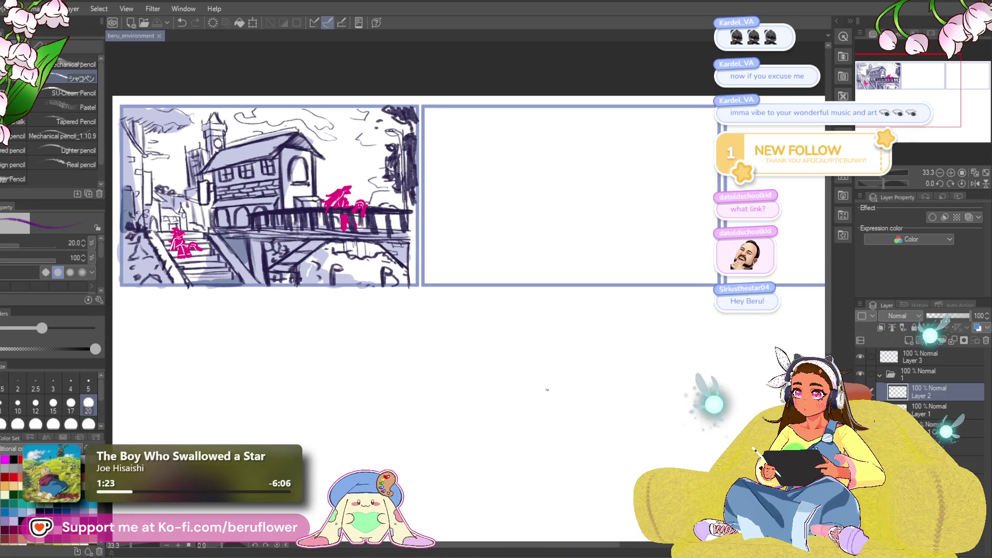
{"action": "left_click_drag", "start_coordinate": [543, 409], "coordinate": [531, 413]}
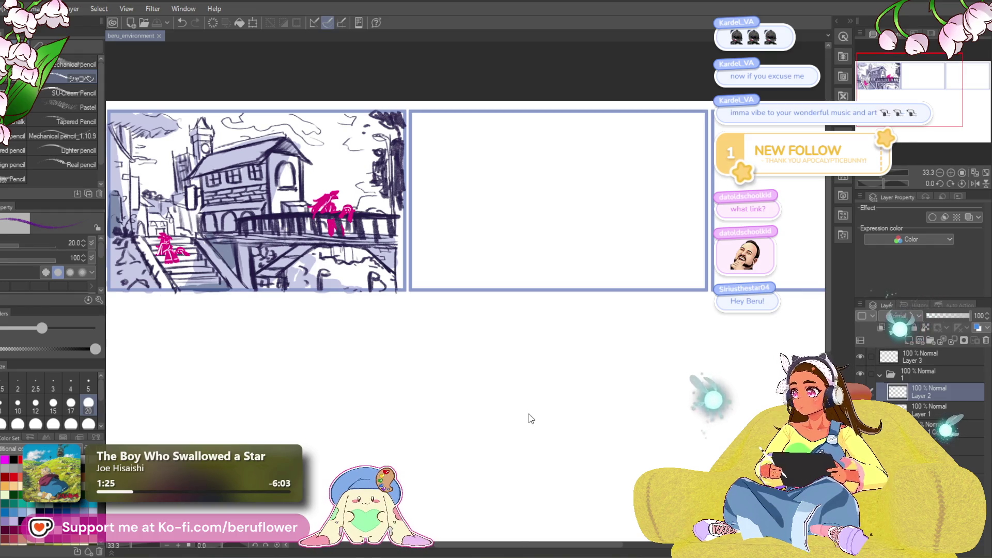
{"action": "left_click_drag", "start_coordinate": [656, 412], "coordinate": [681, 417]}
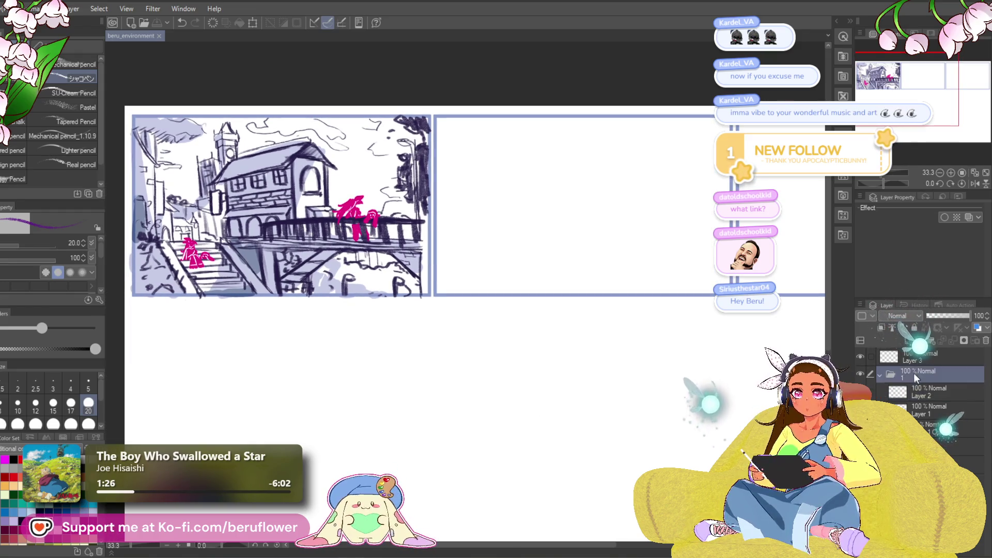
- Lower folder 1's opacity to 73% and select the empty Layer 3 for drawing
{"action": "left_click", "coordinate": [879, 375]}
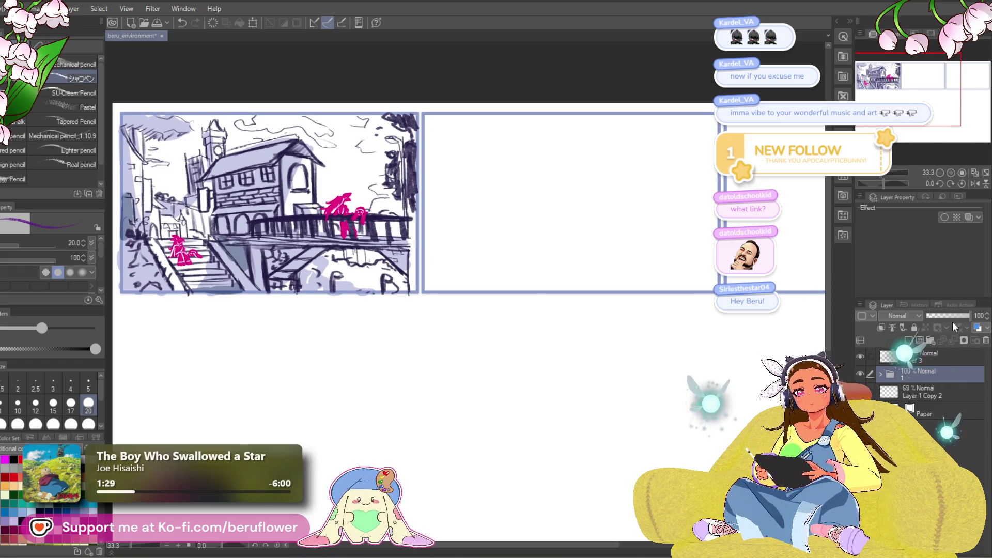
{"action": "left_click", "coordinate": [956, 315]}
{"action": "left_click_drag", "start_coordinate": [956, 315], "coordinate": [960, 315]}
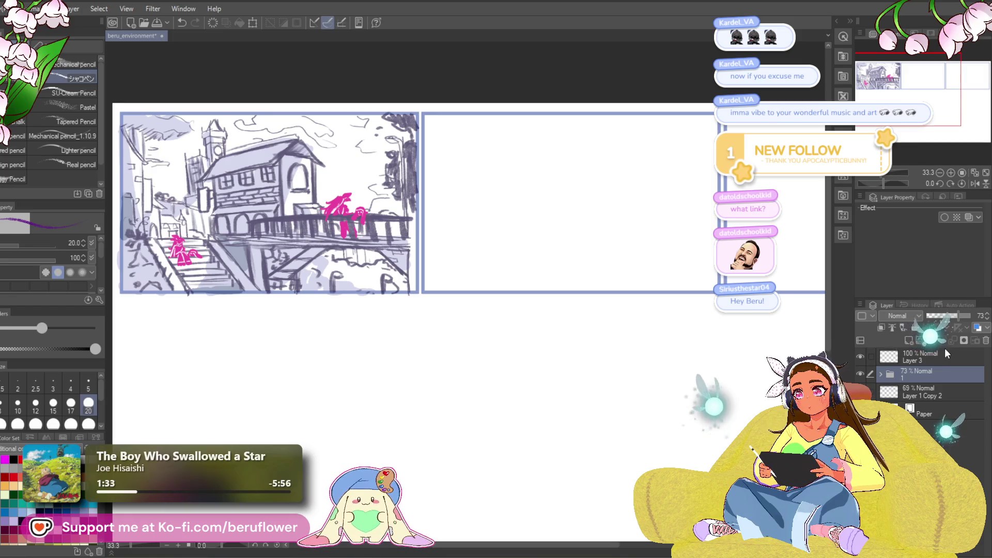
{"action": "left_click", "coordinate": [939, 361]}
{"action": "left_click_drag", "start_coordinate": [604, 453], "coordinate": [551, 416]}
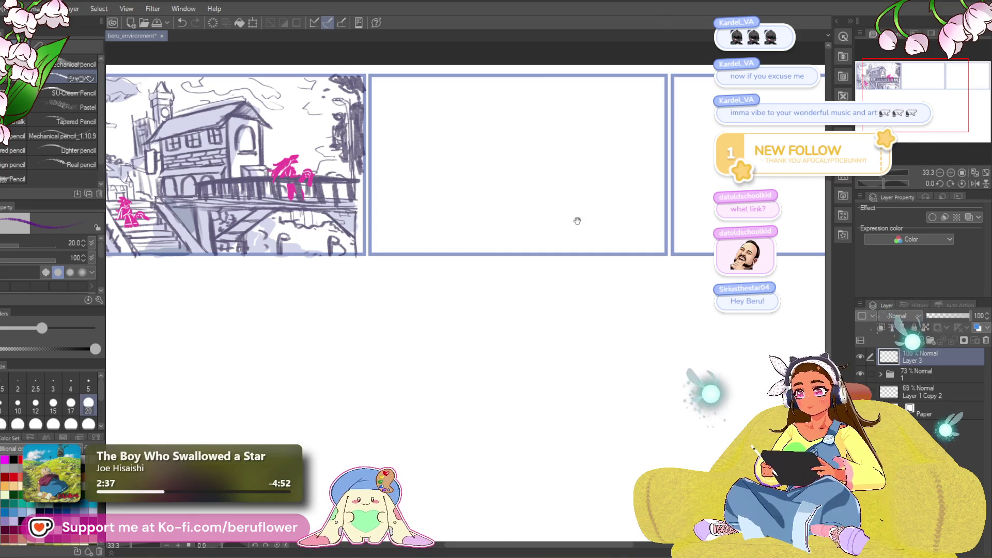
- Try a vertical line in the middle panel, then undo it
{"action": "scroll", "coordinate": [577, 202], "scroll_direction": "up", "scroll_amount": 3}
{"action": "scroll", "coordinate": [554, 150], "scroll_direction": "down", "scroll_amount": 1}
{"action": "scroll", "coordinate": [555, 149], "scroll_direction": "up", "scroll_amount": 2}
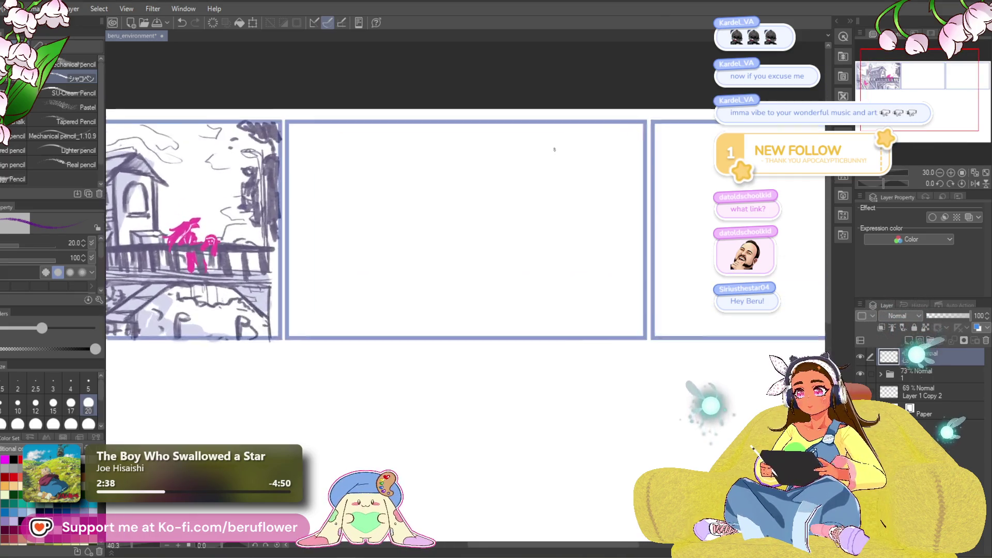
{"action": "left_click_drag", "start_coordinate": [565, 108], "coordinate": [574, 266]}
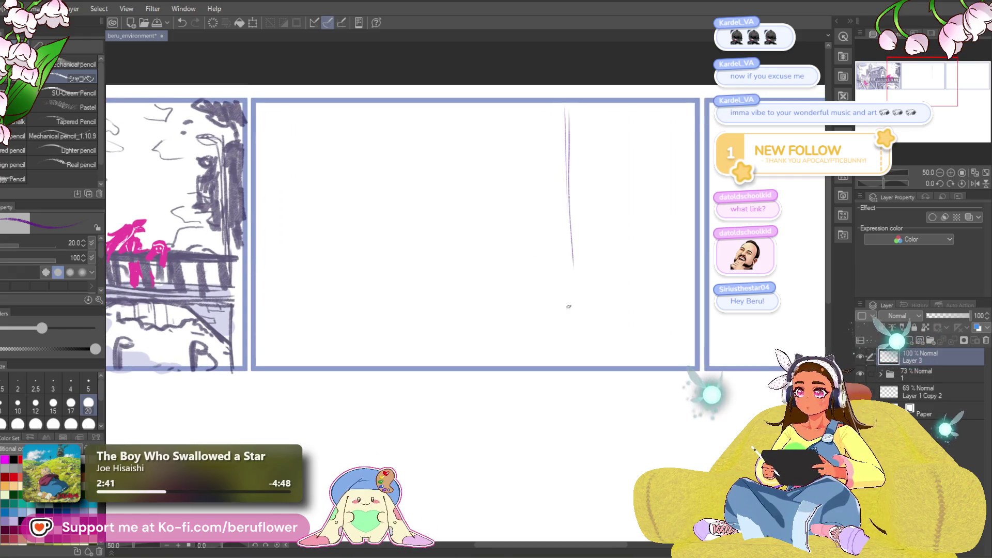
{"action": "key", "text": "ctrl+z"}
{"action": "key", "text": "ctrl+z"}
- Draw a long horizon line across the empty middle panel
{"action": "mouse_move", "coordinate": [432, 448]}
{"action": "left_mouse_down"}
{"action": "mouse_move", "coordinate": [476, 428]}
{"action": "mouse_move", "coordinate": [421, 435]}
{"action": "mouse_move", "coordinate": [491, 469]}
{"action": "mouse_move", "coordinate": [553, 354]}
{"action": "left_mouse_up"}
{"action": "scroll", "coordinate": [488, 371], "scroll_direction": "down", "scroll_amount": 3}
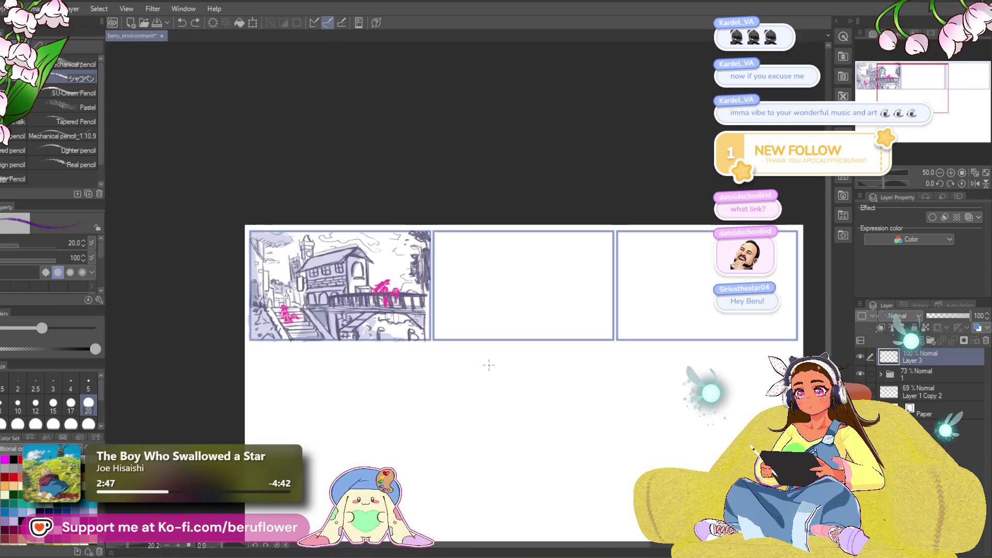
{"action": "scroll", "coordinate": [487, 362], "scroll_direction": "up", "scroll_amount": 2}
{"action": "scroll", "coordinate": [429, 420], "scroll_direction": "up", "scroll_amount": 1}
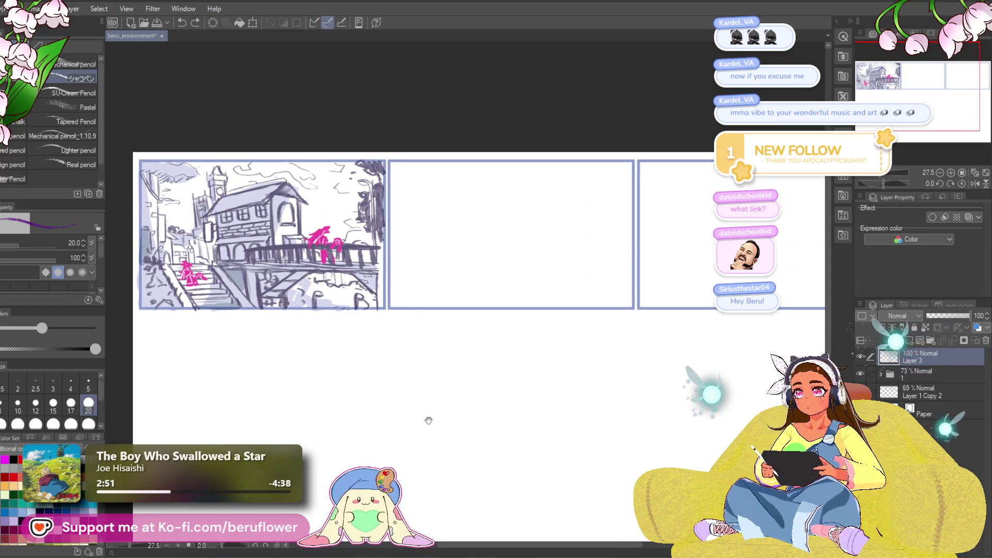
{"action": "left_click_drag", "start_coordinate": [428, 420], "coordinate": [427, 416]}
{"action": "scroll", "coordinate": [472, 204], "scroll_direction": "up", "scroll_amount": 2}
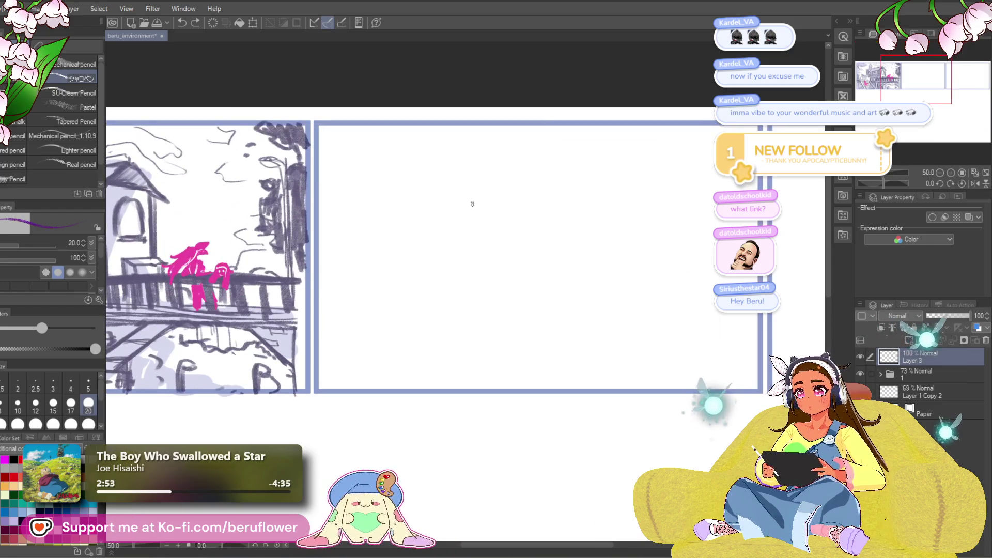
{"action": "left_click_drag", "start_coordinate": [574, 333], "coordinate": [543, 288]}
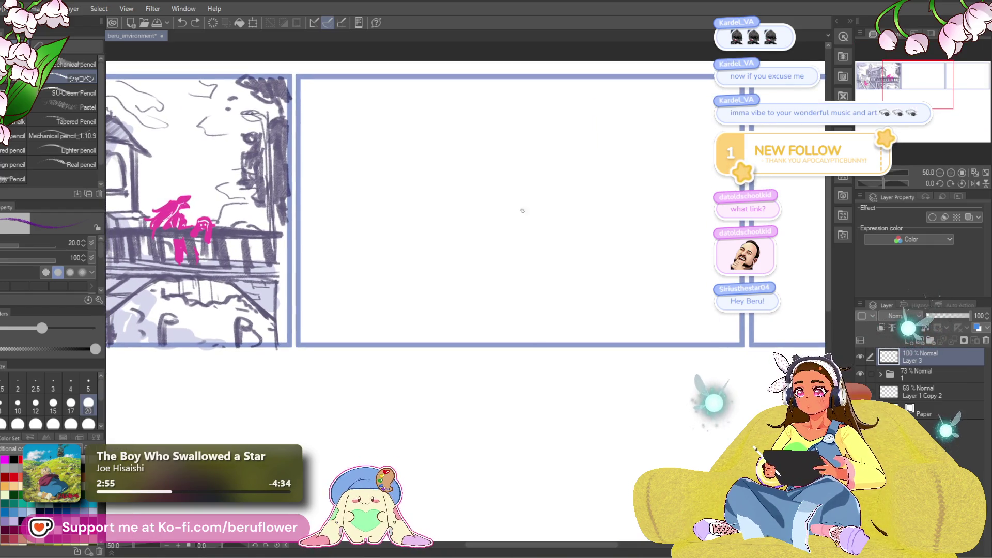
{"action": "left_click_drag", "start_coordinate": [312, 275], "coordinate": [674, 269]}
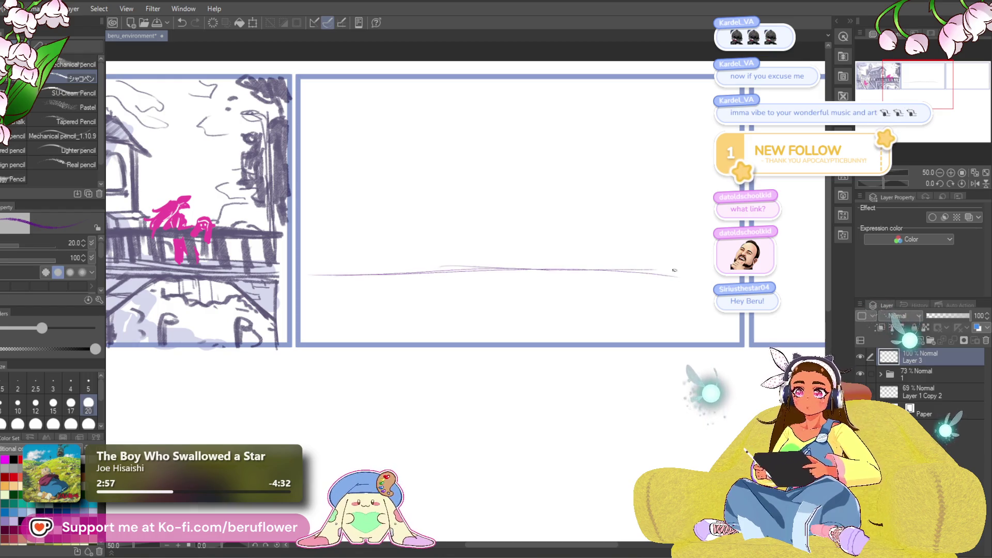
- Undo the stray strokes and redraw the horizon line straight across the panel
{"action": "scroll", "coordinate": [663, 275], "scroll_direction": "down", "scroll_amount": 2}
{"action": "key", "text": "ctrl+z"}
{"action": "key", "text": "ctrl+z"}
{"action": "left_click_drag", "start_coordinate": [417, 291], "coordinate": [459, 281]}
{"action": "key", "text": "ctrl+z"}
{"action": "left_click_drag", "start_coordinate": [360, 282], "coordinate": [482, 282]}
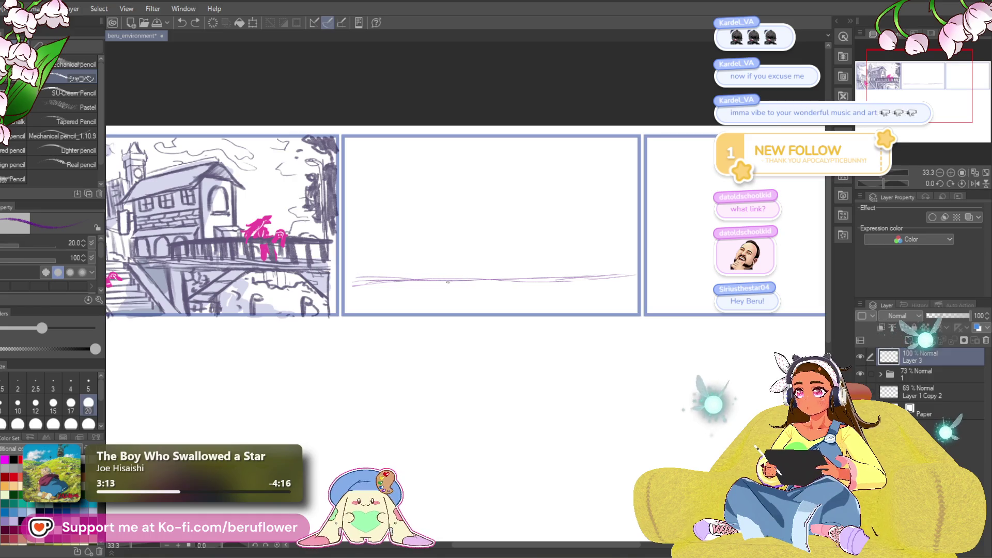
- Draw upward, vertical, diagonal and rightward perspective lines from the vanishing point
{"action": "left_click_drag", "start_coordinate": [457, 263], "coordinate": [541, 151]}
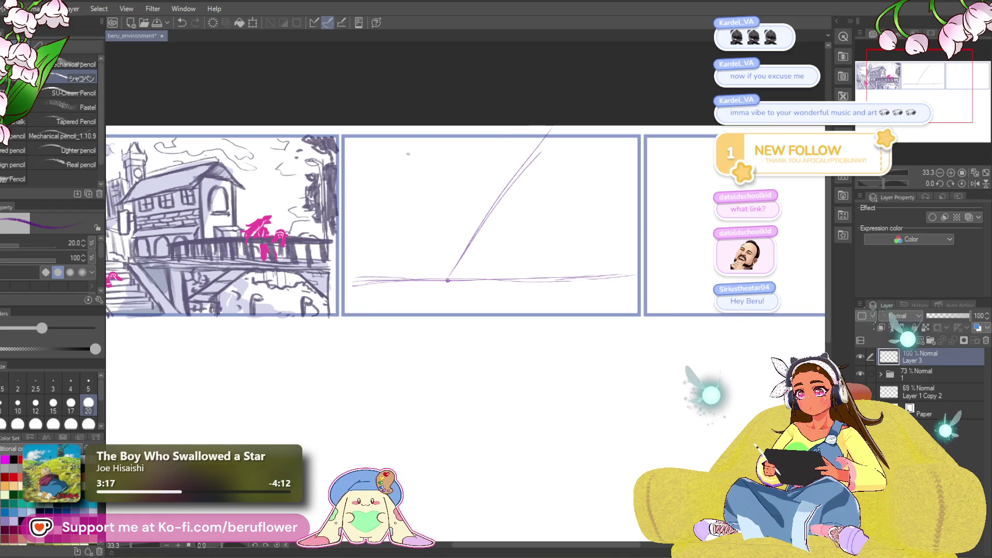
{"action": "left_click_drag", "start_coordinate": [451, 137], "coordinate": [451, 317]}
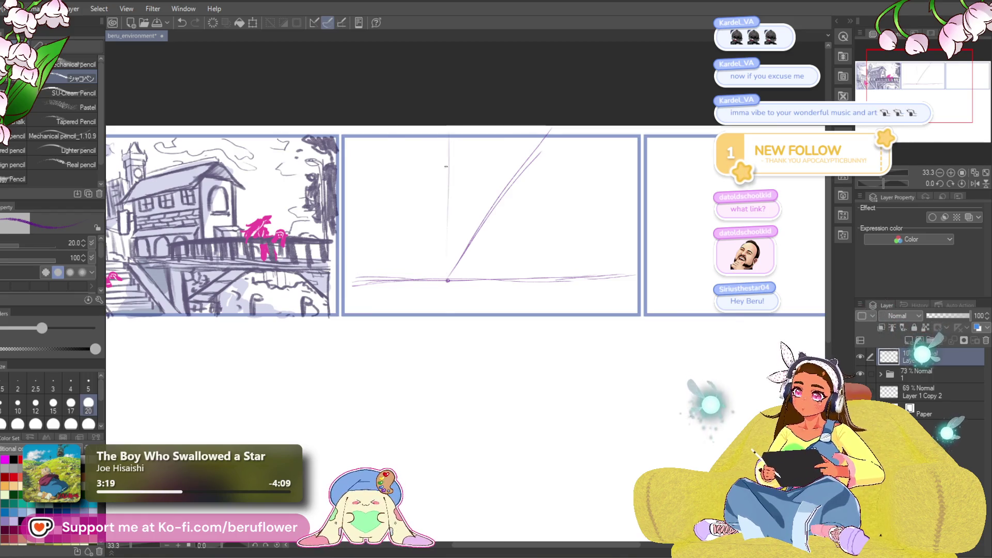
{"action": "left_click_drag", "start_coordinate": [396, 139], "coordinate": [444, 247]}
{"action": "mouse_move", "coordinate": [487, 281]}
{"action": "left_mouse_down"}
{"action": "mouse_move", "coordinate": [484, 269]}
{"action": "mouse_move", "coordinate": [624, 130]}
{"action": "left_mouse_up"}
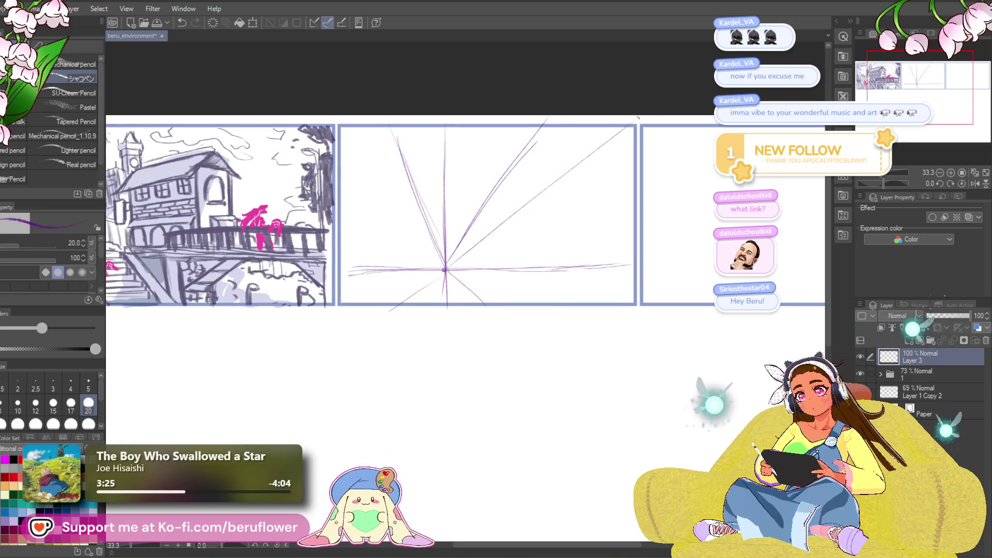
{"action": "left_click_drag", "start_coordinate": [447, 269], "coordinate": [659, 175]}
{"action": "left_click_drag", "start_coordinate": [447, 268], "coordinate": [656, 220]}
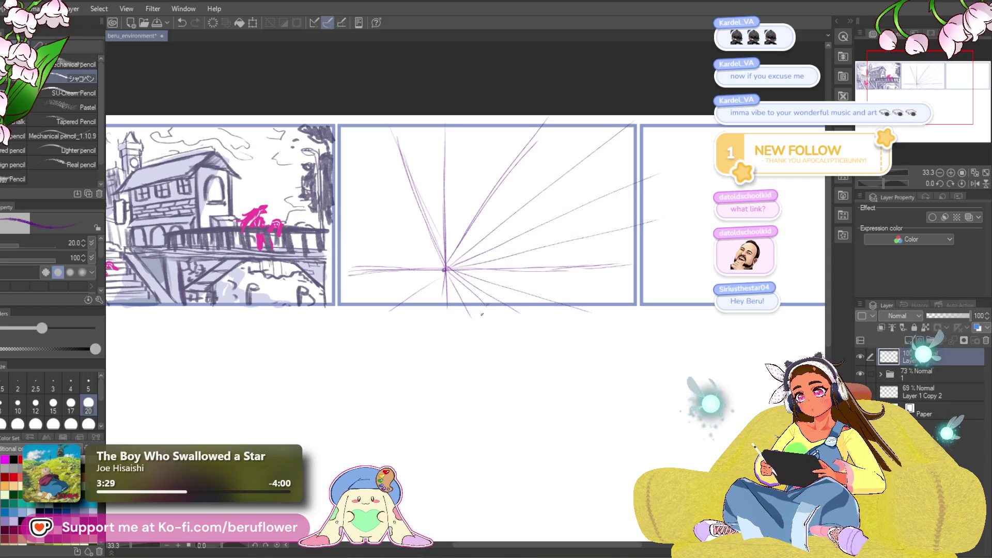
- Redraw the over-long line shorter inside the panel and add a short upper-left line
{"action": "key", "text": "ctrl+z"}
{"action": "mouse_move", "coordinate": [447, 269]}
{"action": "left_mouse_down"}
{"action": "mouse_move", "coordinate": [623, 296]}
{"action": "mouse_move", "coordinate": [569, 300]}
{"action": "mouse_move", "coordinate": [496, 132]}
{"action": "left_mouse_up"}
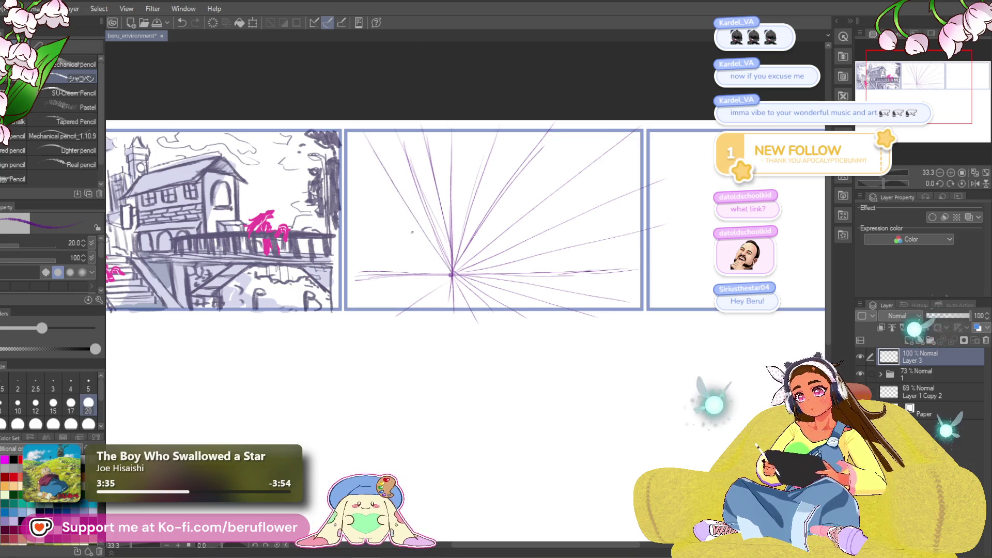
{"action": "left_click_drag", "start_coordinate": [444, 276], "coordinate": [473, 267]}
{"action": "left_click_drag", "start_coordinate": [381, 172], "coordinate": [448, 235]}
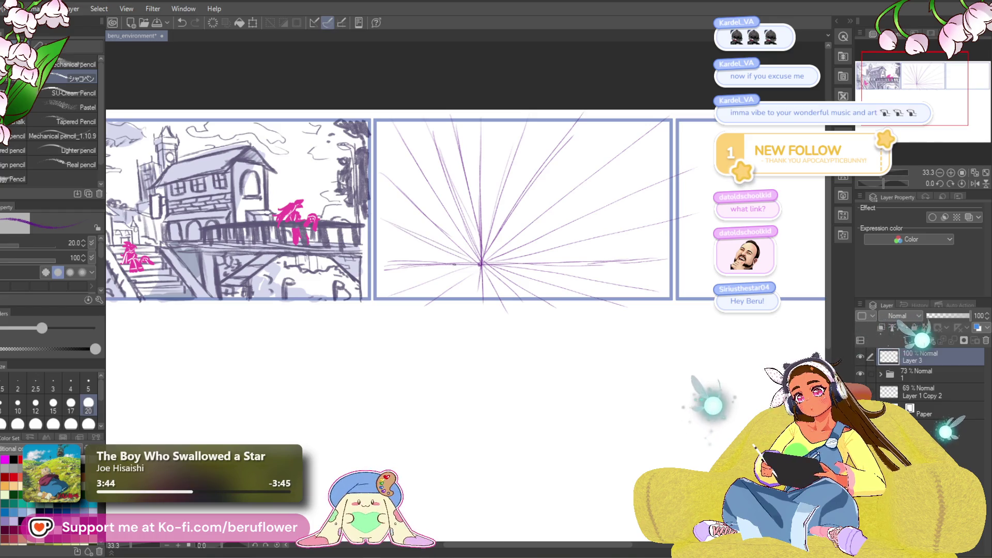
{"action": "left_click_drag", "start_coordinate": [557, 366], "coordinate": [521, 377]}
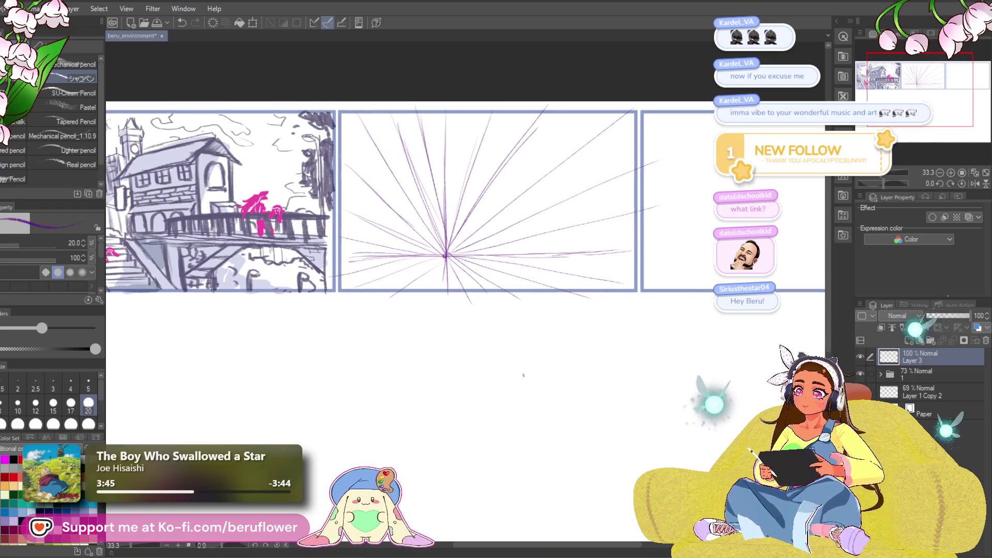
{"action": "left_click_drag", "start_coordinate": [533, 280], "coordinate": [572, 285]}
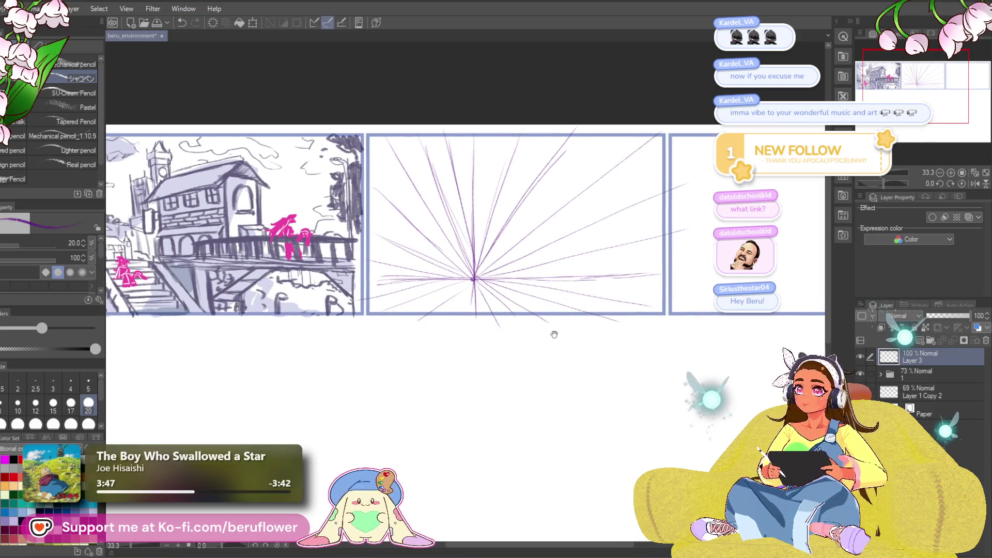
- Enlarge the pencil to size 30 and draw a tall vertical line near panel two's right side
{"action": "key", "text": "ctrl+z"}
{"action": "key", "text": "bracketright"}
{"action": "key", "text": "bracketright"}
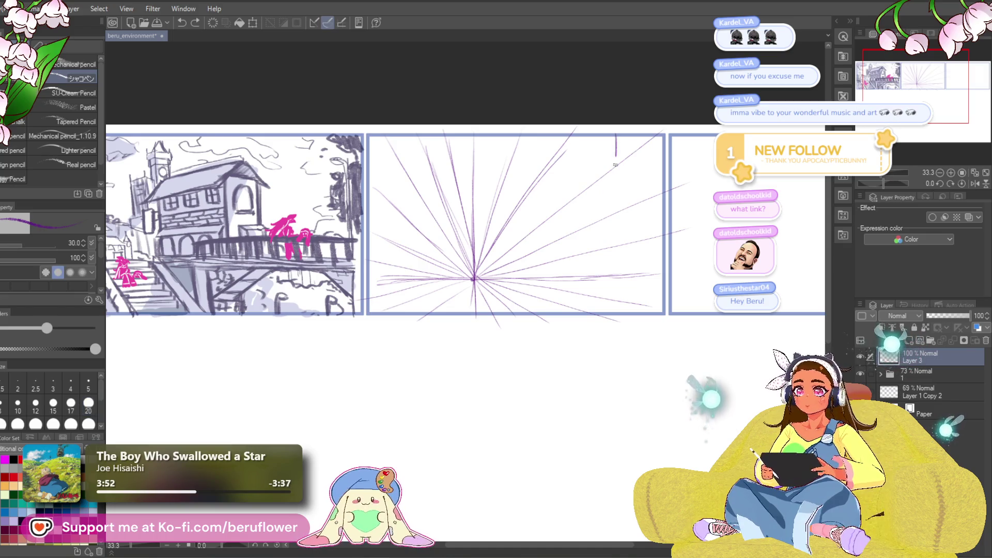
{"action": "mouse_move", "coordinate": [615, 144]}
{"action": "left_mouse_down"}
{"action": "mouse_move", "coordinate": [621, 309]}
{"action": "mouse_move", "coordinate": [615, 148]}
{"action": "left_mouse_up"}
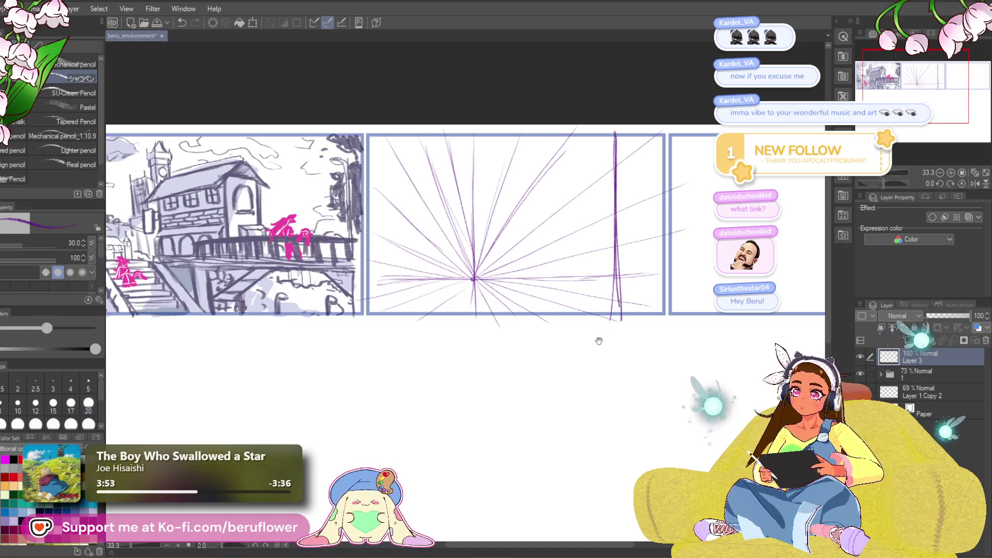
{"action": "left_click_drag", "start_coordinate": [575, 365], "coordinate": [575, 358]}
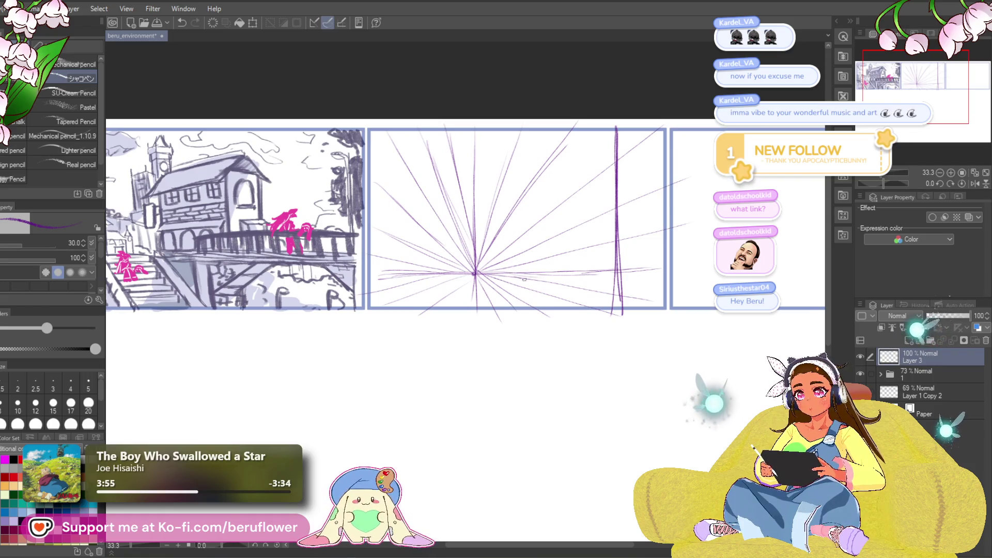
{"action": "left_click_drag", "start_coordinate": [433, 301], "coordinate": [460, 295]}
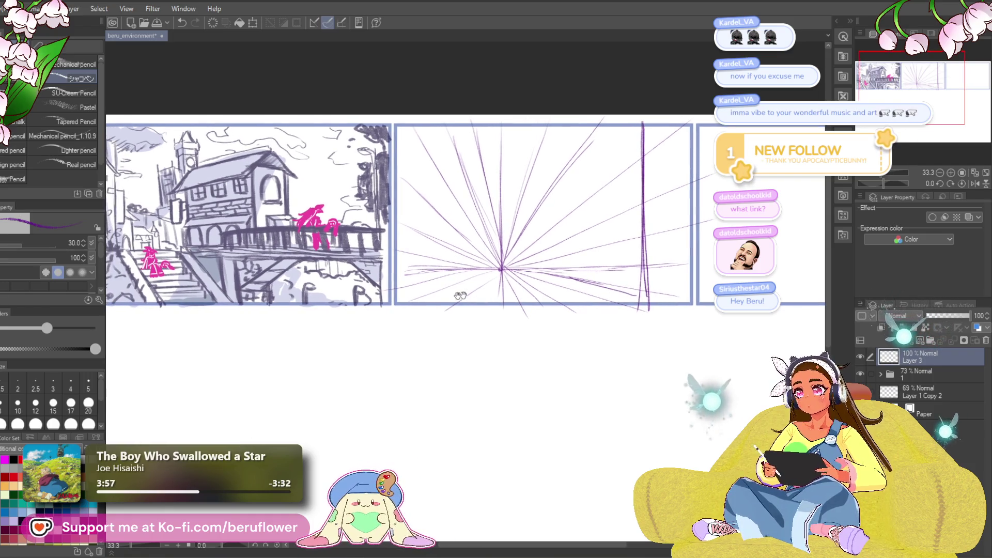
- Draw a vertical line near panel two's left side and darken it to the bottom
{"action": "key", "text": "ctrl+z"}
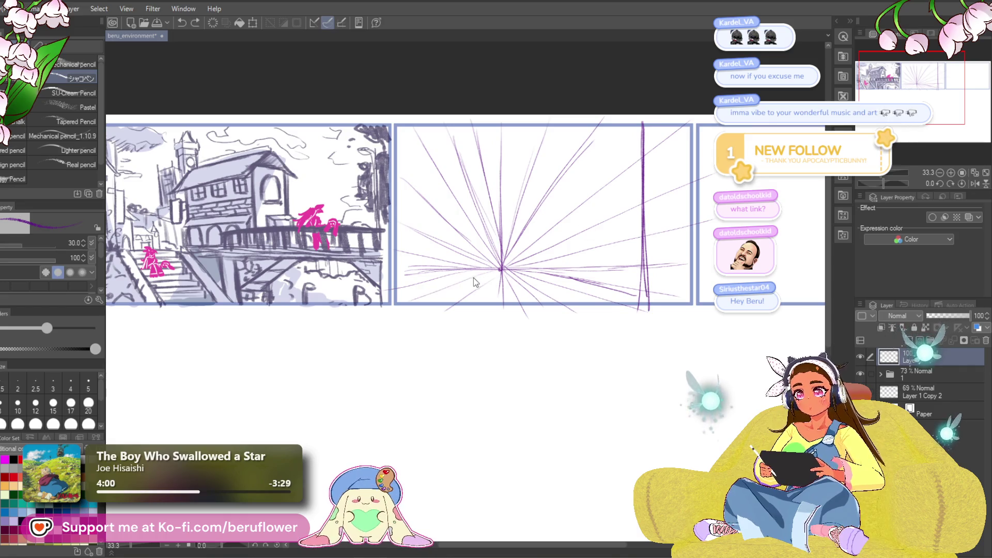
{"action": "left_click_drag", "start_coordinate": [418, 292], "coordinate": [419, 292]}
{"action": "left_click_drag", "start_coordinate": [421, 127], "coordinate": [426, 196]}
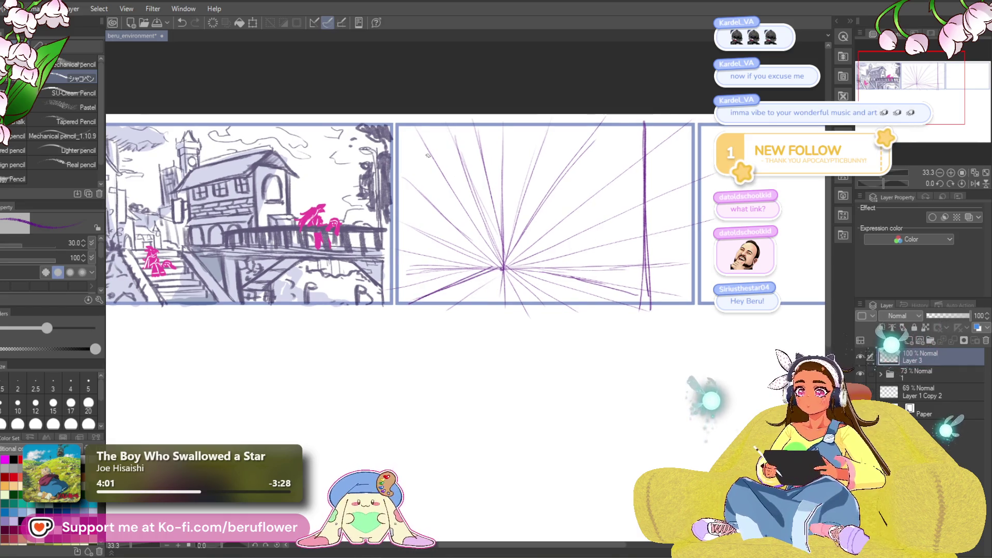
{"action": "left_click_drag", "start_coordinate": [424, 130], "coordinate": [427, 292]}
- Darken a lower perspective line running toward the panel's lower right
{"action": "left_click_drag", "start_coordinate": [670, 306], "coordinate": [661, 308]}
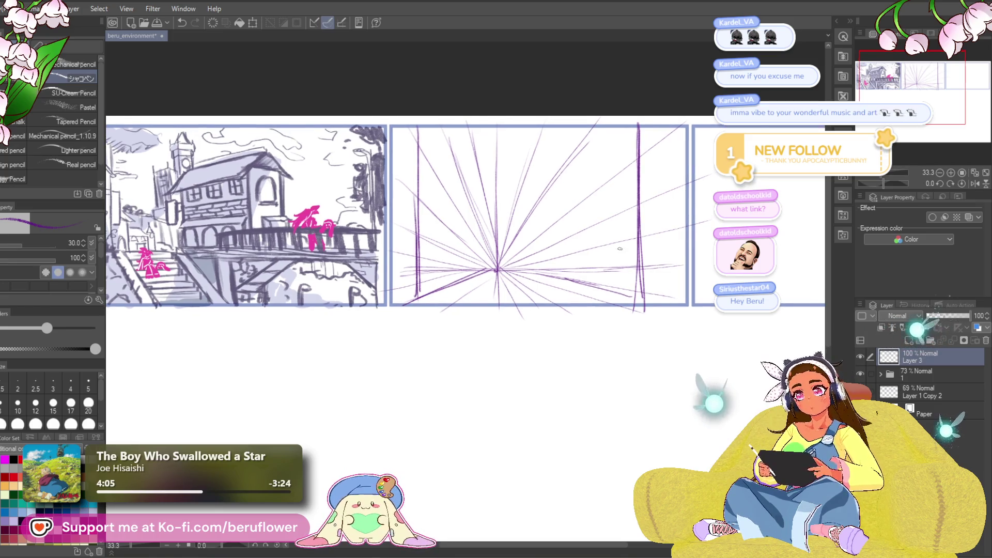
{"action": "mouse_move", "coordinate": [504, 271]}
{"action": "left_mouse_down"}
{"action": "mouse_move", "coordinate": [638, 301]}
{"action": "mouse_move", "coordinate": [624, 285]}
{"action": "left_mouse_up"}
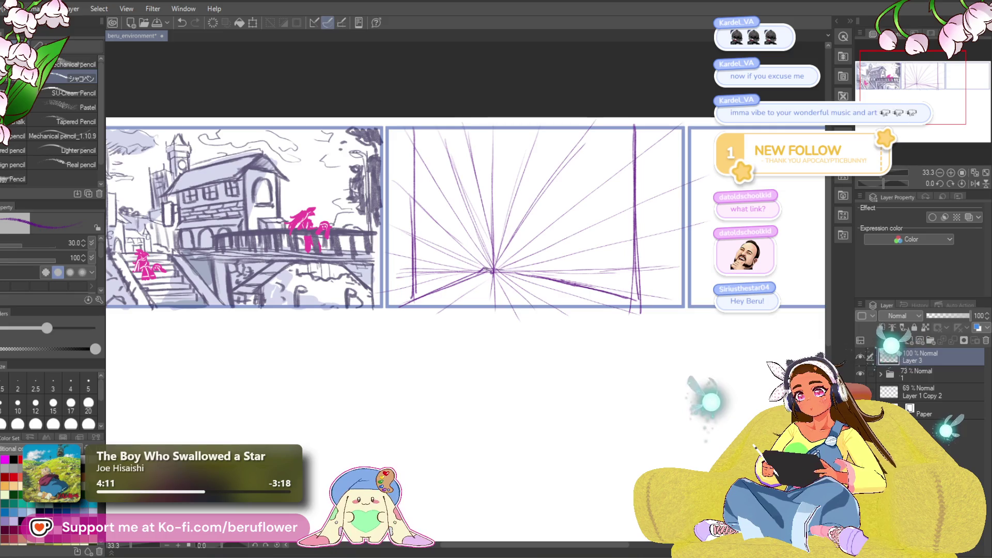
{"action": "key", "text": "ctrl+z"}
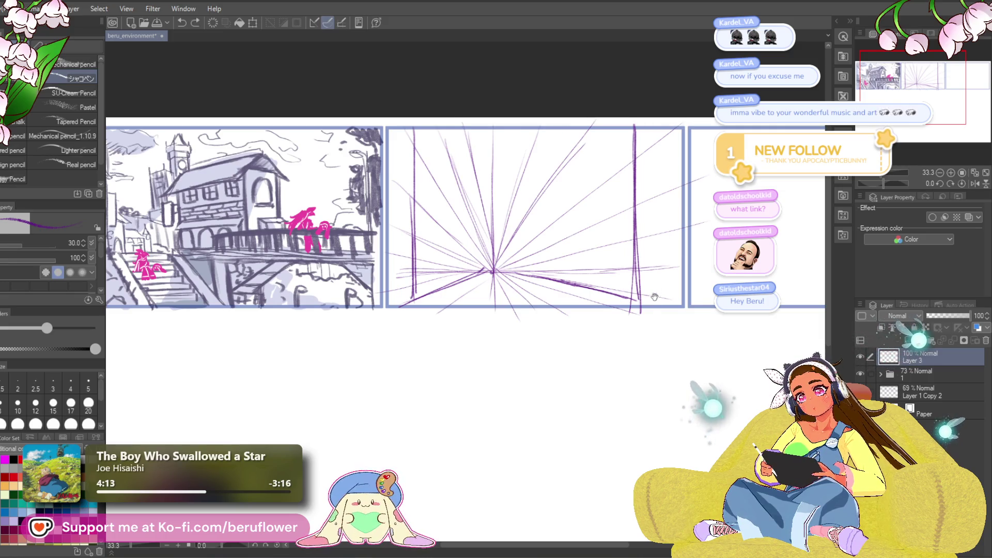
{"action": "left_click_drag", "start_coordinate": [653, 306], "coordinate": [651, 307]}
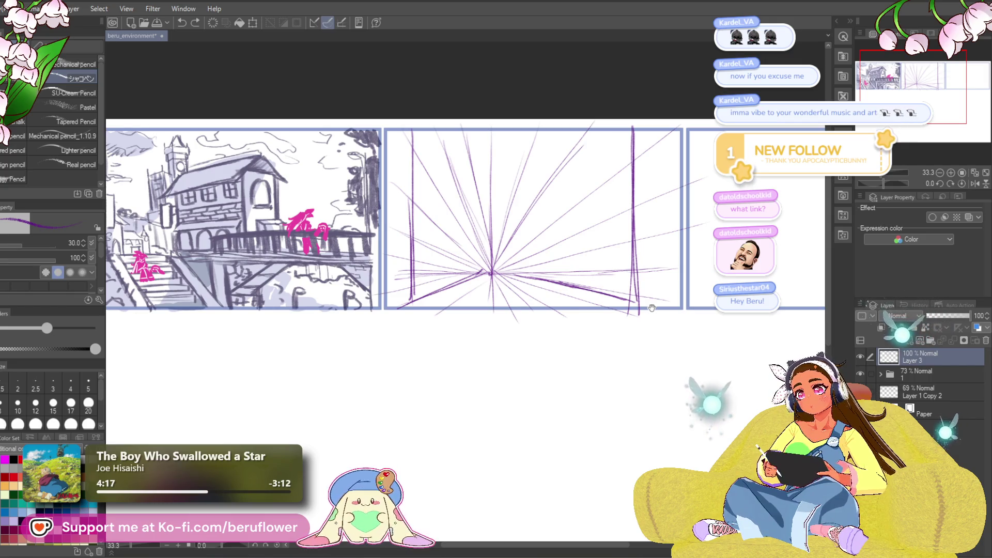
{"action": "left_click_drag", "start_coordinate": [652, 309], "coordinate": [650, 311]}
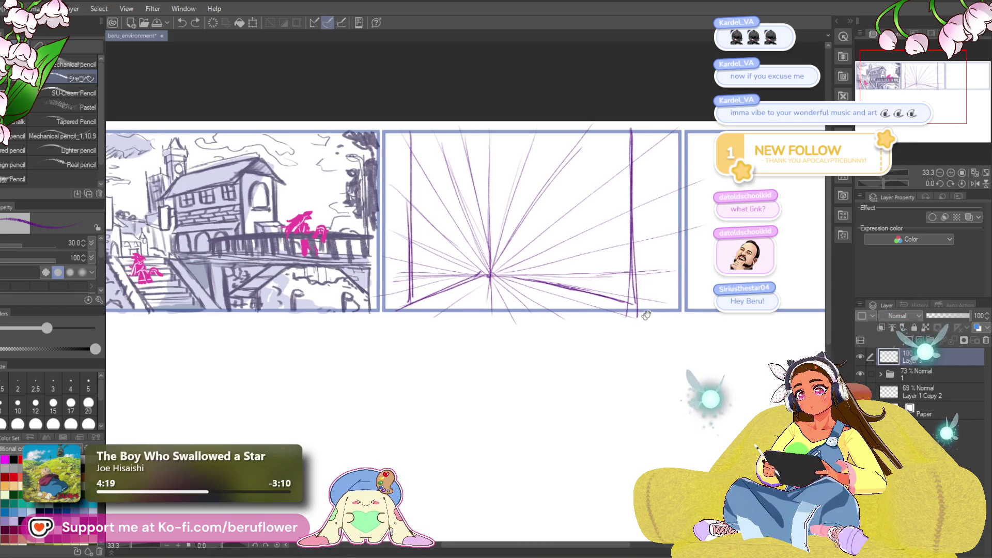
- Push the perspective lines and vanishing point down with a large Liquify brush, then shrink it to 500
{"action": "key", "text": "j"}
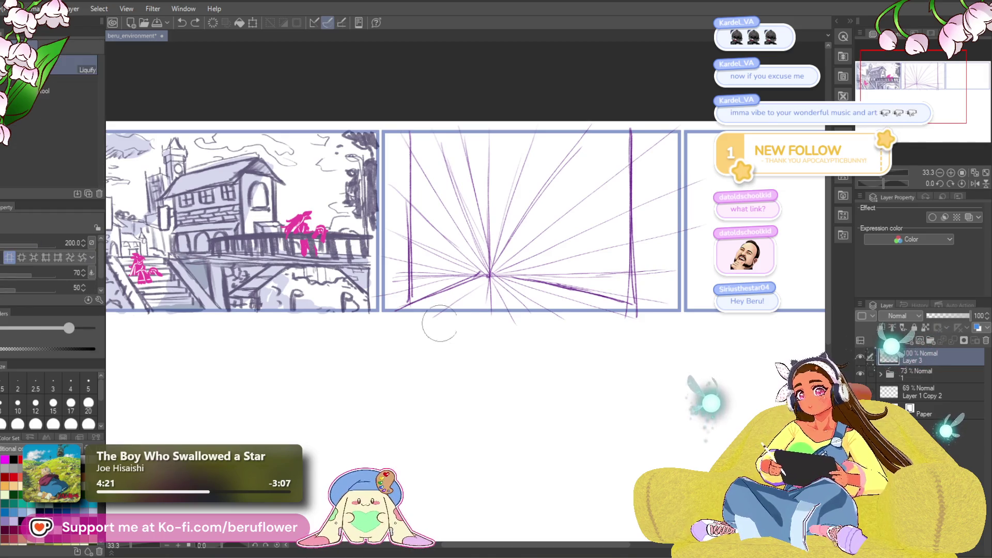
{"action": "left_click_drag", "start_coordinate": [534, 343], "coordinate": [512, 350]}
{"action": "key", "text": "bracketright"}
{"action": "key", "text": "bracketright"}
{"action": "key", "text": "bracketright"}
{"action": "key", "text": "bracketright"}
{"action": "key", "text": "bracketright"}
{"action": "left_click_drag", "start_coordinate": [501, 365], "coordinate": [501, 380]}
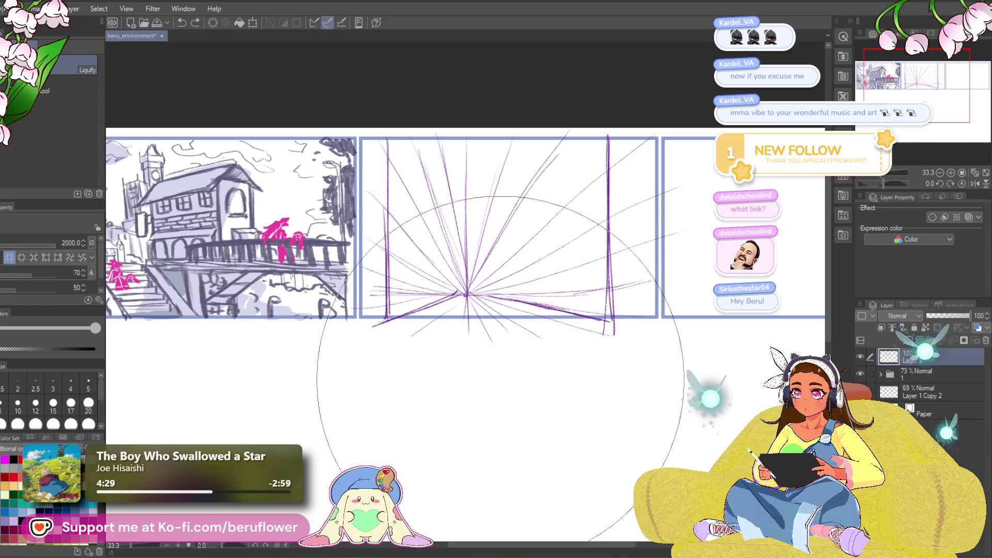
{"action": "key", "text": "bracketleft"}
{"action": "key", "text": "bracketleft"}
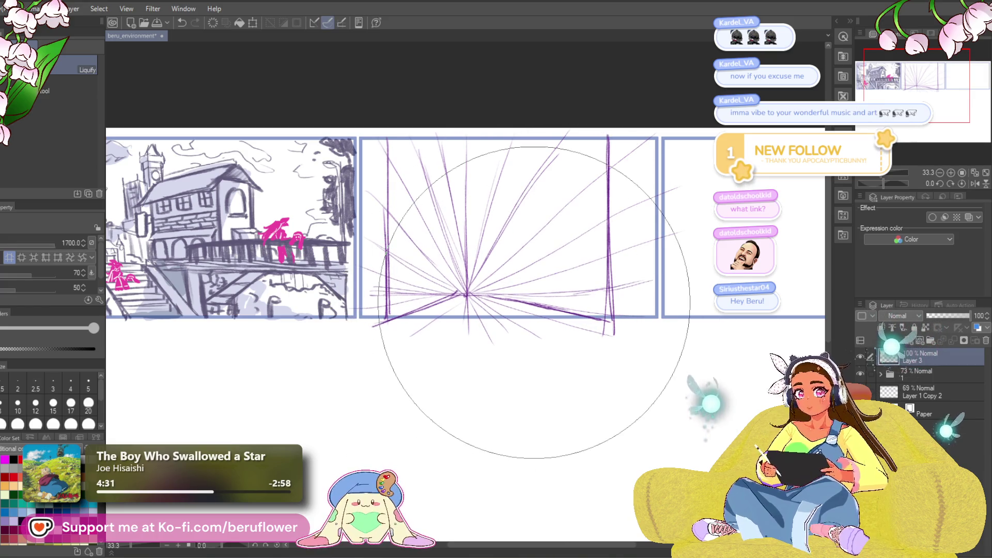
{"action": "key", "text": "bracketleft"}
{"action": "key", "text": "bracketleft"}
{"action": "key", "text": "bracketleft"}
- With the pencil, draw a perspective line toward the middle panel's vanishing point
{"action": "key", "text": "p"}
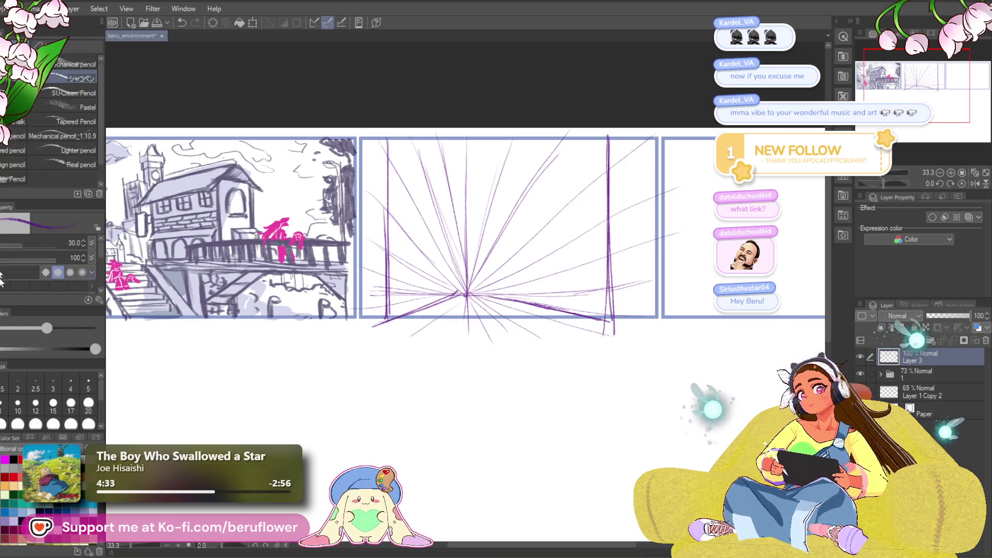
{"action": "scroll", "coordinate": [566, 345], "scroll_direction": "right", "scroll_amount": 1}
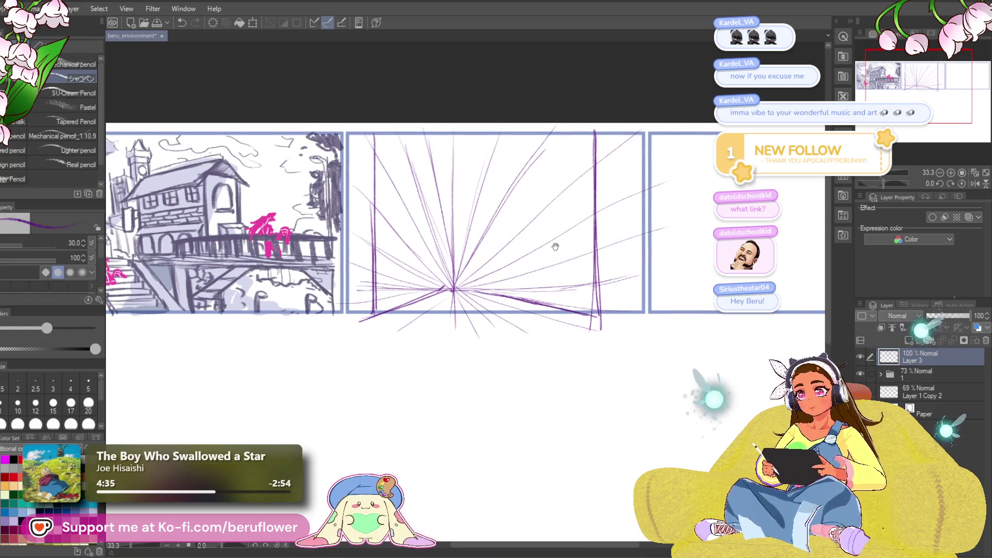
{"action": "left_click_drag", "start_coordinate": [555, 247], "coordinate": [560, 245]}
{"action": "scroll", "coordinate": [423, 216], "scroll_direction": "down", "scroll_amount": 1}
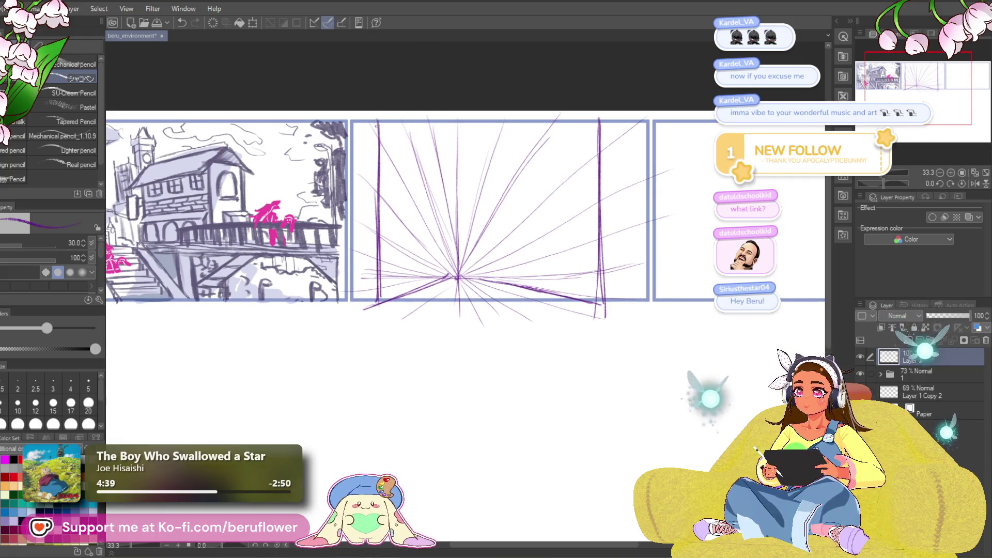
{"action": "left_click_drag", "start_coordinate": [419, 153], "coordinate": [421, 153]}
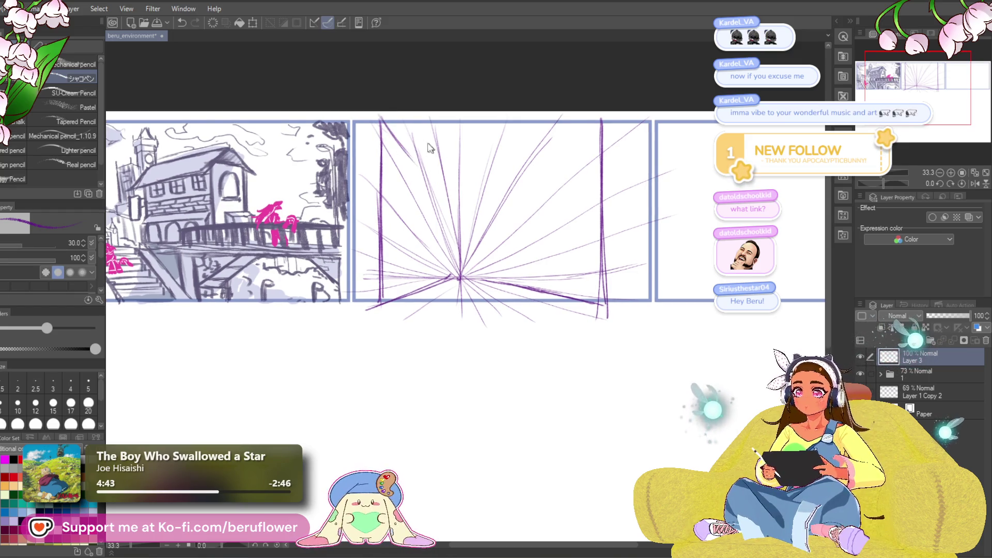
{"action": "left_click_drag", "start_coordinate": [389, 124], "coordinate": [445, 251]}
{"action": "left_click_drag", "start_coordinate": [419, 192], "coordinate": [412, 298]}
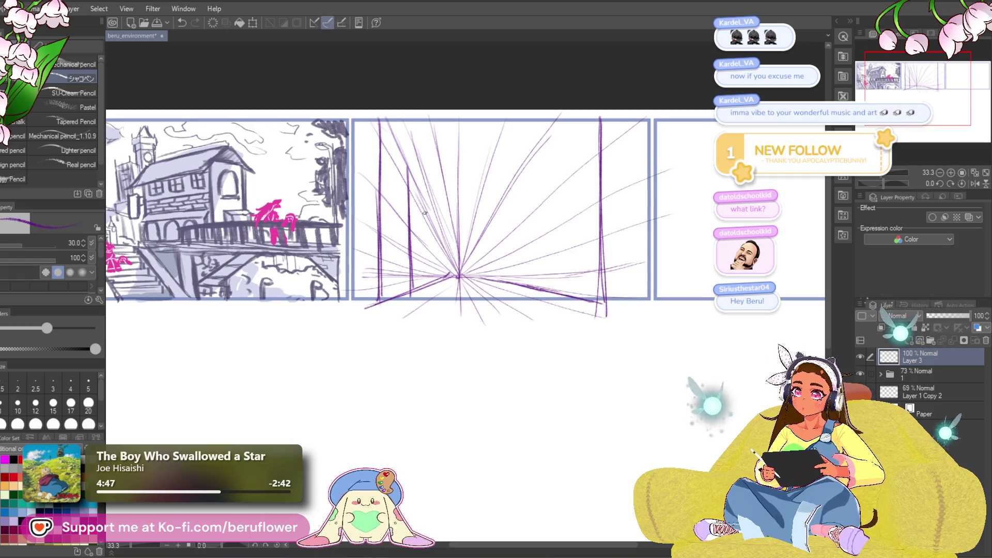
- Draw a near-vertical building edge in the middle panel and extend it upward
{"action": "key", "text": "ctrl+z"}
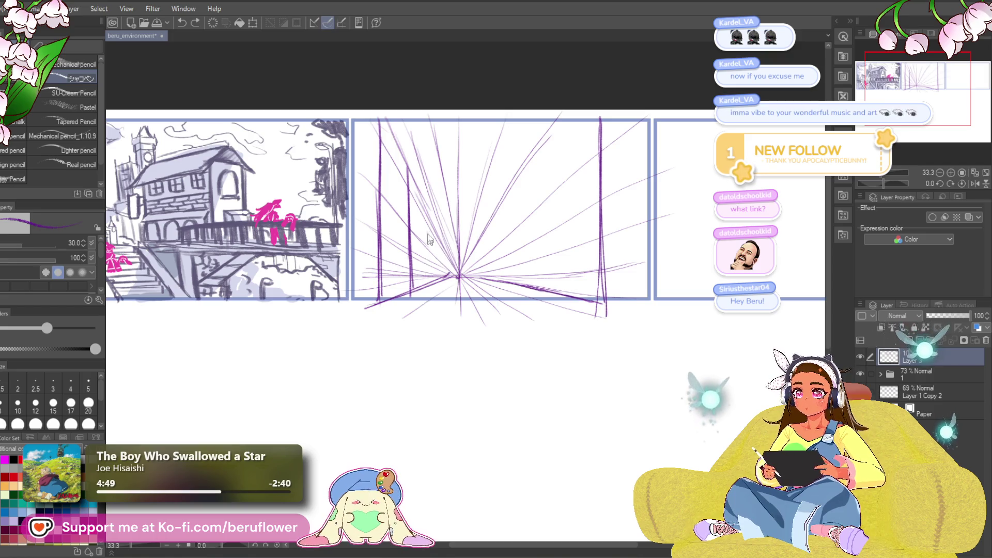
{"action": "left_click_drag", "start_coordinate": [418, 197], "coordinate": [426, 283]}
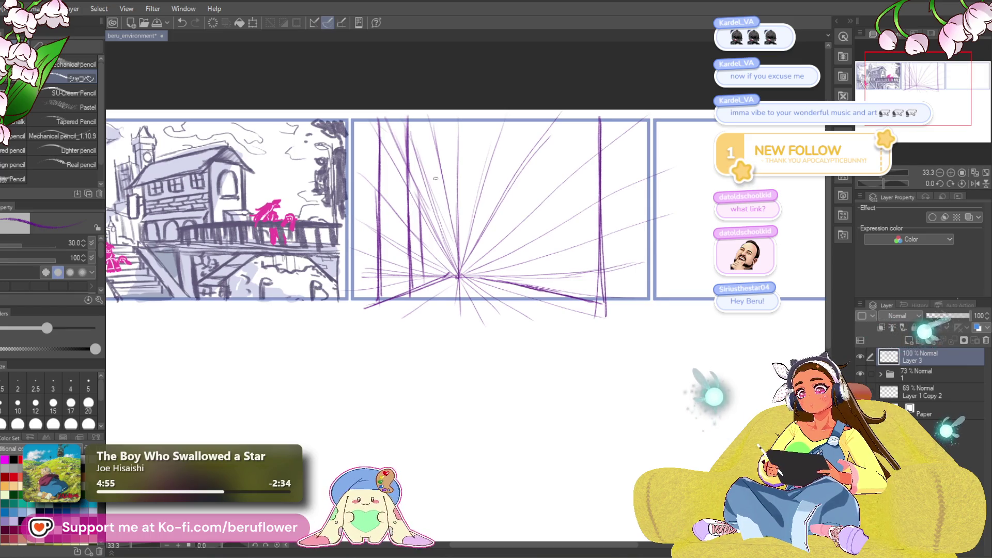
{"action": "left_click_drag", "start_coordinate": [418, 123], "coordinate": [423, 202]}
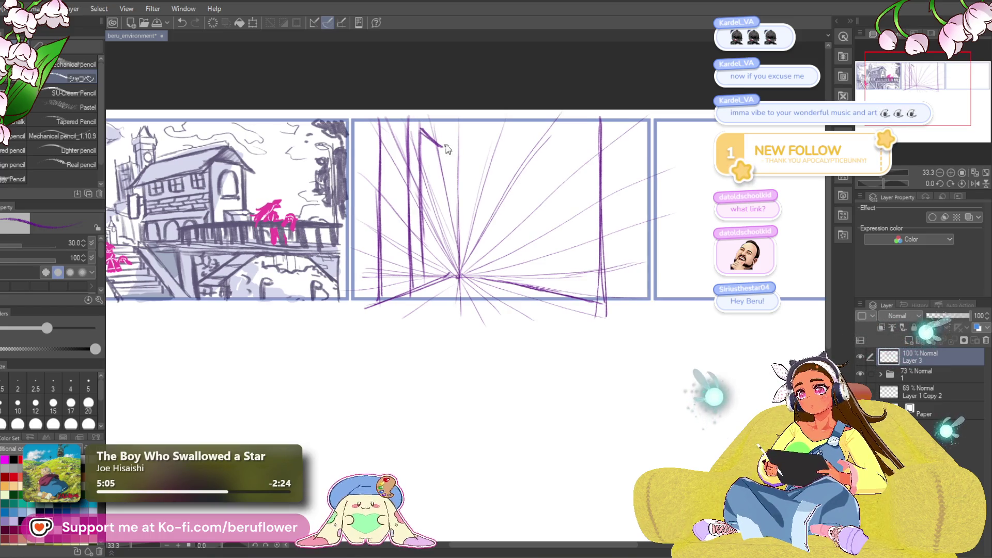
{"action": "left_click_drag", "start_coordinate": [426, 137], "coordinate": [443, 154]}
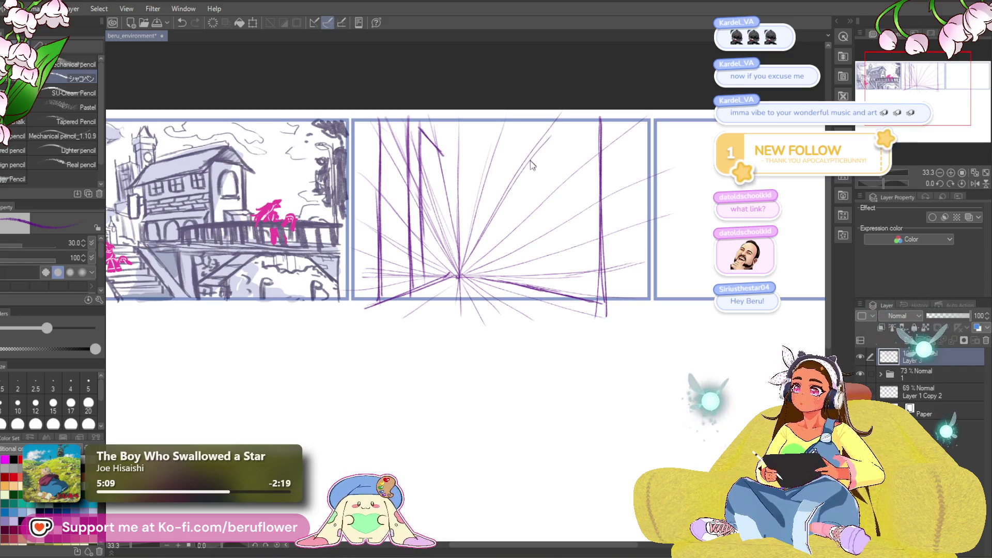
{"action": "key", "text": "ctrl+z"}
{"action": "key", "text": "ctrl+z"}
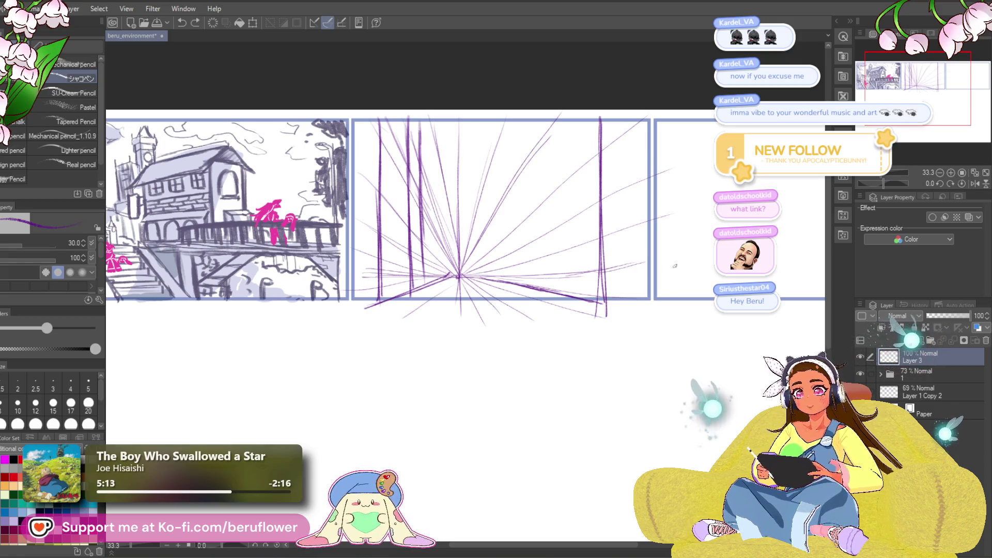
- Add long receding lines toward the right, redrawing the long diagonal after undoing trials
{"action": "left_click_drag", "start_coordinate": [575, 275], "coordinate": [690, 270]}
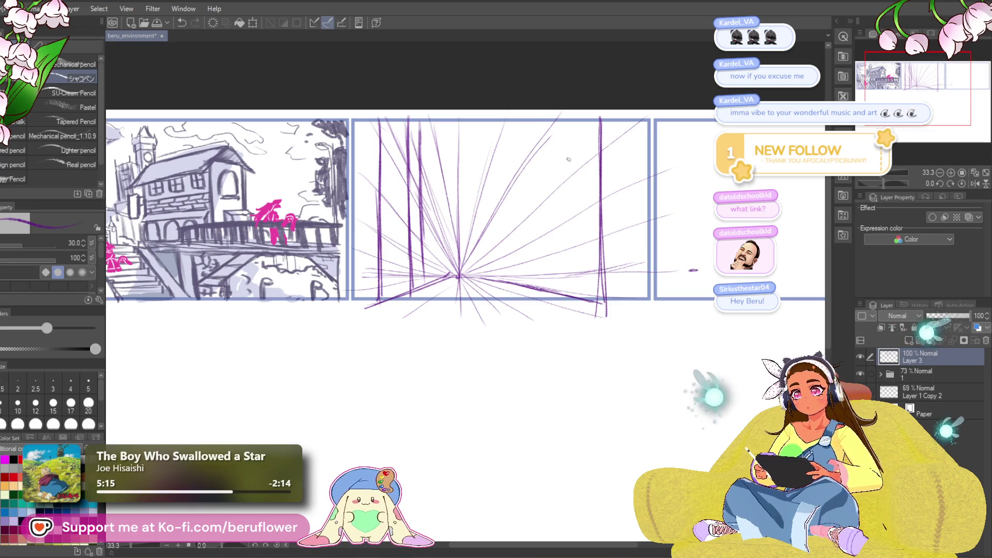
{"action": "left_click_drag", "start_coordinate": [633, 211], "coordinate": [703, 259]}
{"action": "left_click_drag", "start_coordinate": [536, 157], "coordinate": [679, 258]}
{"action": "key", "text": "ctrl+z"}
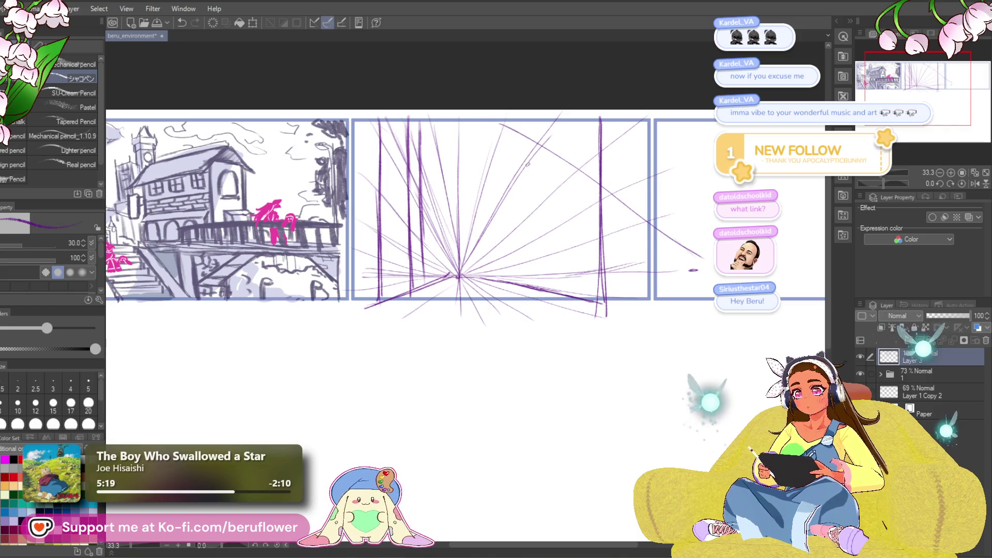
{"action": "key", "text": "ctrl+z"}
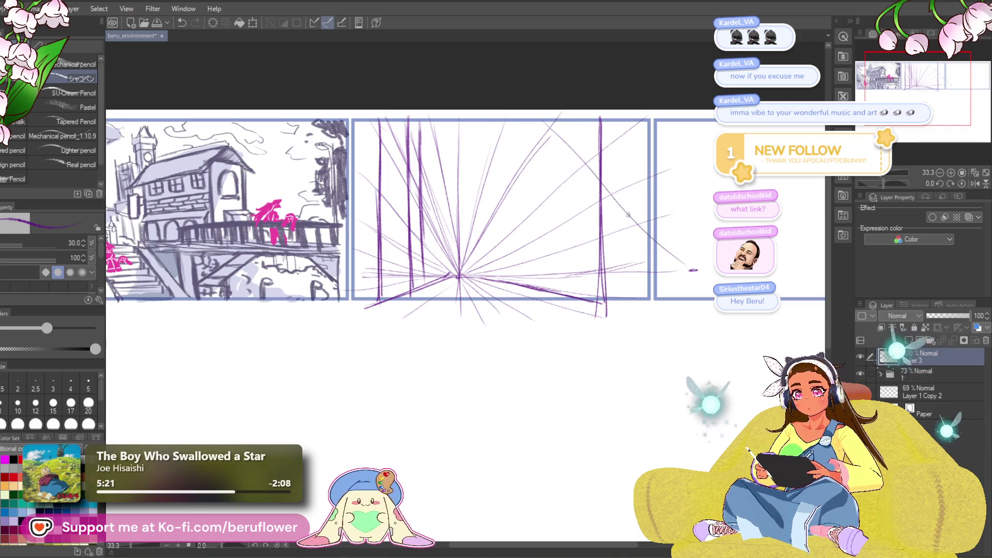
{"action": "mouse_move", "coordinate": [551, 122]}
{"action": "left_mouse_down"}
{"action": "mouse_move", "coordinate": [695, 270]}
{"action": "mouse_move", "coordinate": [707, 247]}
{"action": "mouse_move", "coordinate": [529, 329]}
{"action": "left_mouse_up"}
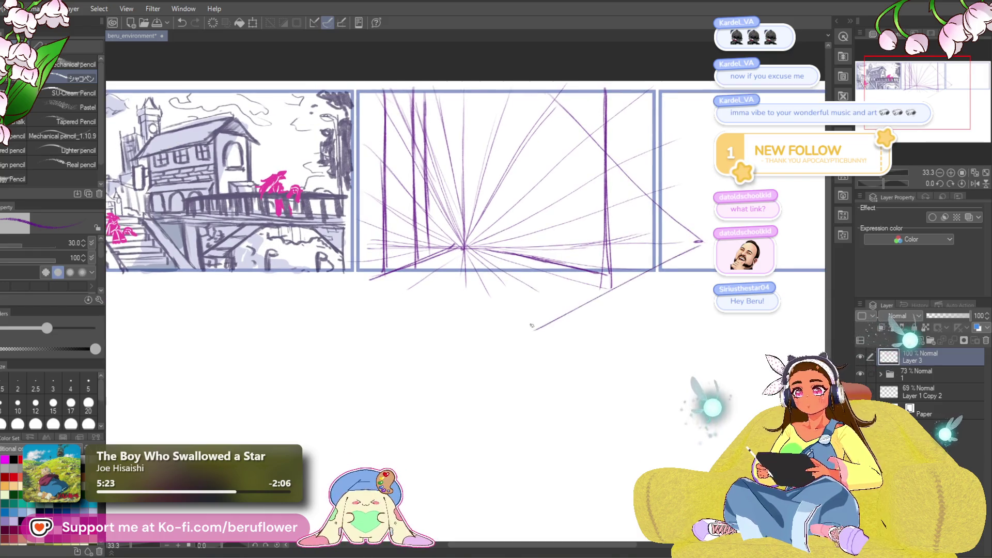
- Draw a diagonal perspective line down to the right and short strokes at the panel's top
{"action": "left_click_drag", "start_coordinate": [341, 300], "coordinate": [307, 323]}
{"action": "left_click_drag", "start_coordinate": [517, 126], "coordinate": [608, 251]}
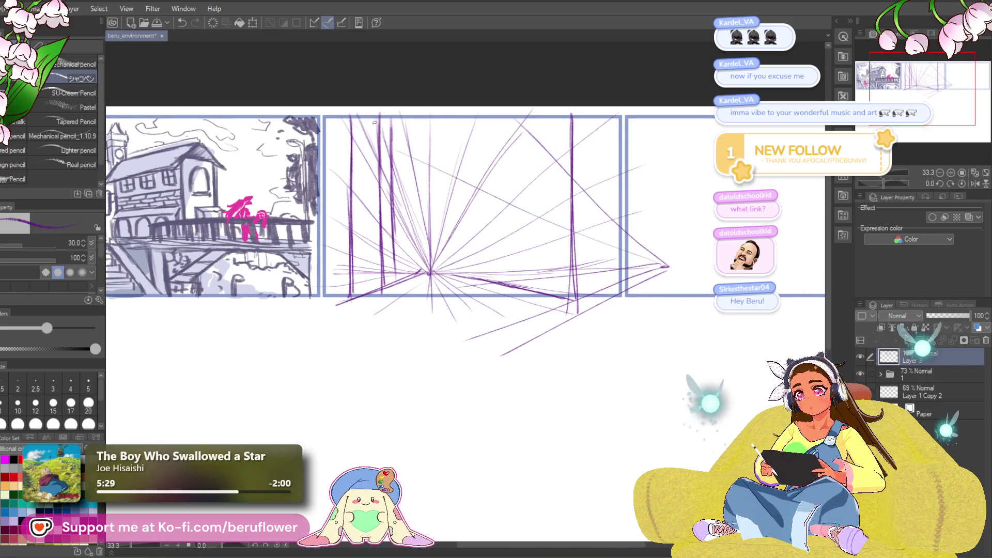
{"action": "left_click_drag", "start_coordinate": [400, 127], "coordinate": [420, 128]}
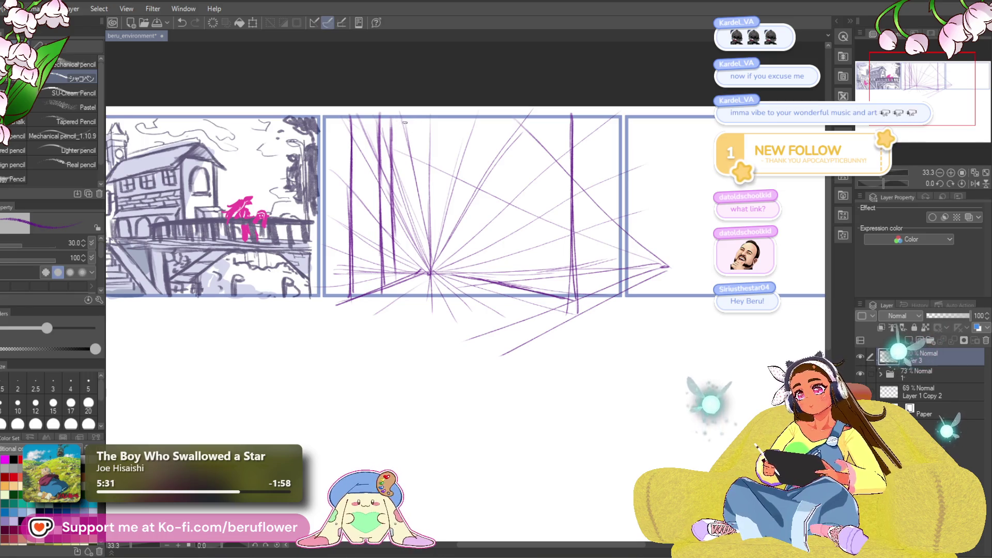
{"action": "left_click_drag", "start_coordinate": [554, 54], "coordinate": [549, 62]}
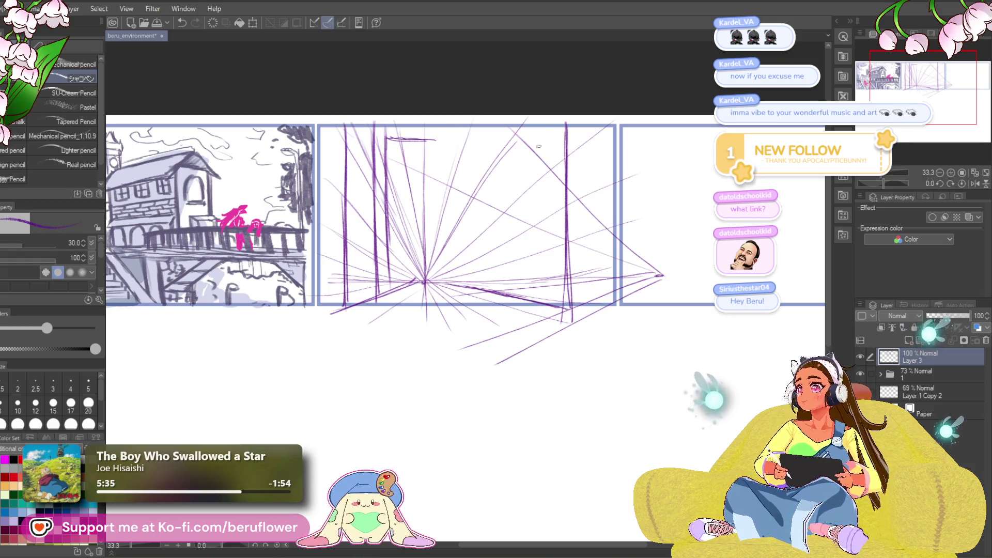
{"action": "left_click_drag", "start_coordinate": [493, 240], "coordinate": [511, 234]}
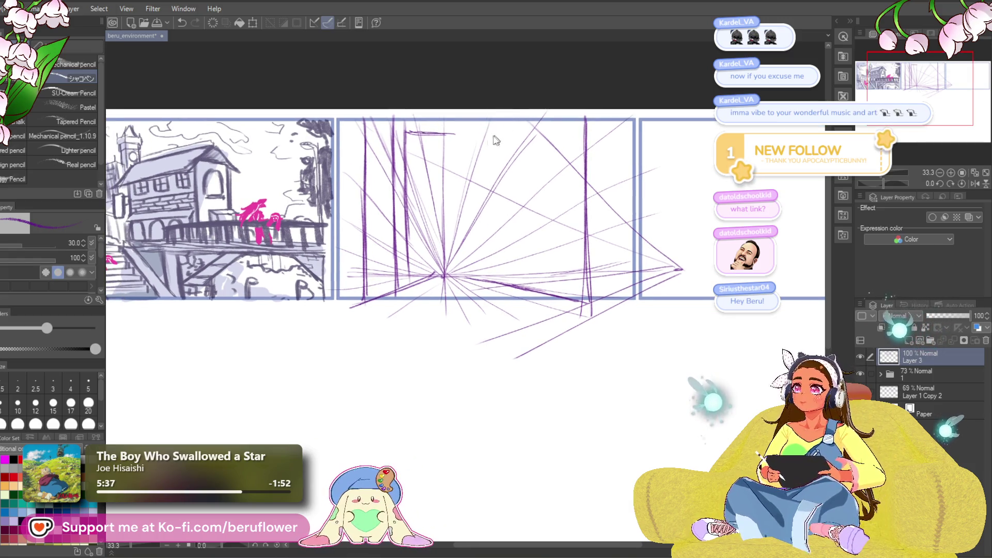
{"action": "key", "text": "ctrl+z"}
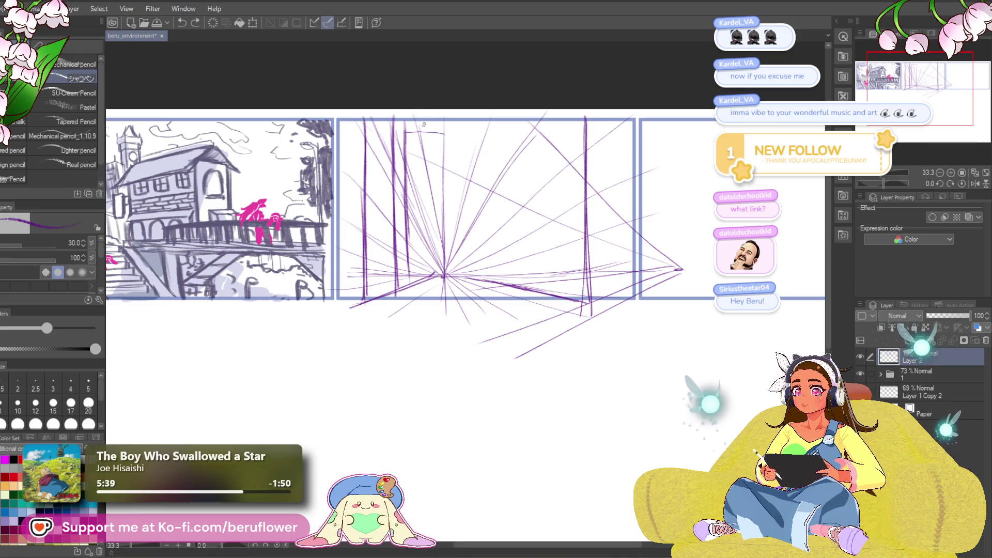
{"action": "left_click_drag", "start_coordinate": [423, 129], "coordinate": [437, 137]}
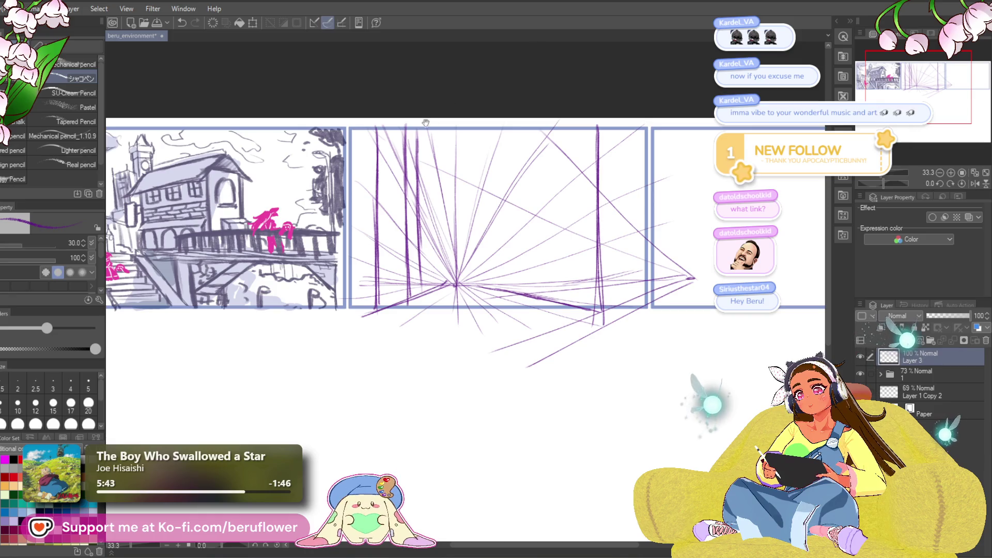
- Draw the tower's vertical edge at full height and go over it to thicken it
{"action": "left_click_drag", "start_coordinate": [380, 126], "coordinate": [383, 195]}
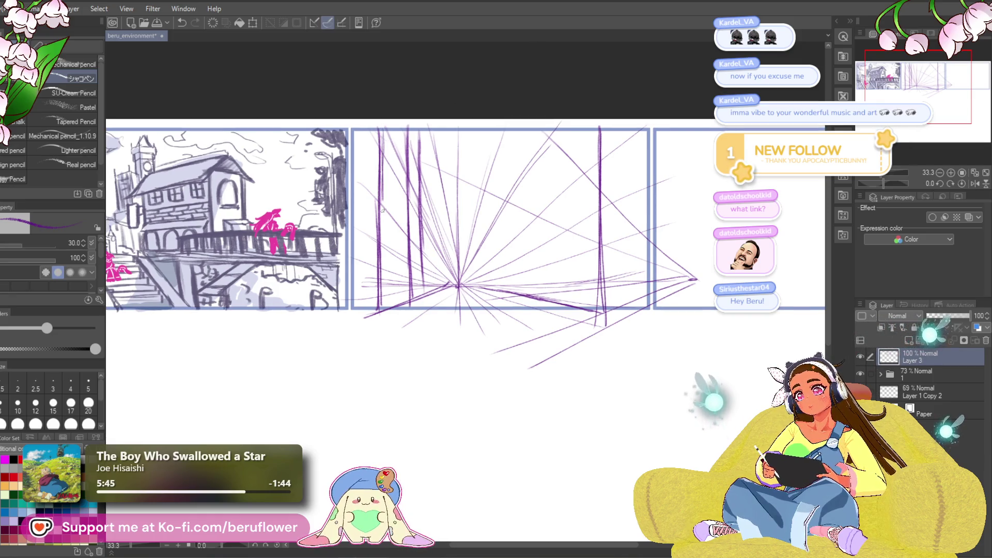
{"action": "left_click_drag", "start_coordinate": [383, 327], "coordinate": [354, 312]}
{"action": "left_click_drag", "start_coordinate": [524, 115], "coordinate": [525, 280]}
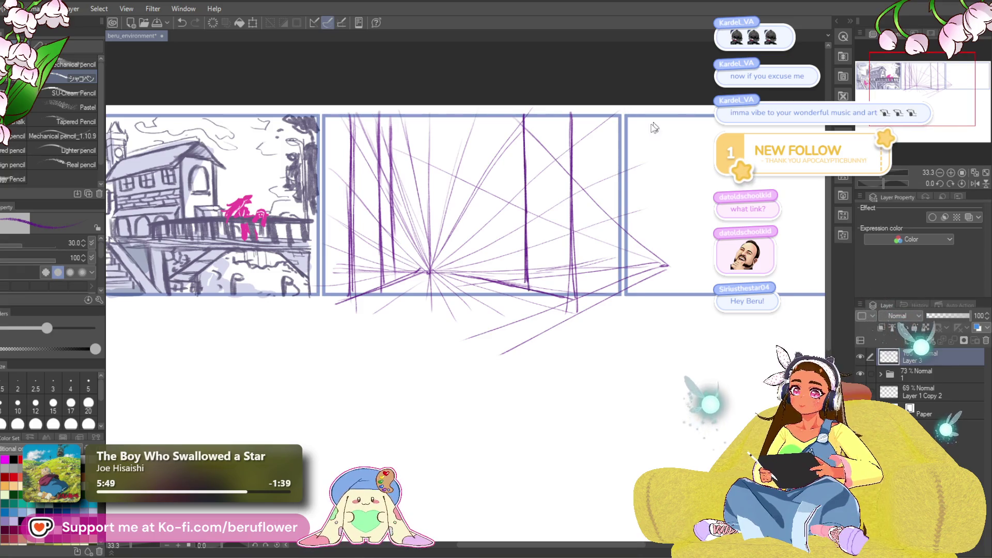
{"action": "key", "text": "ctrl+z"}
{"action": "key", "text": "ctrl+z"}
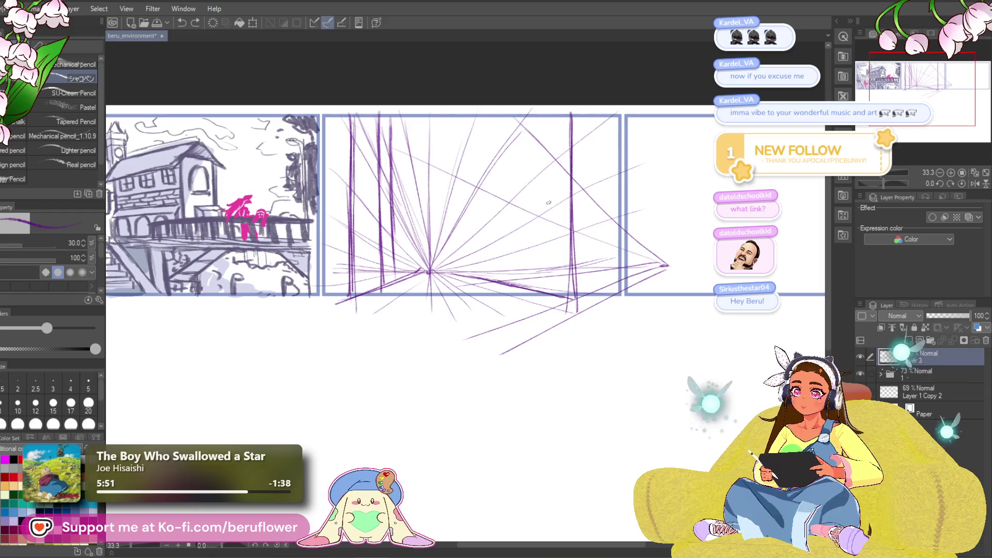
{"action": "left_click_drag", "start_coordinate": [521, 113], "coordinate": [523, 290]}
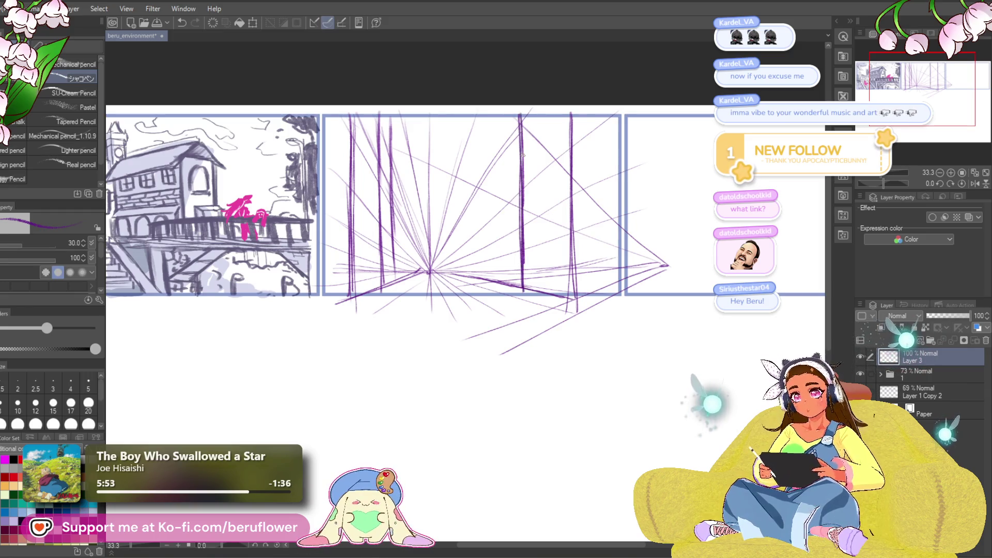
{"action": "left_click_drag", "start_coordinate": [522, 142], "coordinate": [524, 291]}
{"action": "scroll", "coordinate": [510, 372], "scroll_direction": "down", "scroll_amount": 1}
- Try short vertical strokes beside the tower edge at the panel top, undoing them
{"action": "left_click_drag", "start_coordinate": [477, 107], "coordinate": [480, 168]}
{"action": "key", "text": "ctrl+z"}
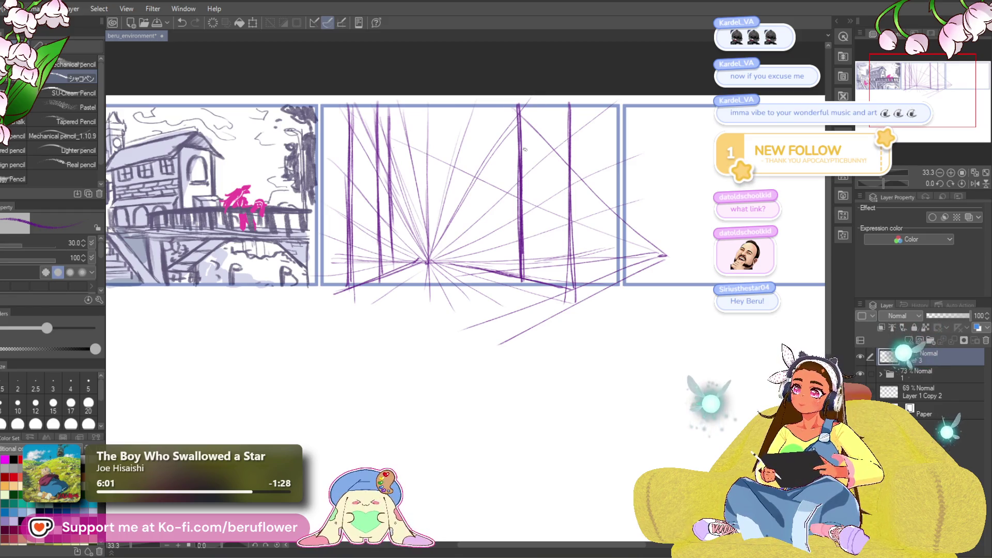
{"action": "mouse_move", "coordinate": [479, 132]}
{"action": "left_mouse_down"}
{"action": "mouse_move", "coordinate": [477, 106]}
{"action": "mouse_move", "coordinate": [479, 146]}
{"action": "left_mouse_up"}
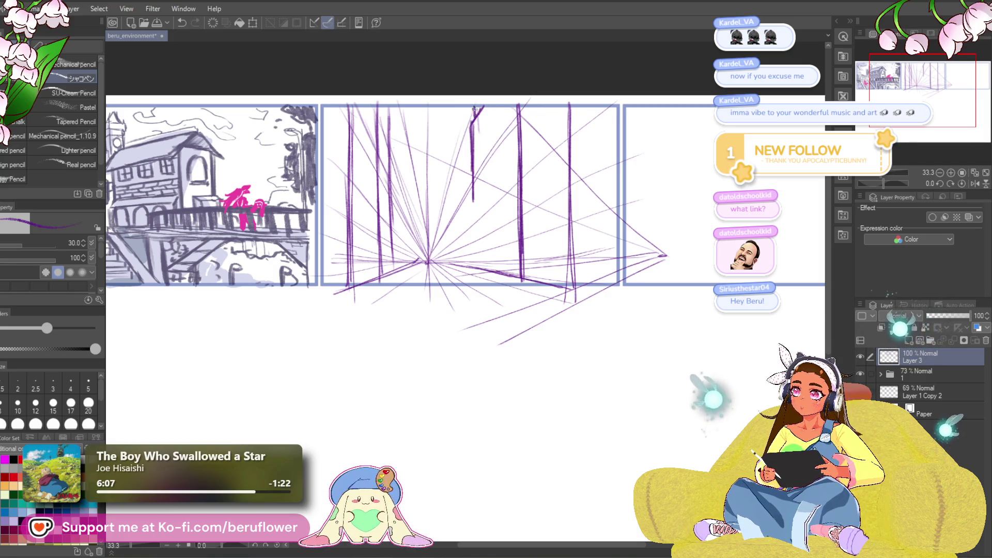
{"action": "key", "text": "ctrl+z"}
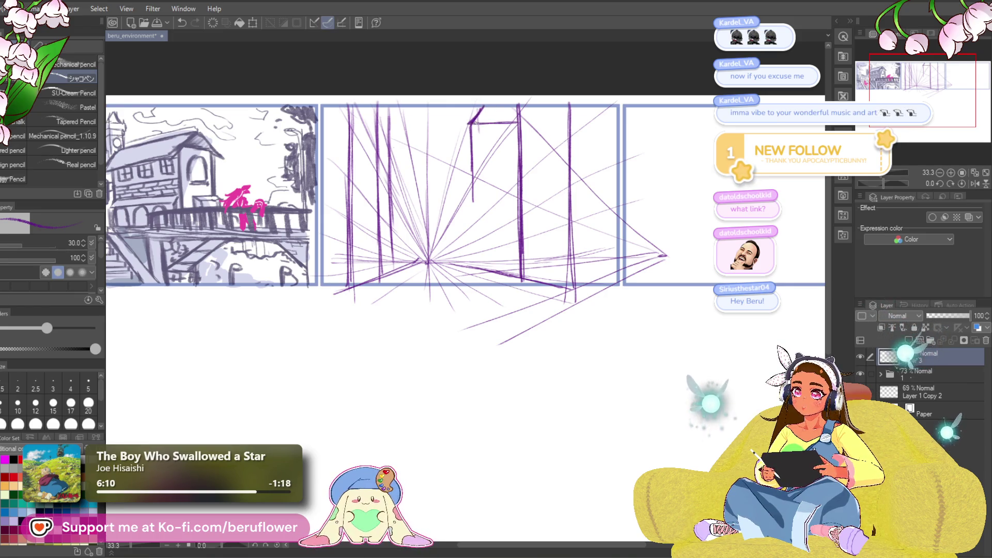
{"action": "left_click_drag", "start_coordinate": [491, 119], "coordinate": [502, 117]}
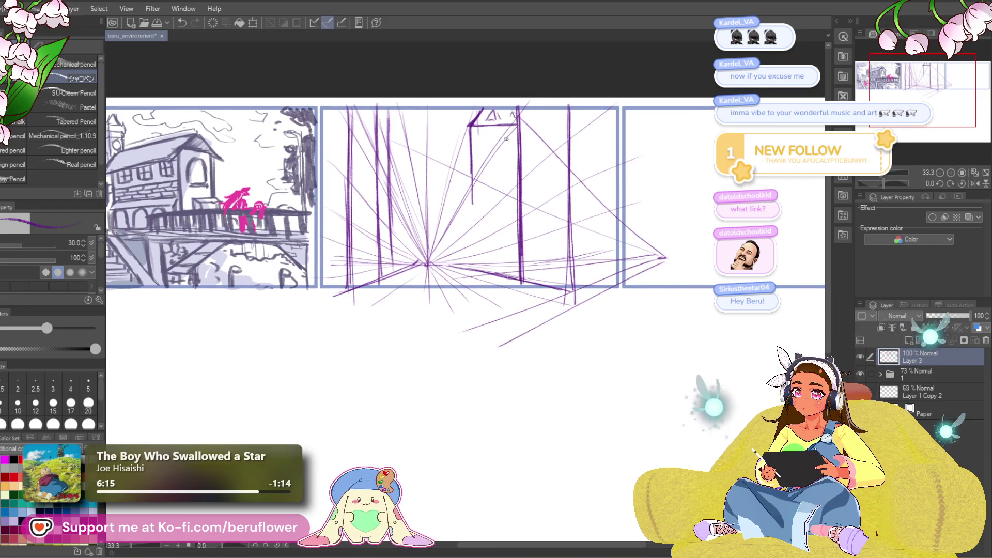
- Sketch a diagonal at the tower's top and vertical strokes for its side
{"action": "scroll", "coordinate": [475, 147], "scroll_direction": "down", "scroll_amount": 1}
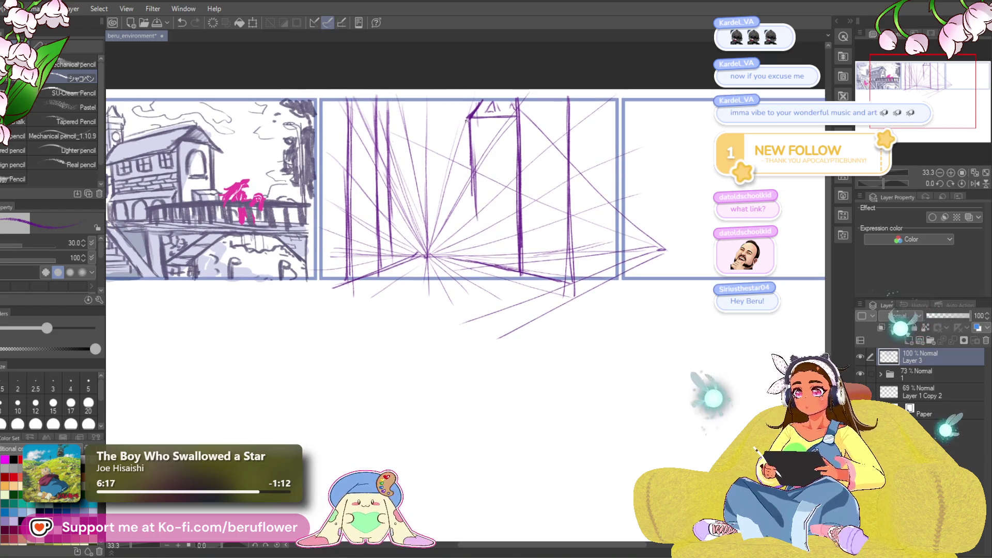
{"action": "mouse_move", "coordinate": [476, 101]}
{"action": "left_mouse_down"}
{"action": "mouse_move", "coordinate": [455, 126]}
{"action": "mouse_move", "coordinate": [464, 235]}
{"action": "left_mouse_up"}
{"action": "mouse_move", "coordinate": [472, 158]}
{"action": "left_mouse_down"}
{"action": "mouse_move", "coordinate": [476, 252]}
{"action": "mouse_move", "coordinate": [467, 243]}
{"action": "left_mouse_up"}
{"action": "left_click_drag", "start_coordinate": [466, 179], "coordinate": [469, 253]}
{"action": "mouse_move", "coordinate": [461, 202]}
{"action": "left_mouse_down"}
{"action": "mouse_move", "coordinate": [456, 251]}
{"action": "mouse_move", "coordinate": [451, 221]}
{"action": "left_mouse_up"}
{"action": "left_click_drag", "start_coordinate": [474, 181], "coordinate": [477, 248]}
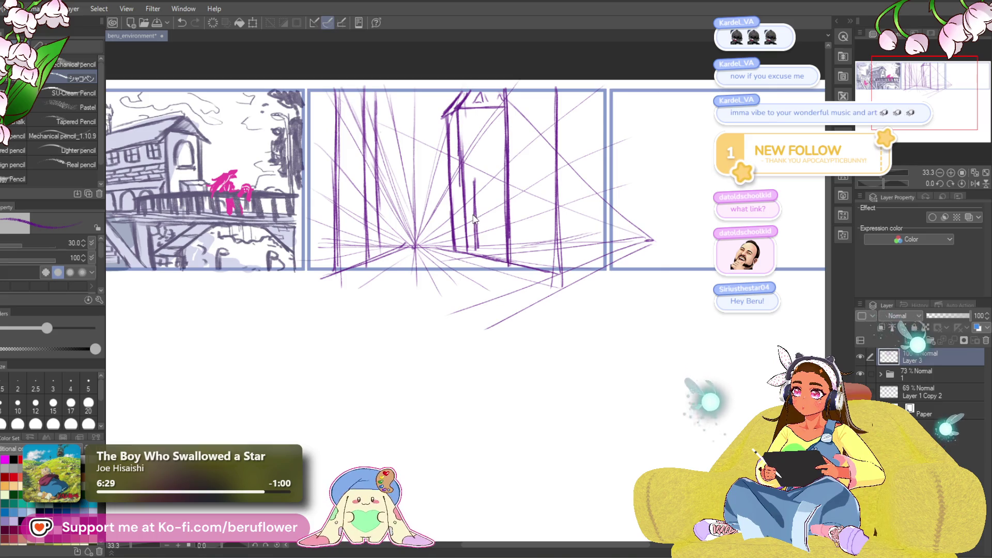
{"action": "key", "text": "ctrl+z"}
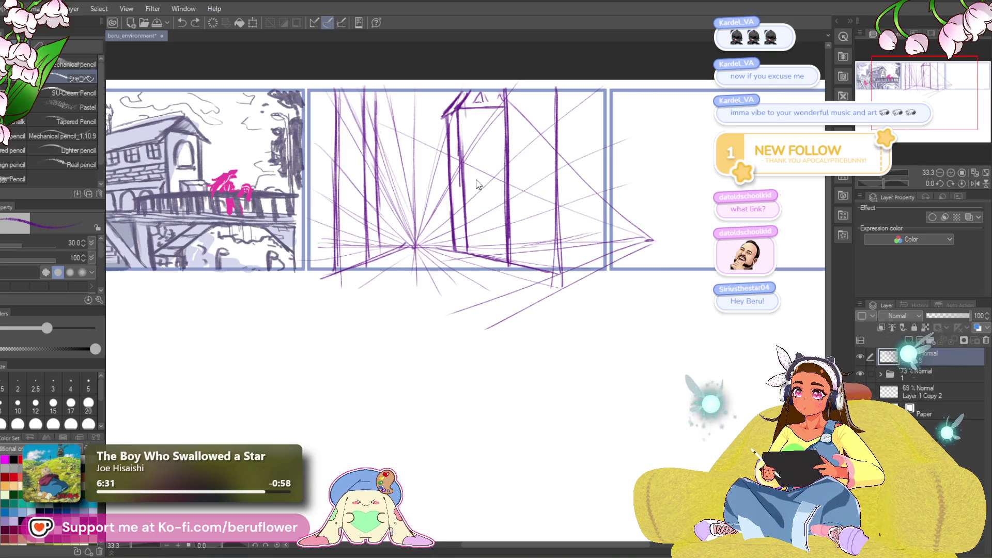
- Undo trial strokes across the tower and draw its right vertical edge
{"action": "left_click_drag", "start_coordinate": [464, 170], "coordinate": [507, 145]}
{"action": "key", "text": "ctrl+z"}
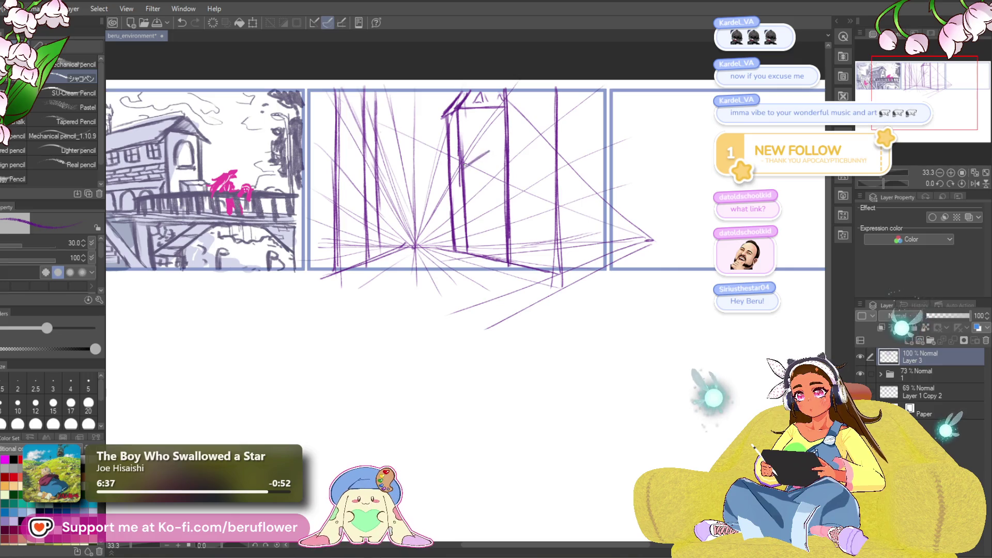
{"action": "key", "text": "ctrl+z"}
{"action": "mouse_move", "coordinate": [466, 171]}
{"action": "left_mouse_down"}
{"action": "mouse_move", "coordinate": [498, 137]}
{"action": "mouse_move", "coordinate": [499, 250]}
{"action": "left_mouse_up"}
{"action": "key", "text": "ctrl+z"}
{"action": "key", "text": "ctrl+z"}
{"action": "key", "text": "ctrl+z"}
{"action": "mouse_move", "coordinate": [500, 127]}
{"action": "left_mouse_down"}
{"action": "mouse_move", "coordinate": [510, 117]}
{"action": "mouse_move", "coordinate": [495, 196]}
{"action": "left_mouse_up"}
{"action": "key", "text": "ctrl+z"}
{"action": "mouse_move", "coordinate": [491, 90]}
{"action": "left_mouse_down"}
{"action": "mouse_move", "coordinate": [493, 176]}
{"action": "mouse_move", "coordinate": [489, 159]}
{"action": "left_mouse_up"}
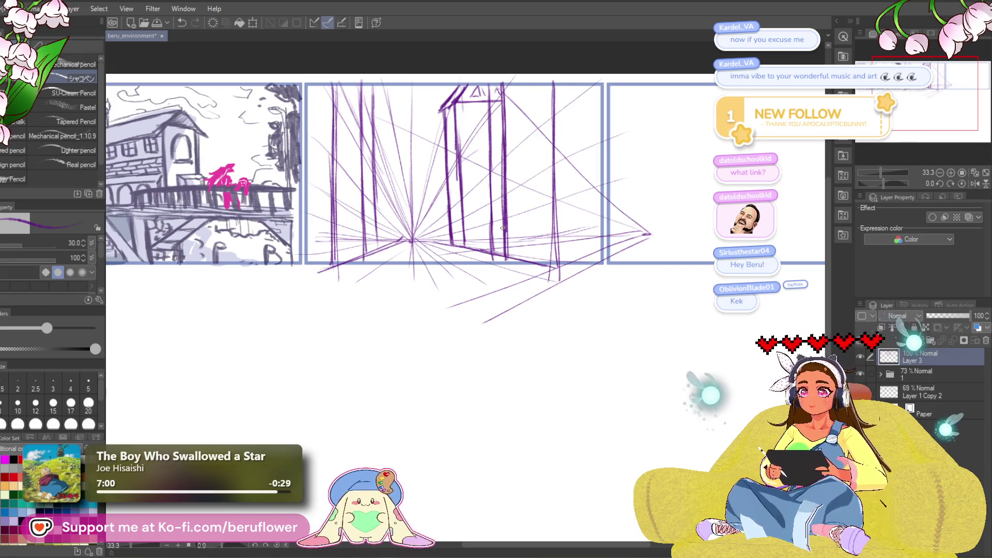
- Erase the stray diagonal lines just right of the tower
{"action": "mouse_move", "coordinate": [524, 195]}
{"action": "left_mouse_down"}
{"action": "mouse_move", "coordinate": [521, 204]}
{"action": "mouse_move", "coordinate": [528, 183]}
{"action": "left_mouse_up"}
{"action": "left_click_drag", "start_coordinate": [514, 283], "coordinate": [516, 285]}
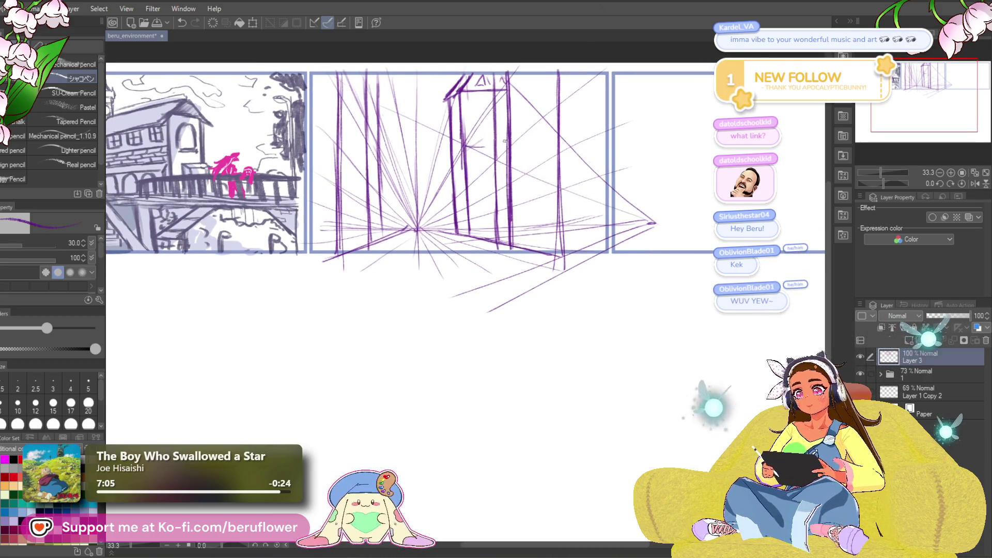
{"action": "key", "text": "ctrl+z"}
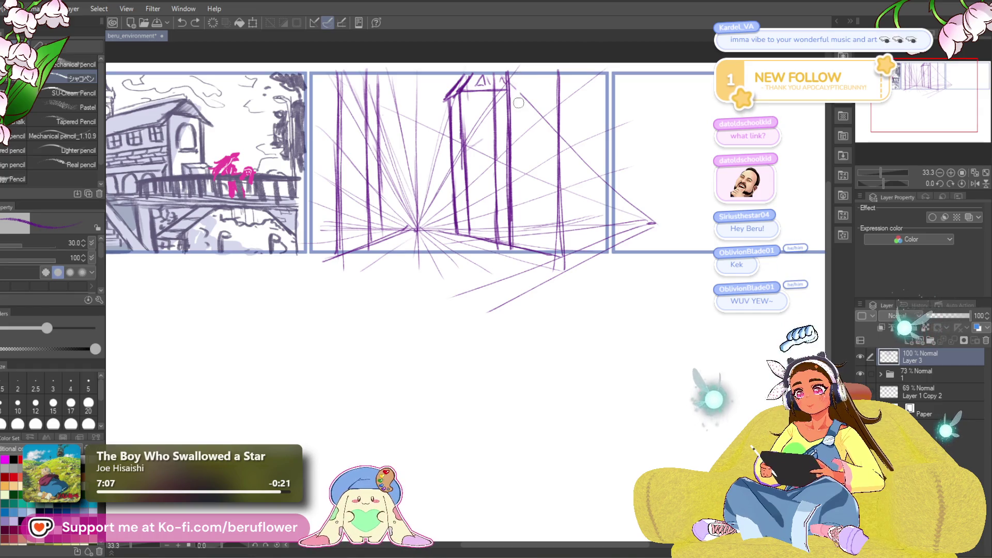
{"action": "left_click_drag", "start_coordinate": [519, 92], "coordinate": [551, 220]}
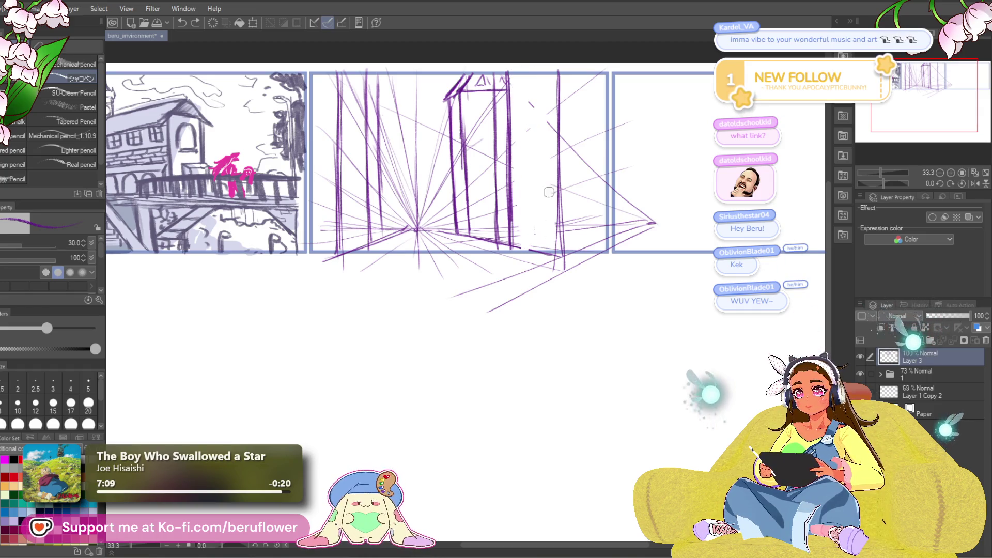
- Erase the diagonal construction lines and faint top-left guides from the middle panel
{"action": "mouse_move", "coordinate": [554, 149]}
{"action": "left_mouse_down"}
{"action": "mouse_move", "coordinate": [577, 198]}
{"action": "mouse_move", "coordinate": [574, 126]}
{"action": "mouse_move", "coordinate": [594, 163]}
{"action": "mouse_move", "coordinate": [656, 194]}
{"action": "mouse_move", "coordinate": [589, 295]}
{"action": "mouse_move", "coordinate": [580, 135]}
{"action": "mouse_move", "coordinate": [486, 93]}
{"action": "mouse_move", "coordinate": [474, 128]}
{"action": "left_mouse_up"}
{"action": "left_click_drag", "start_coordinate": [352, 95], "coordinate": [353, 226]}
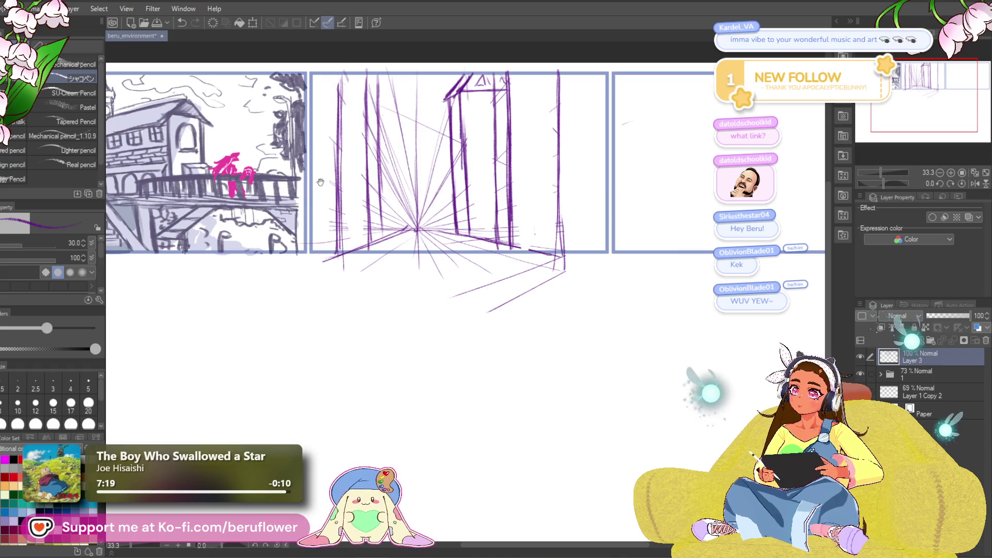
{"action": "left_click_drag", "start_coordinate": [321, 182], "coordinate": [330, 172]}
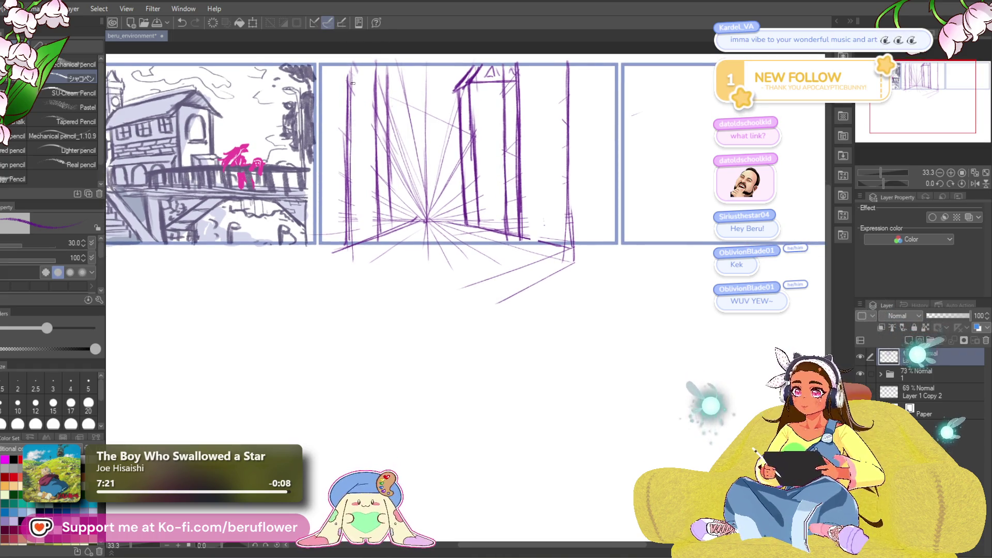
- Draw vertical wall lines along the middle panel's left edge plus a diagonal roof line
{"action": "left_click_drag", "start_coordinate": [356, 66], "coordinate": [356, 150]}
{"action": "left_click_drag", "start_coordinate": [357, 161], "coordinate": [360, 249]}
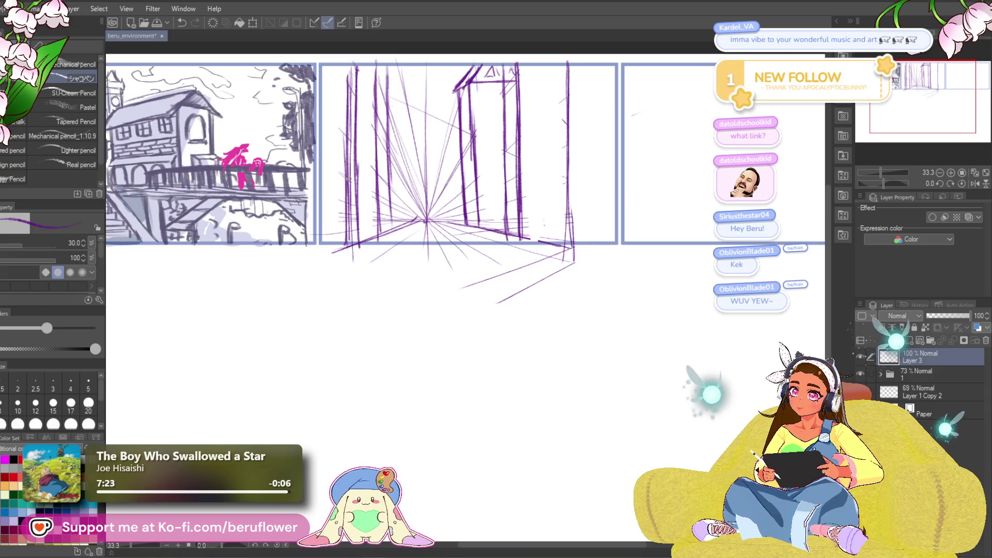
{"action": "left_click_drag", "start_coordinate": [354, 67], "coordinate": [351, 258]}
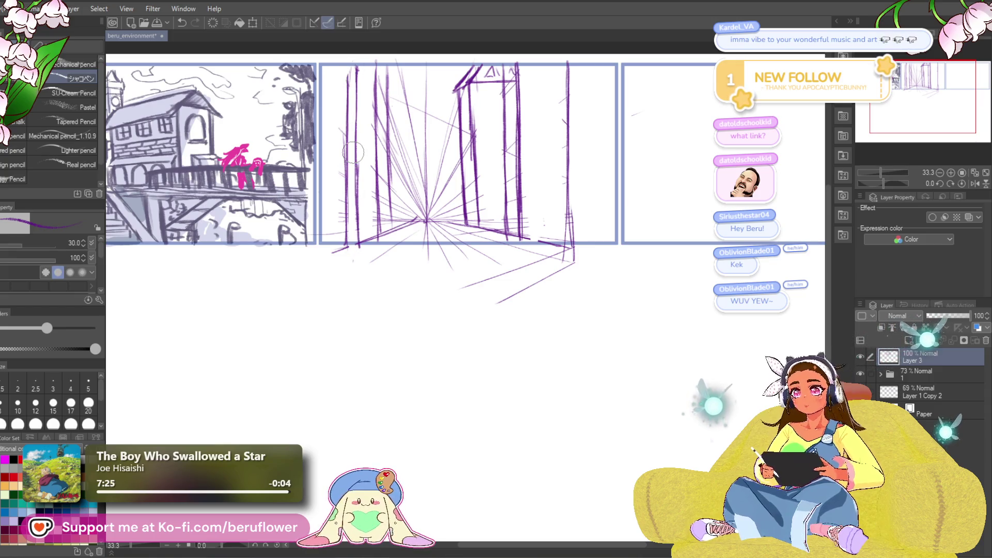
{"action": "left_click_drag", "start_coordinate": [346, 63], "coordinate": [344, 229]}
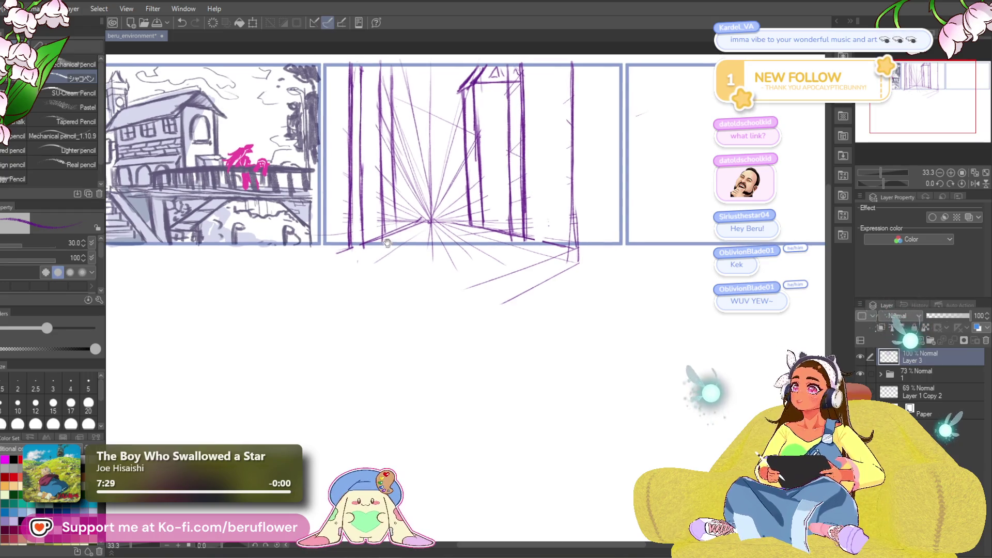
{"action": "left_click_drag", "start_coordinate": [377, 184], "coordinate": [385, 179]}
{"action": "left_click_drag", "start_coordinate": [330, 70], "coordinate": [357, 102]}
{"action": "left_click_drag", "start_coordinate": [421, 108], "coordinate": [429, 109]}
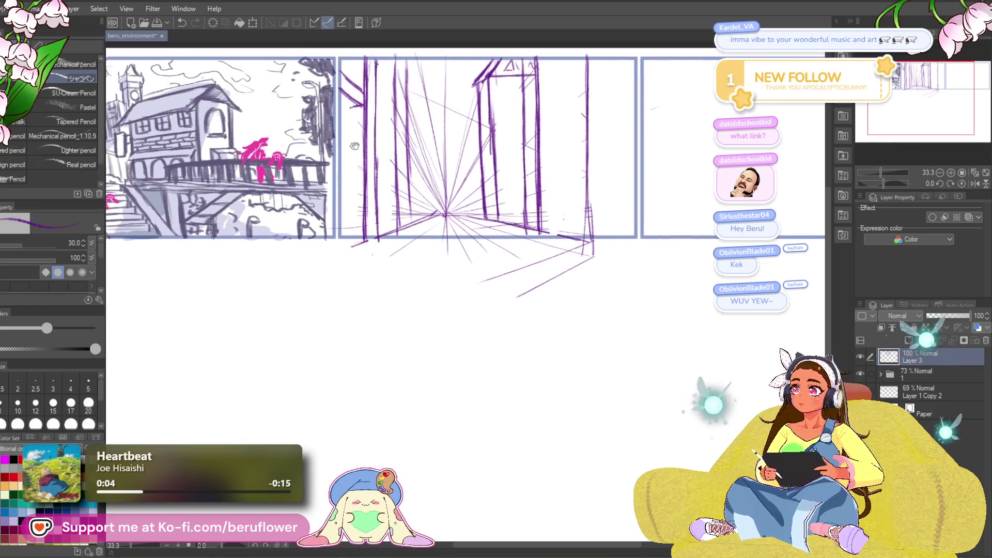
{"action": "left_click_drag", "start_coordinate": [354, 106], "coordinate": [354, 240]}
{"action": "key", "text": "ctrl+z"}
{"action": "key", "text": "ctrl+z"}
{"action": "left_click_drag", "start_coordinate": [354, 118], "coordinate": [352, 213]}
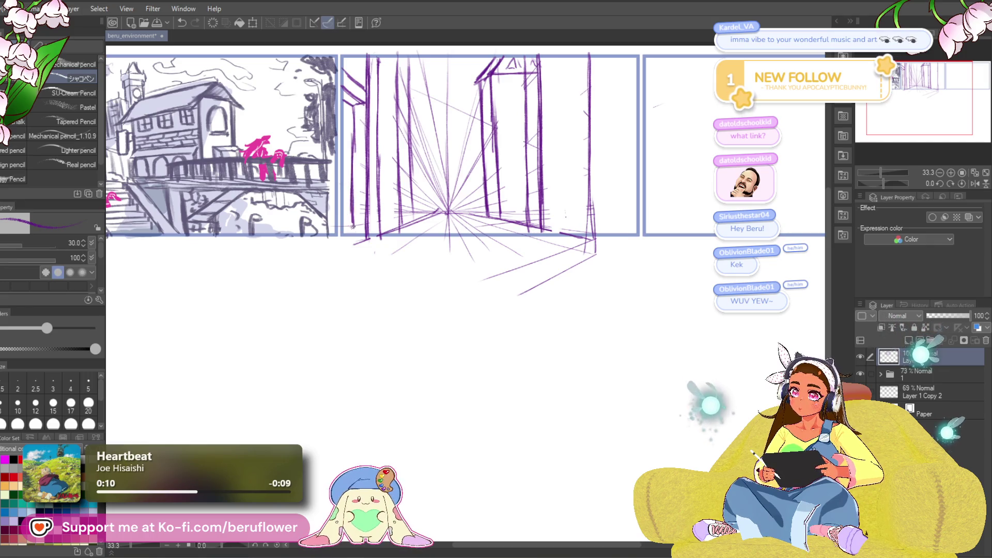
- Erase and redraw the middle panel's right vertical line, lightening strokes on the tower's right
{"action": "left_click_drag", "start_coordinate": [524, 282], "coordinate": [542, 311]}
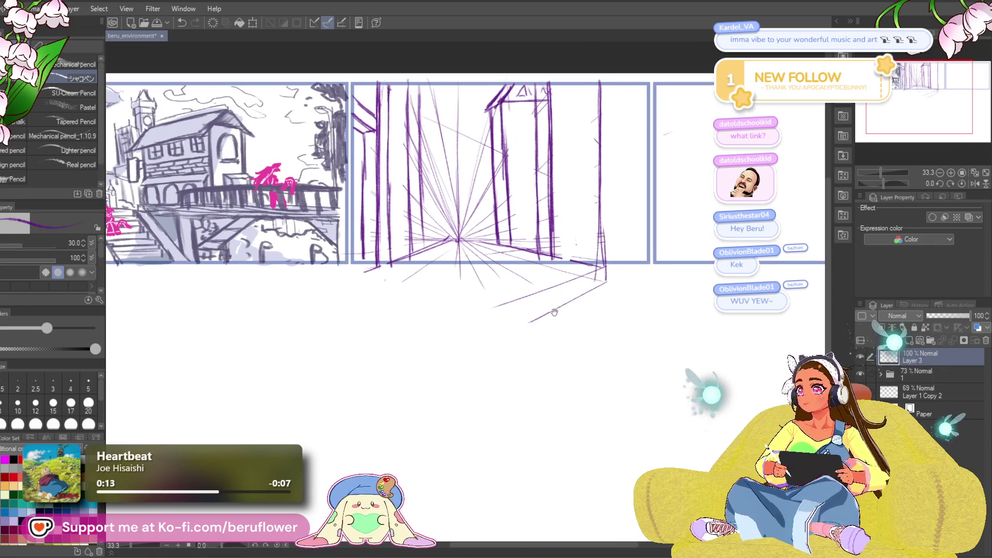
{"action": "mouse_move", "coordinate": [408, 97]}
{"action": "left_mouse_down"}
{"action": "mouse_move", "coordinate": [426, 112]}
{"action": "mouse_move", "coordinate": [401, 126]}
{"action": "left_mouse_up"}
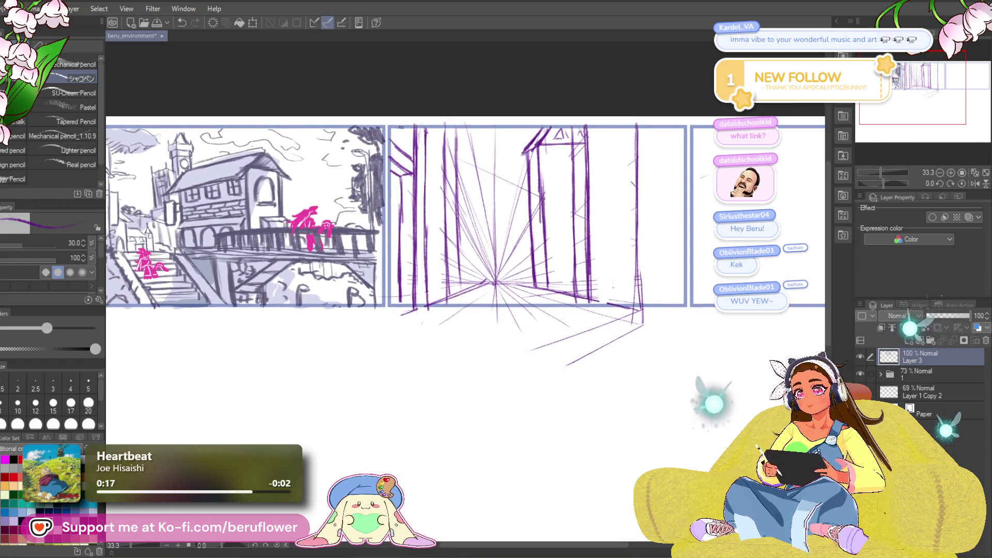
{"action": "mouse_move", "coordinate": [654, 245]}
{"action": "left_mouse_down"}
{"action": "mouse_move", "coordinate": [612, 225]}
{"action": "mouse_move", "coordinate": [561, 224]}
{"action": "left_mouse_up"}
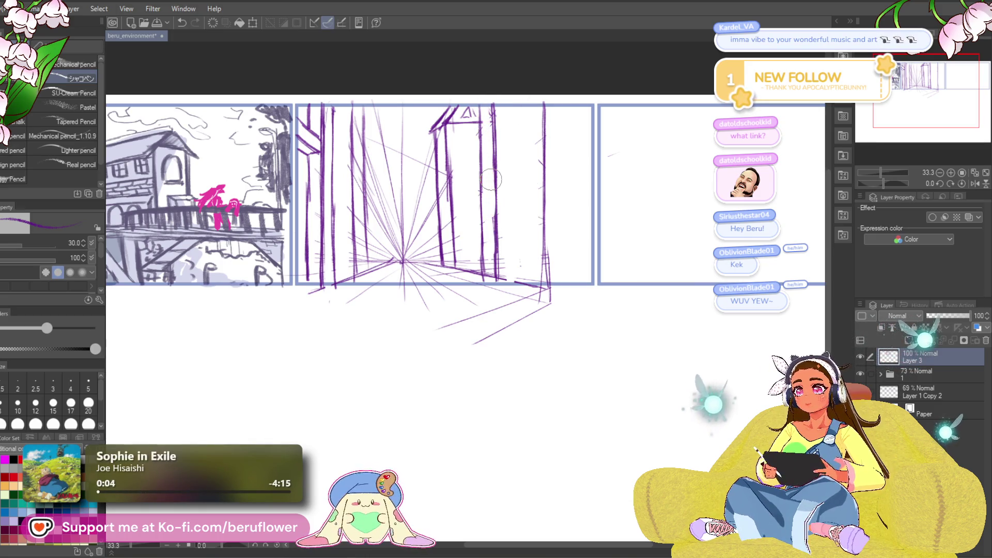
{"action": "left_click_drag", "start_coordinate": [493, 98], "coordinate": [500, 258]}
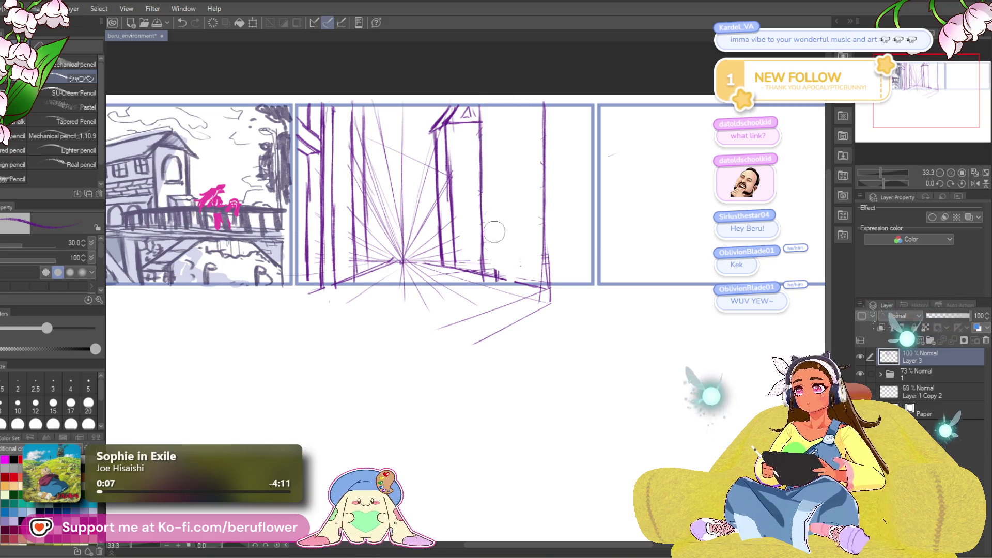
{"action": "left_click_drag", "start_coordinate": [492, 109], "coordinate": [497, 282]}
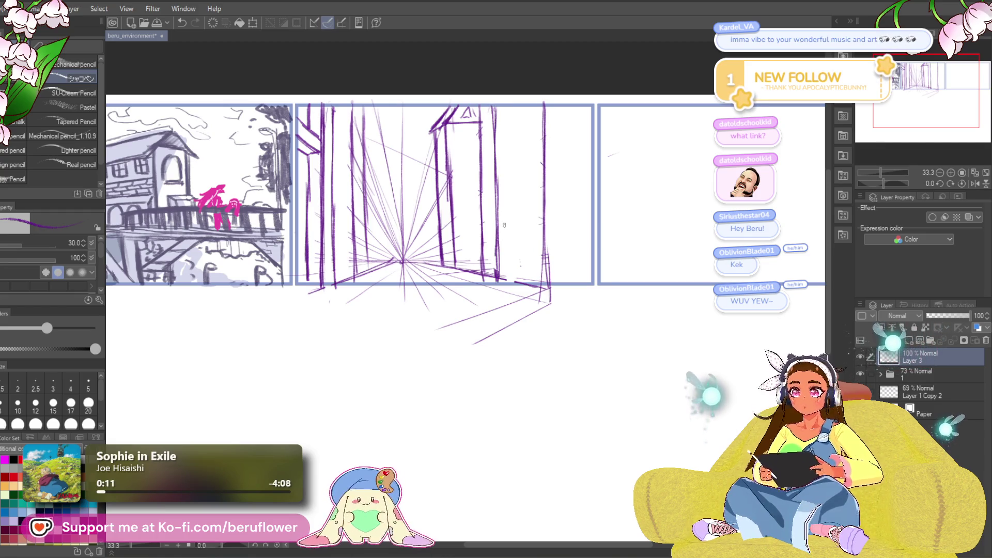
{"action": "left_click_drag", "start_coordinate": [486, 124], "coordinate": [486, 267]}
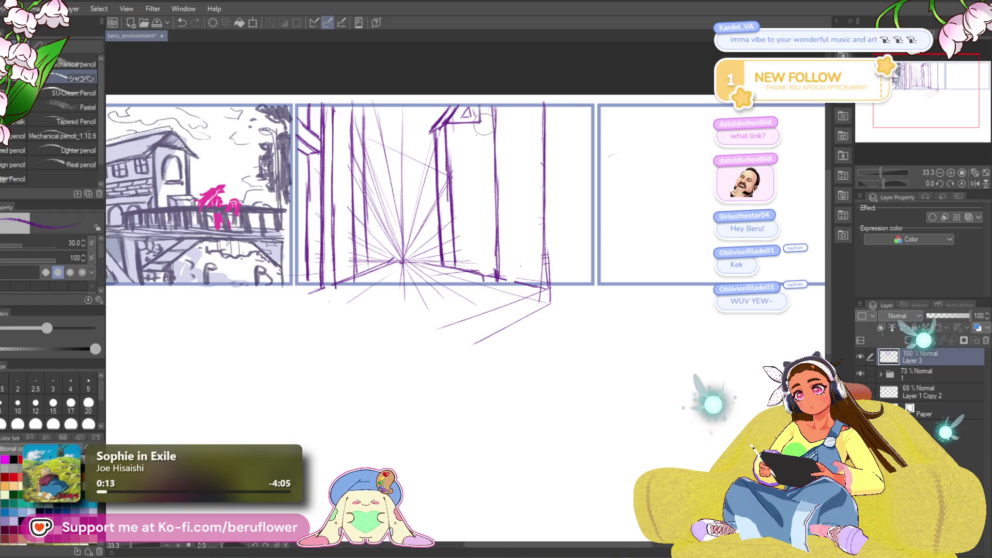
{"action": "left_click_drag", "start_coordinate": [598, 224], "coordinate": [581, 229]}
{"action": "key", "text": "m"}
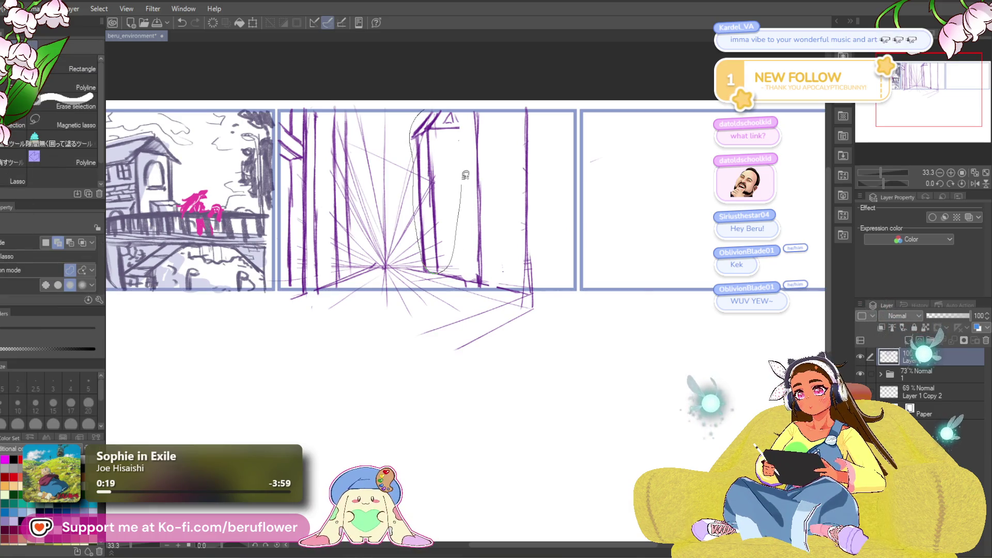
- Scale the selected tower down, tilt it slightly clockwise, shift it left and commit
{"action": "key", "text": "ctrl+t"}
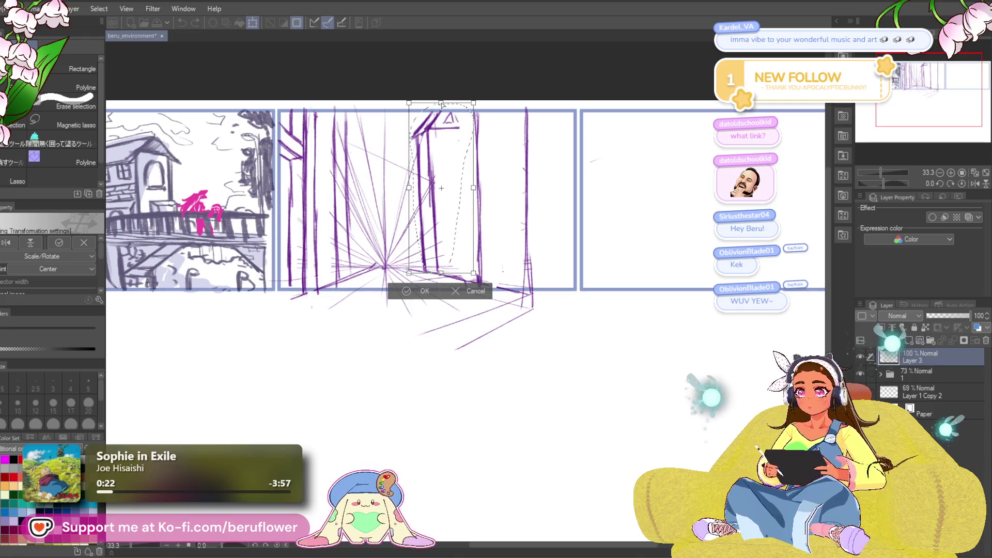
{"action": "left_click_drag", "start_coordinate": [443, 104], "coordinate": [444, 148]}
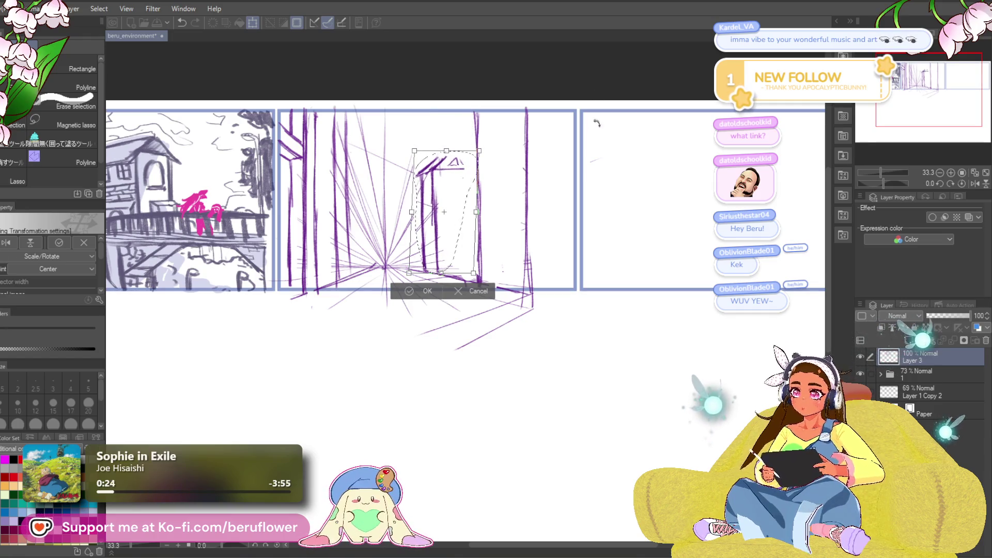
{"action": "left_click_drag", "start_coordinate": [601, 123], "coordinate": [598, 134]}
{"action": "left_click_drag", "start_coordinate": [471, 251], "coordinate": [465, 253]}
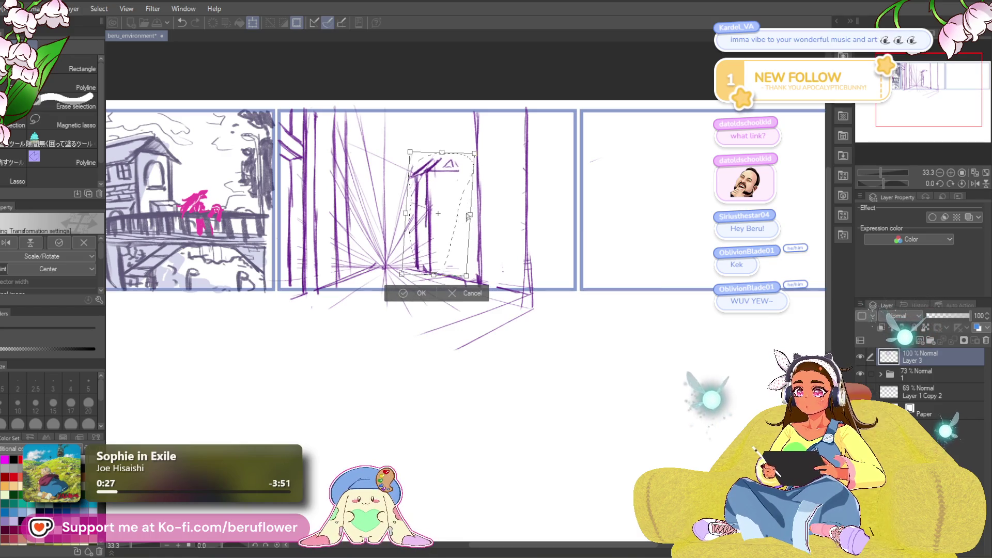
{"action": "left_click_drag", "start_coordinate": [441, 154], "coordinate": [442, 147]}
{"action": "key", "text": "Return"}
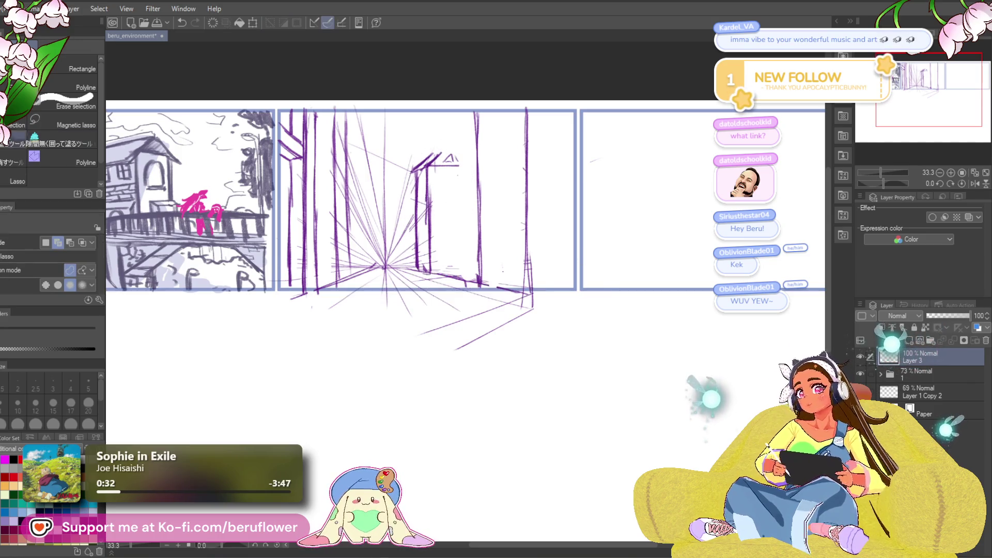
{"action": "key", "text": "p"}
{"action": "scroll", "coordinate": [591, 191], "scroll_direction": "left", "scroll_amount": 1}
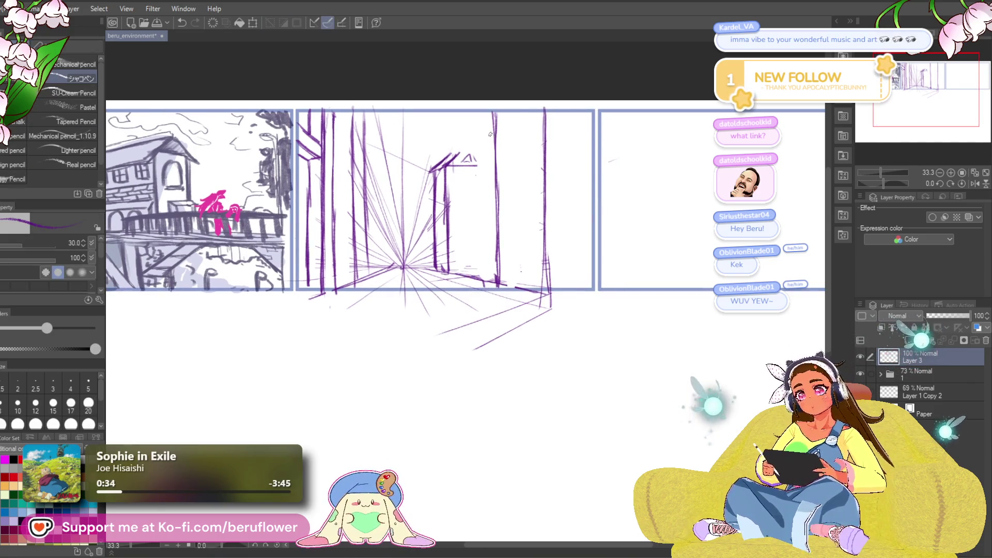
{"action": "left_click_drag", "start_coordinate": [450, 154], "coordinate": [482, 155]}
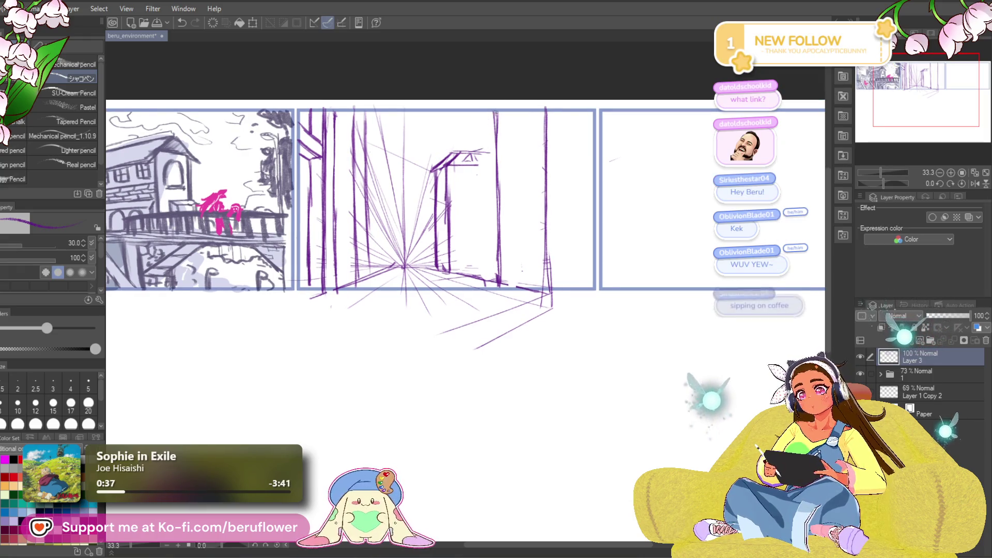
{"action": "mouse_move", "coordinate": [496, 113]}
{"action": "left_mouse_down"}
{"action": "mouse_move", "coordinate": [523, 109]}
{"action": "mouse_move", "coordinate": [515, 112]}
{"action": "left_mouse_up"}
{"action": "key", "text": "ctrl+z"}
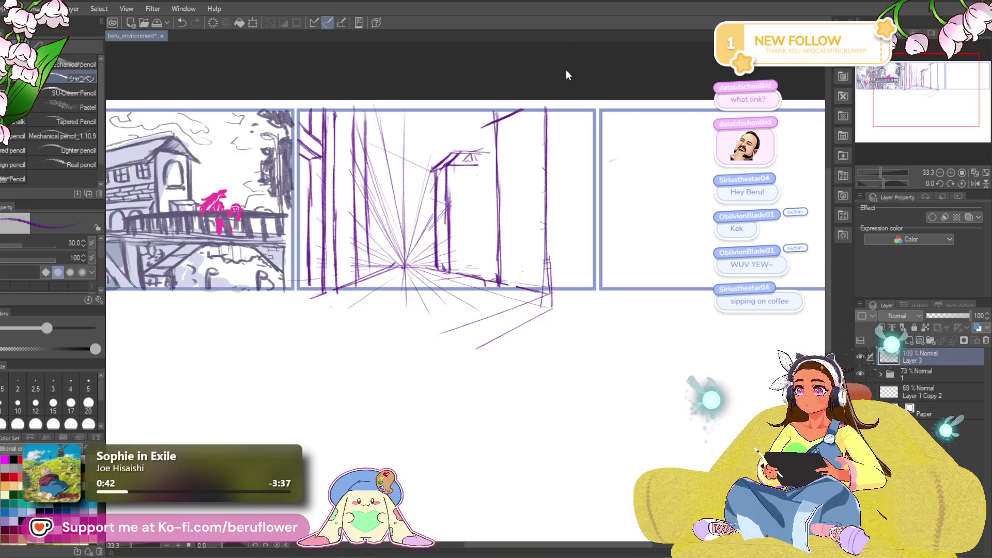
{"action": "left_click_drag", "start_coordinate": [484, 176], "coordinate": [491, 175]}
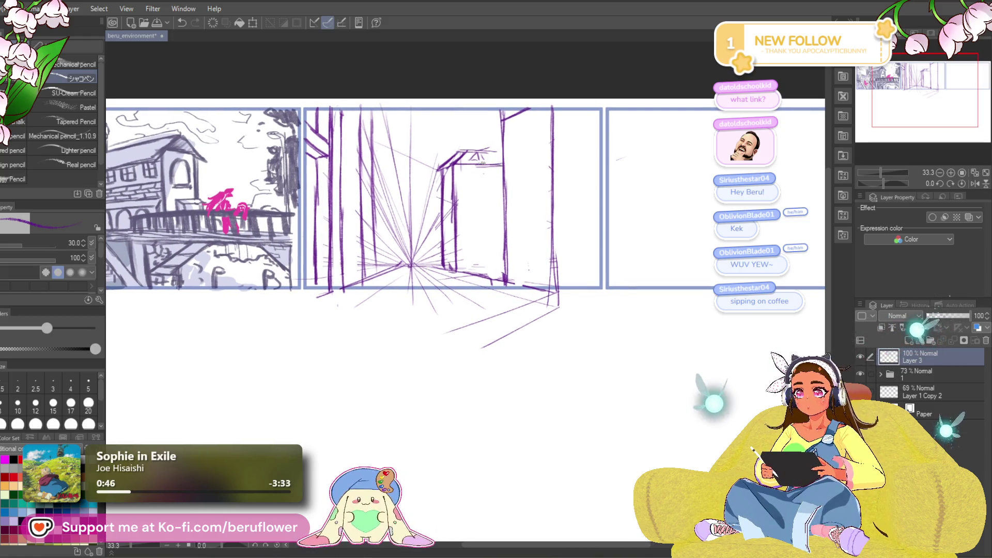
{"action": "left_click_drag", "start_coordinate": [503, 247], "coordinate": [504, 270]}
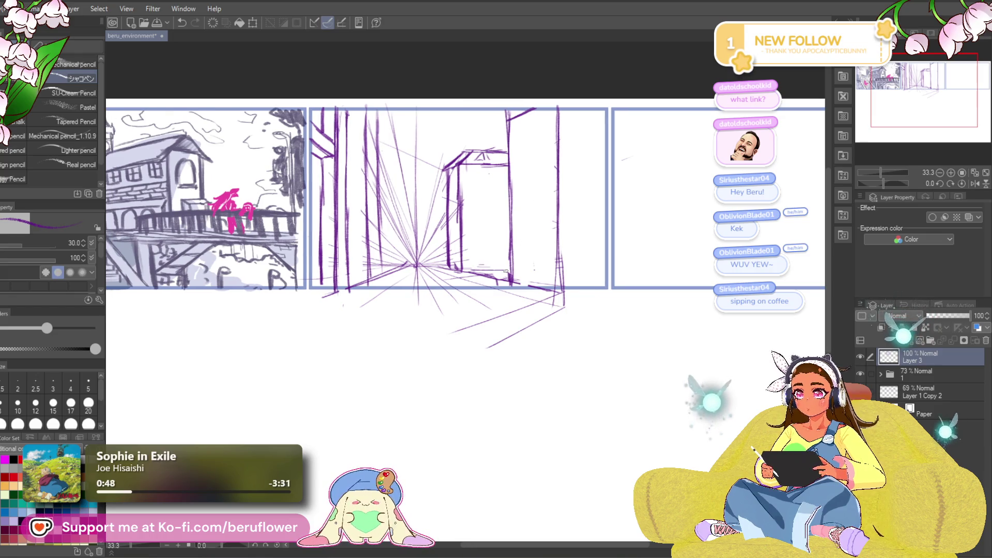
{"action": "key", "text": "ctrl+z"}
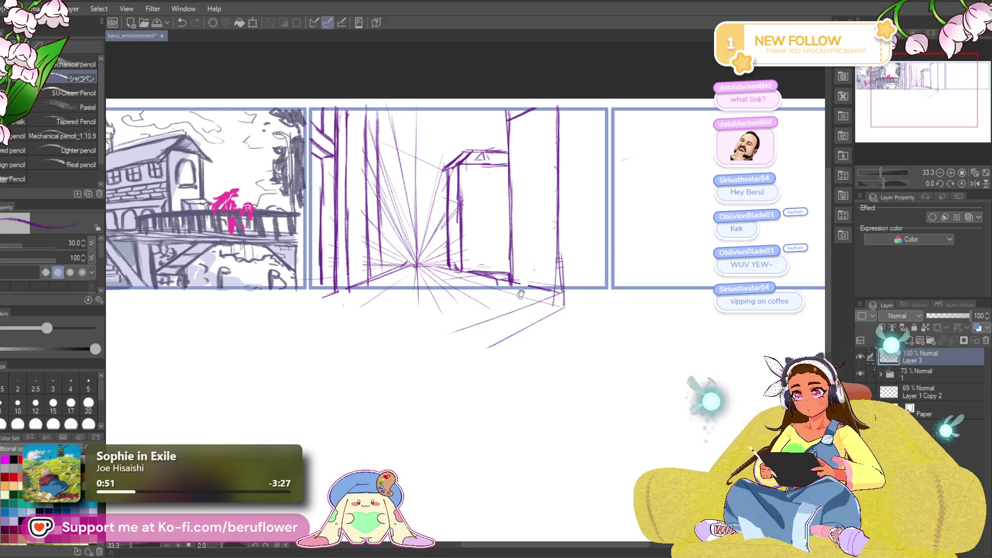
{"action": "left_click_drag", "start_coordinate": [516, 234], "coordinate": [523, 232]}
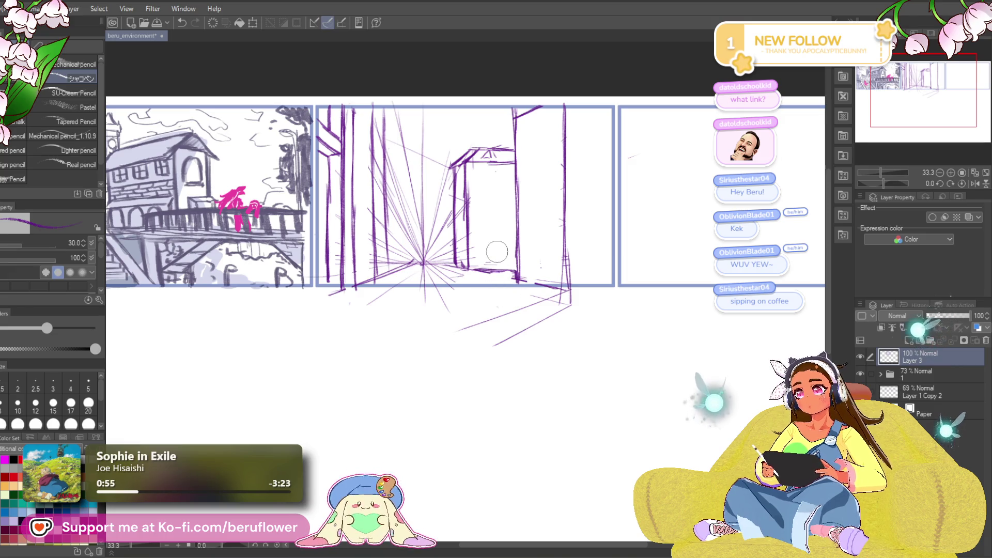
{"action": "left_click_drag", "start_coordinate": [502, 266], "coordinate": [509, 261]}
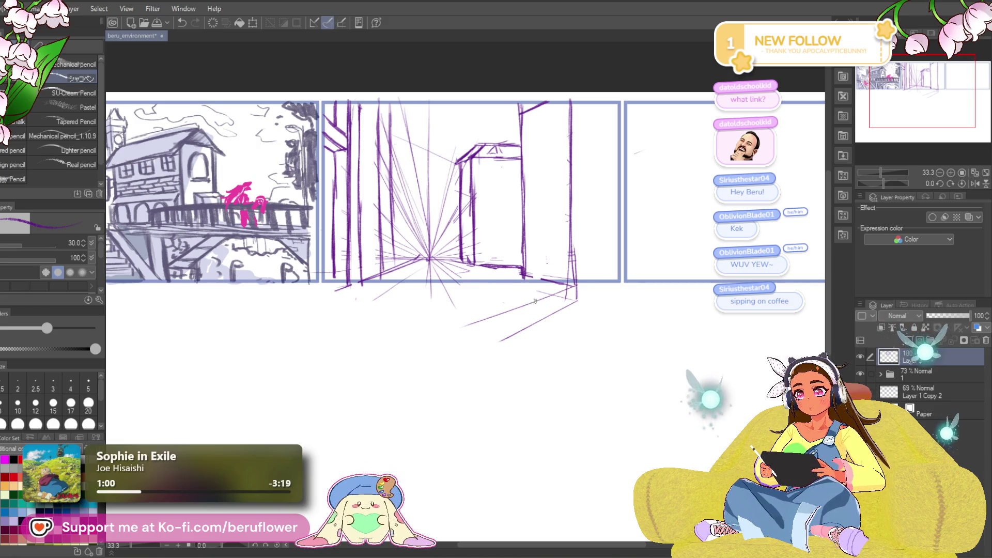
{"action": "mouse_move", "coordinate": [509, 299]}
{"action": "left_mouse_down"}
{"action": "mouse_move", "coordinate": [522, 303]}
{"action": "mouse_move", "coordinate": [447, 293]}
{"action": "left_mouse_up"}
{"action": "mouse_move", "coordinate": [491, 326]}
{"action": "left_mouse_down"}
{"action": "mouse_move", "coordinate": [567, 297]}
{"action": "mouse_move", "coordinate": [569, 330]}
{"action": "left_mouse_up"}
- Try thin vertical wall lines in the street panel, undoing the unsatisfactory strokes
{"action": "left_click_drag", "start_coordinate": [522, 182], "coordinate": [532, 179]}
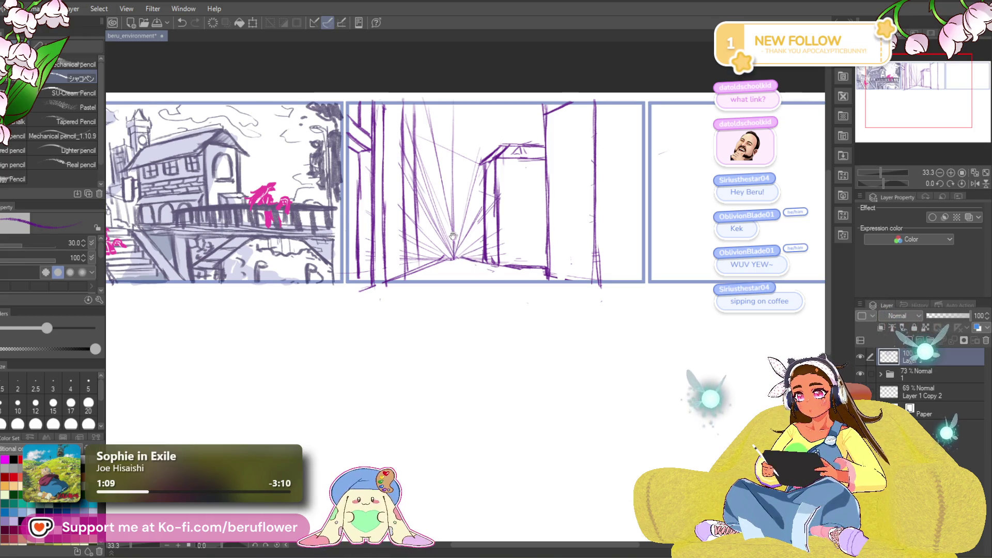
{"action": "left_click_drag", "start_coordinate": [459, 257], "coordinate": [467, 260]}
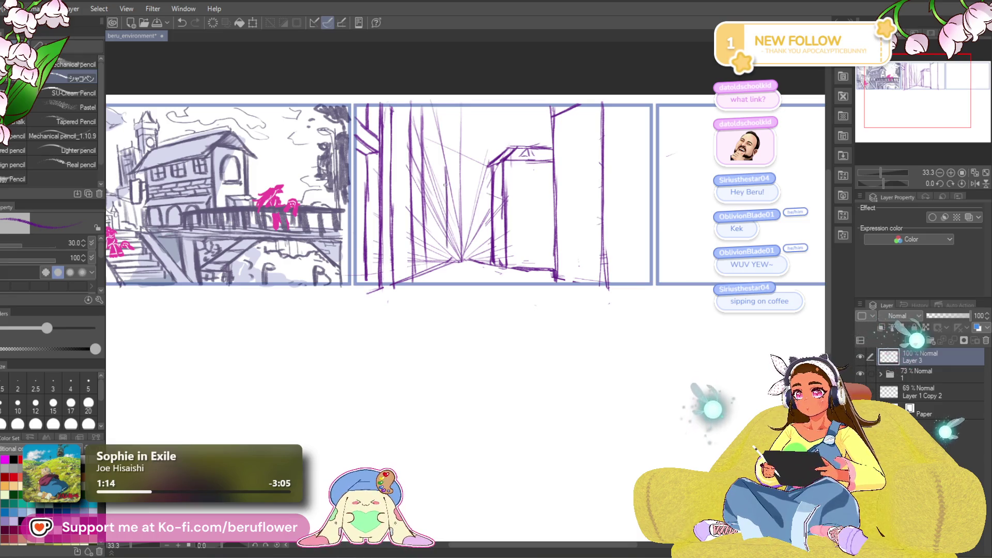
{"action": "key", "text": "ctrl+z"}
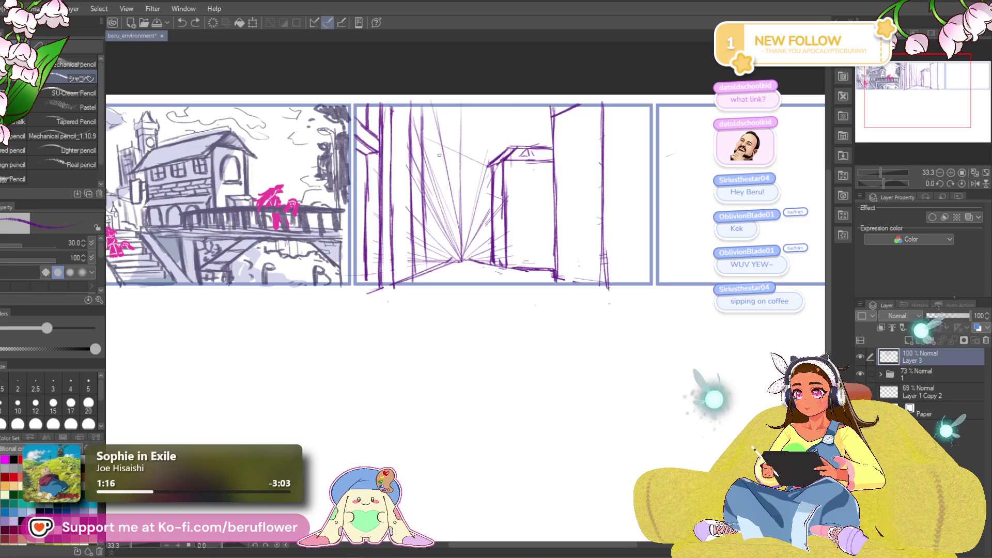
{"action": "left_click_drag", "start_coordinate": [434, 127], "coordinate": [443, 268]}
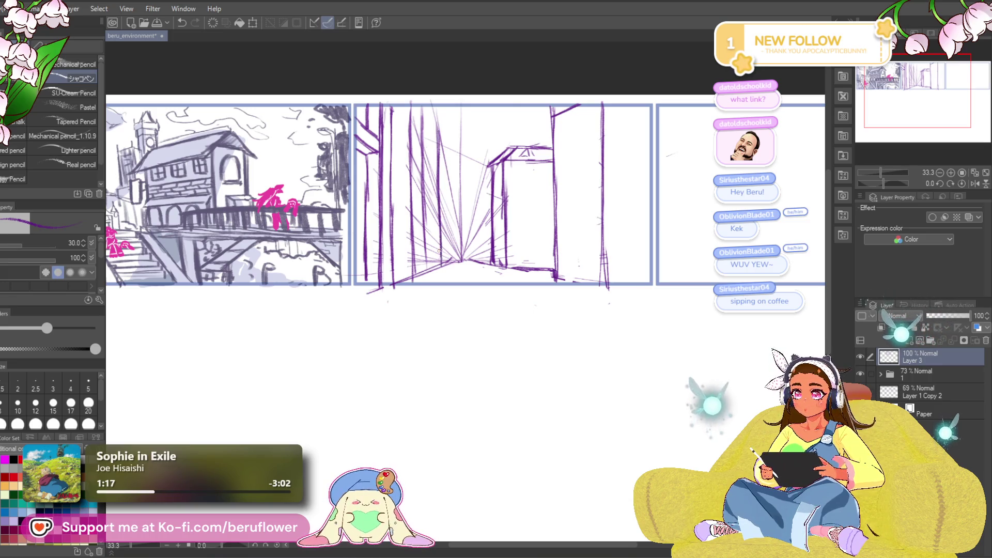
{"action": "key", "text": "ctrl+z"}
{"action": "key", "text": "ctrl+z"}
{"action": "key", "text": "ctrl+z"}
{"action": "key", "text": "ctrl+z"}
{"action": "key", "text": "ctrl+z"}
{"action": "key", "text": "ctrl+z"}
{"action": "key", "text": "ctrl+z"}
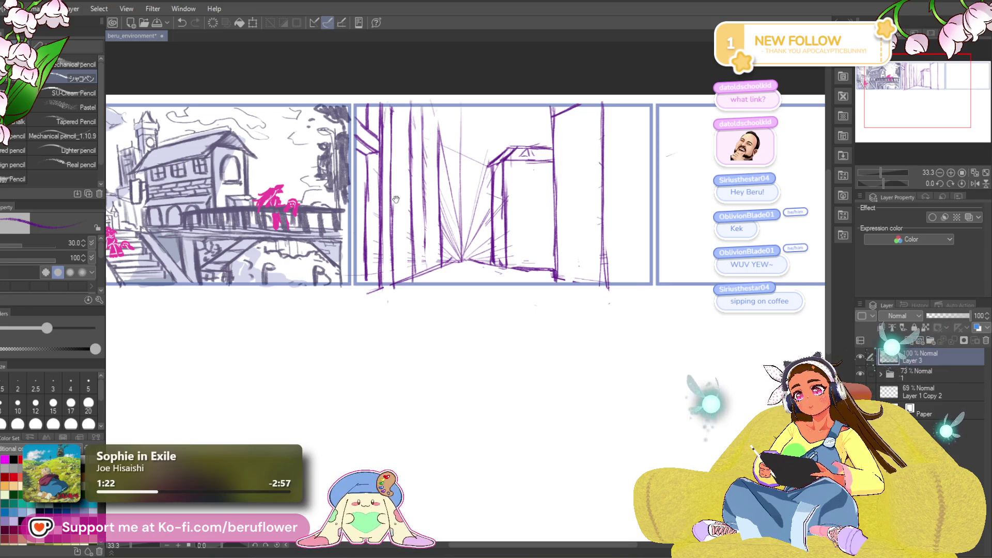
{"action": "left_click_drag", "start_coordinate": [420, 119], "coordinate": [426, 266]}
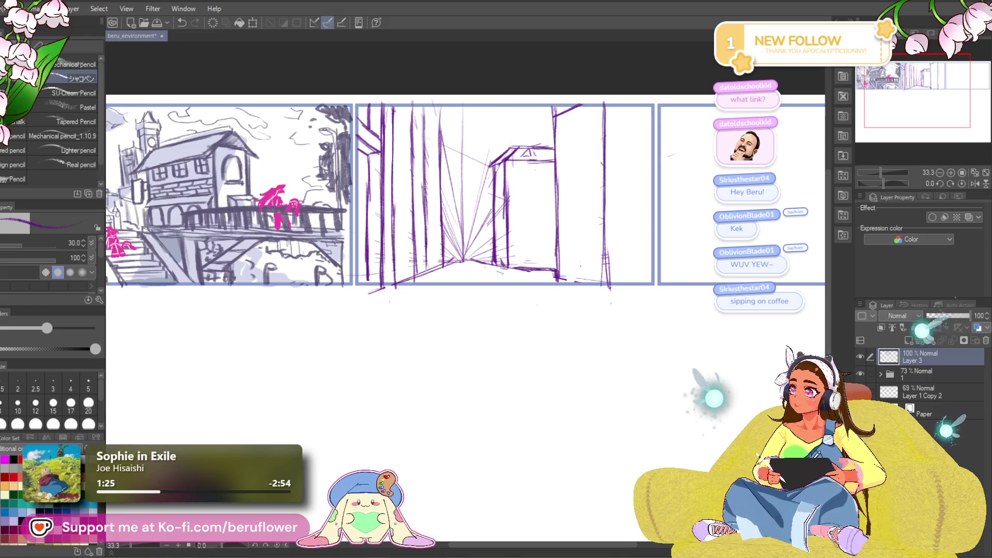
{"action": "key", "text": "ctrl+z"}
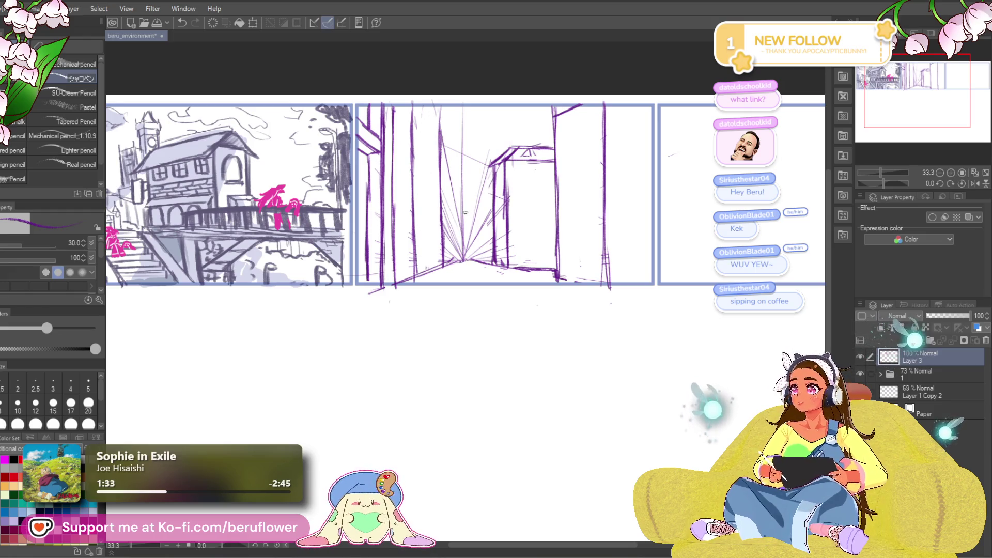
- Bring the whole town panel into view and try a short vertical wall line near the top
{"action": "left_click_drag", "start_coordinate": [407, 331], "coordinate": [339, 332]}
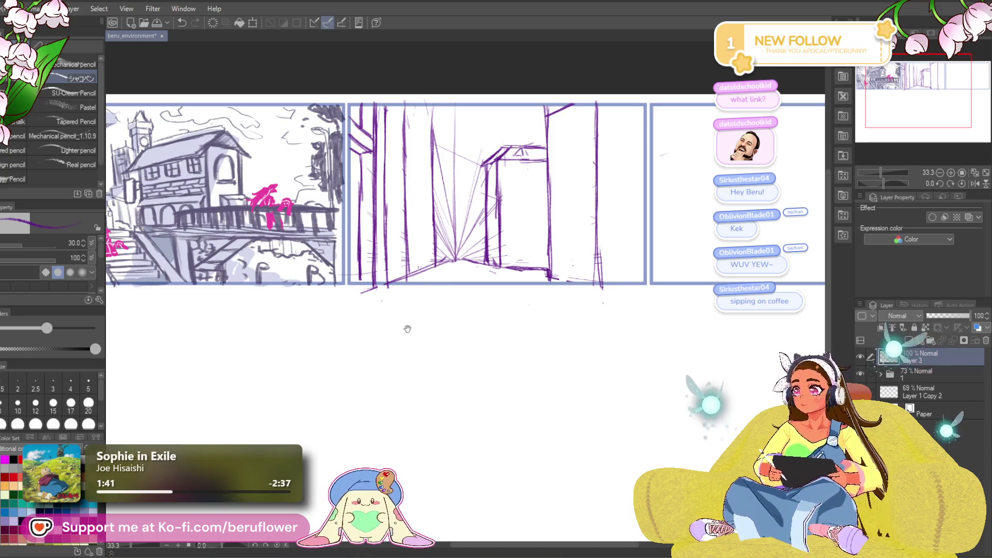
{"action": "left_click_drag", "start_coordinate": [408, 321], "coordinate": [440, 315]}
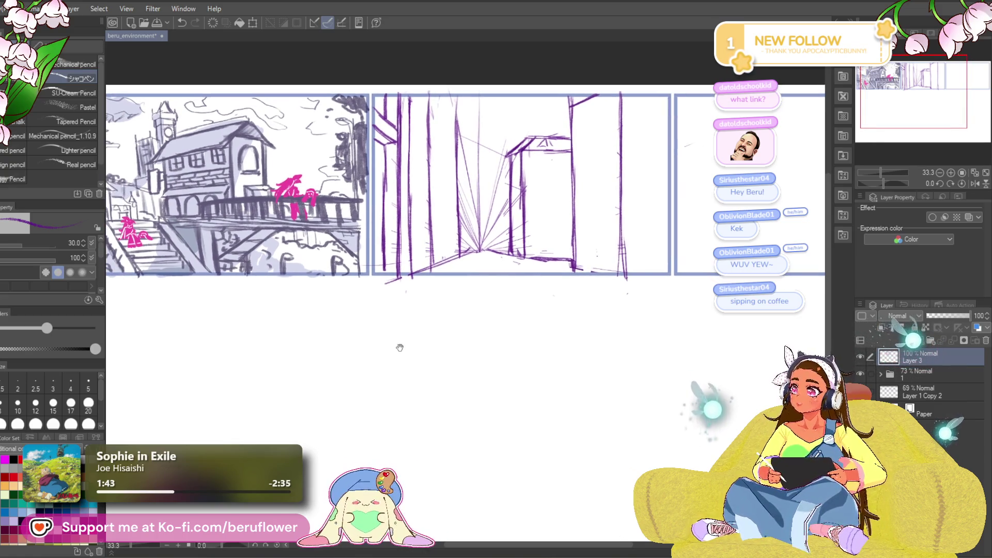
{"action": "left_click_drag", "start_coordinate": [408, 344], "coordinate": [449, 335]}
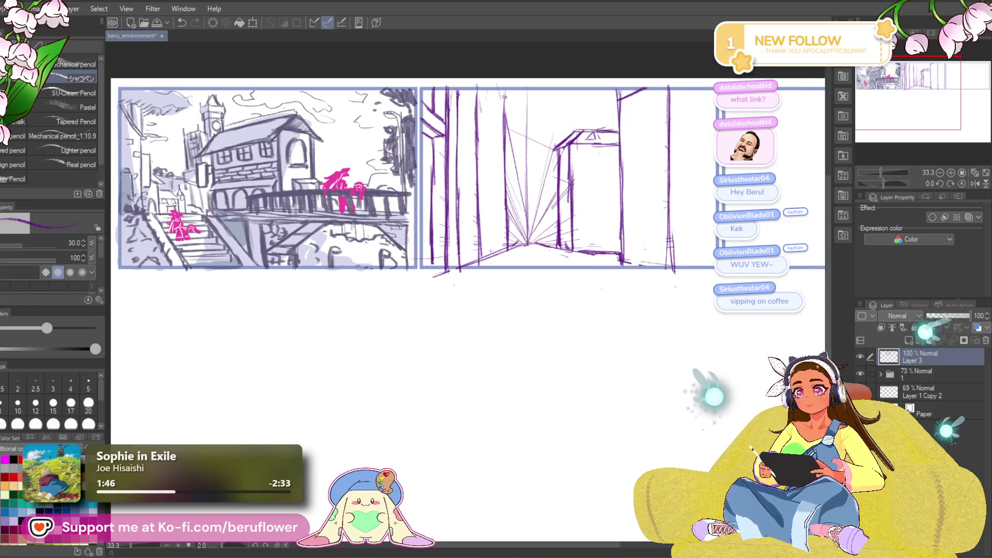
{"action": "left_click_drag", "start_coordinate": [500, 88], "coordinate": [505, 124]}
{"action": "left_click_drag", "start_coordinate": [532, 232], "coordinate": [526, 214]}
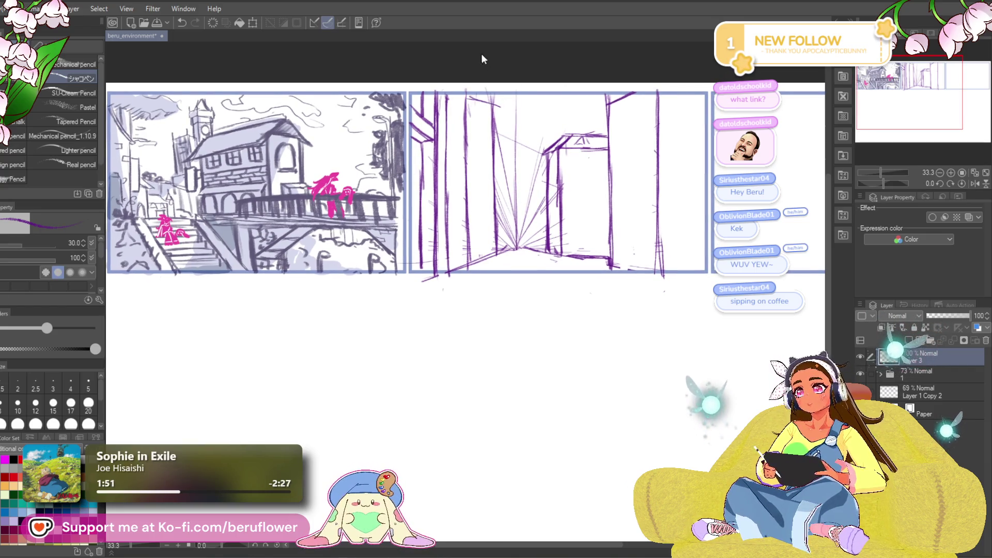
{"action": "key", "text": "ctrl+z"}
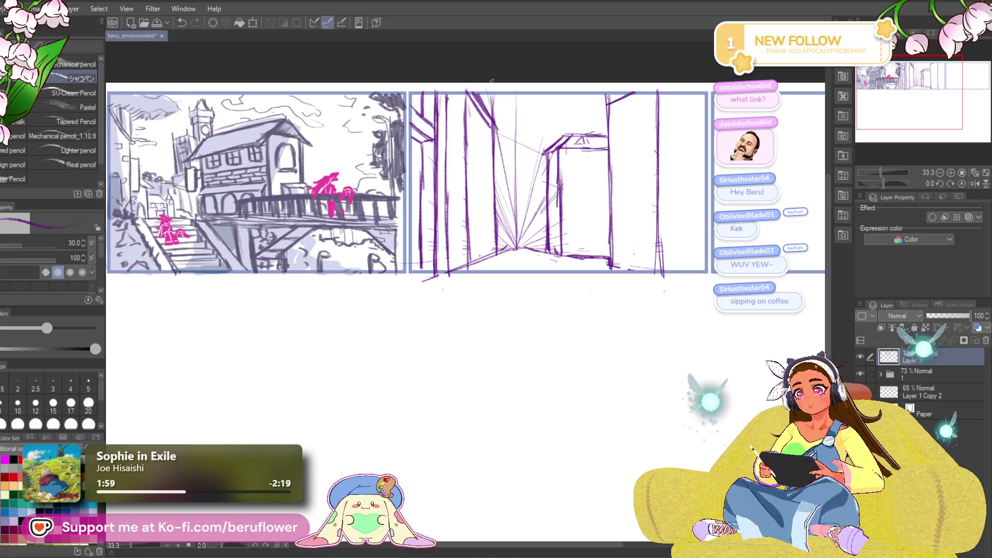
{"action": "scroll", "coordinate": [541, 279], "scroll_direction": "down", "scroll_amount": 1}
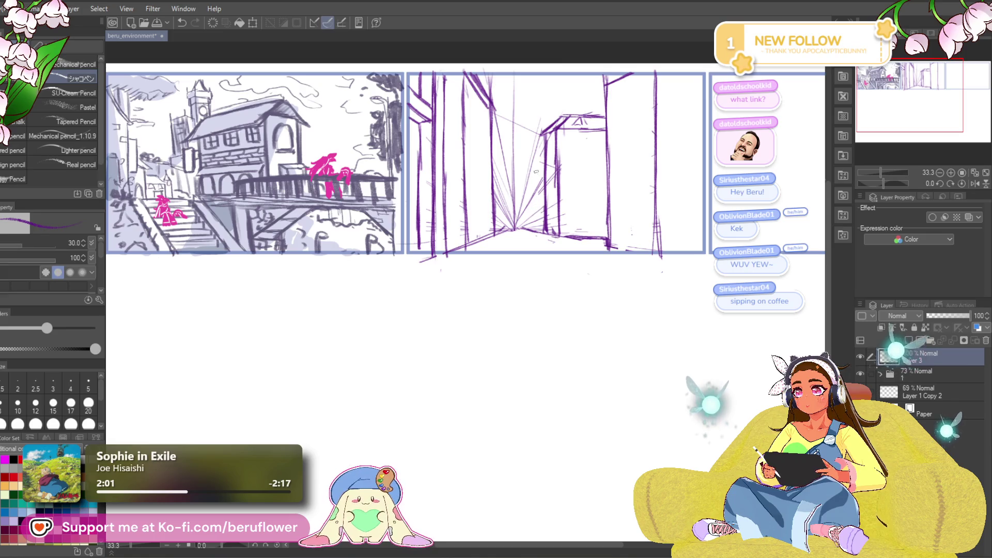
- Sketch and redo a faint vertical wall edge in the street panel several times
{"action": "left_click_drag", "start_coordinate": [494, 129], "coordinate": [509, 154]}
{"action": "key", "text": "ctrl+z"}
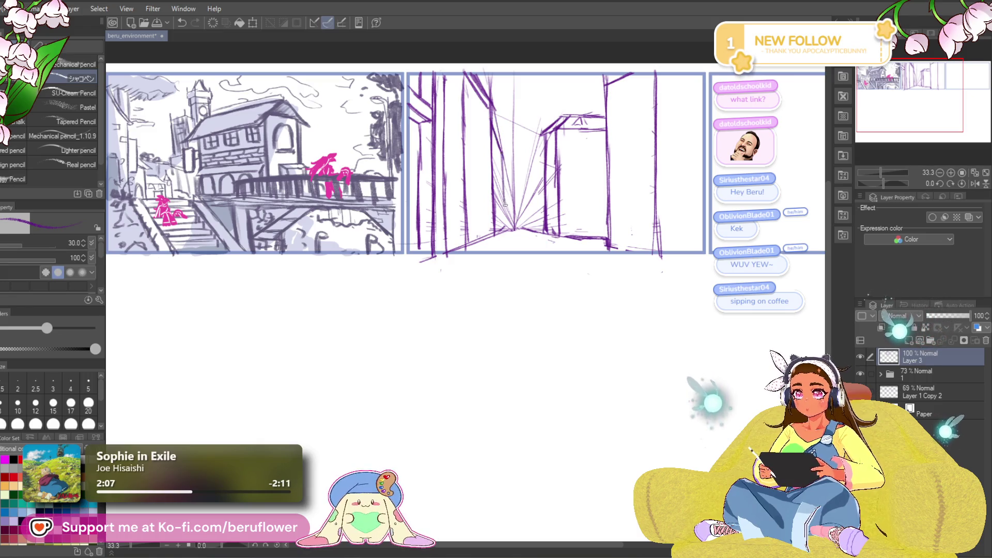
{"action": "left_click_drag", "start_coordinate": [498, 151], "coordinate": [505, 220]}
{"action": "key", "text": "ctrl+z"}
{"action": "key", "text": "ctrl+z"}
{"action": "key", "text": "ctrl+z"}
{"action": "left_click_drag", "start_coordinate": [495, 125], "coordinate": [502, 189]}
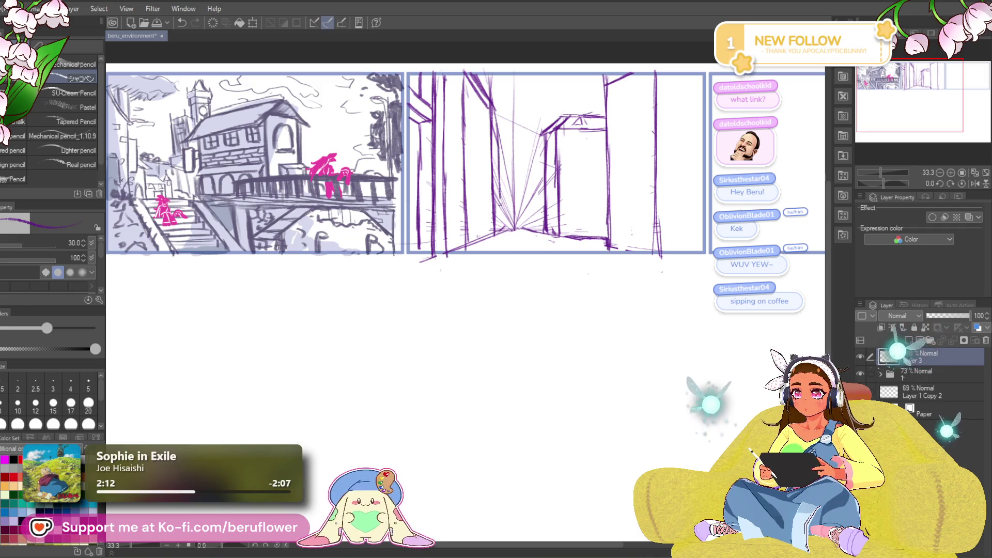
{"action": "key", "text": "ctrl+z"}
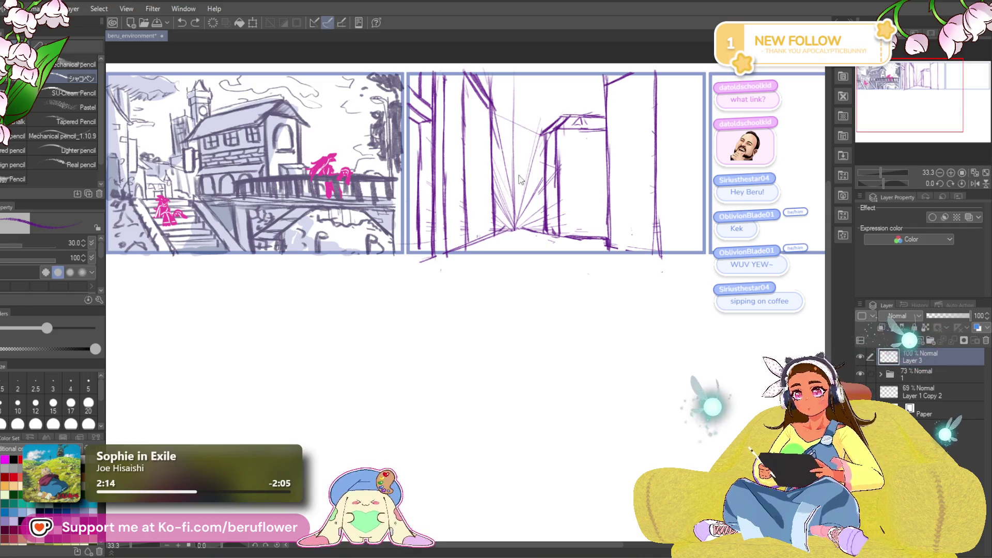
{"action": "left_click_drag", "start_coordinate": [501, 141], "coordinate": [501, 189]}
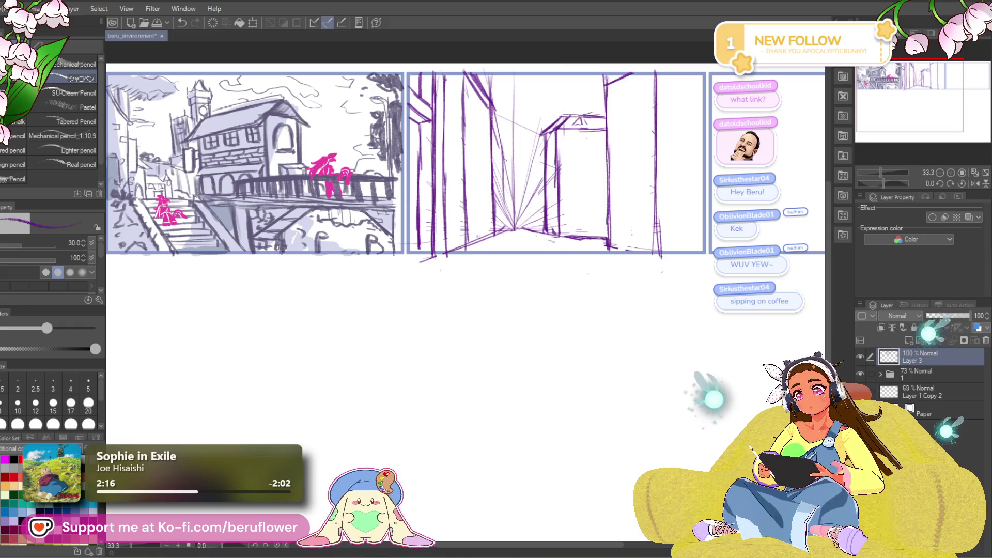
{"action": "key", "text": "ctrl+z"}
{"action": "left_click_drag", "start_coordinate": [502, 153], "coordinate": [505, 227]}
- Redraw the horizontal line higher, then sketch an arch over the far street and remove it
{"action": "left_click_drag", "start_coordinate": [535, 151], "coordinate": [532, 147]}
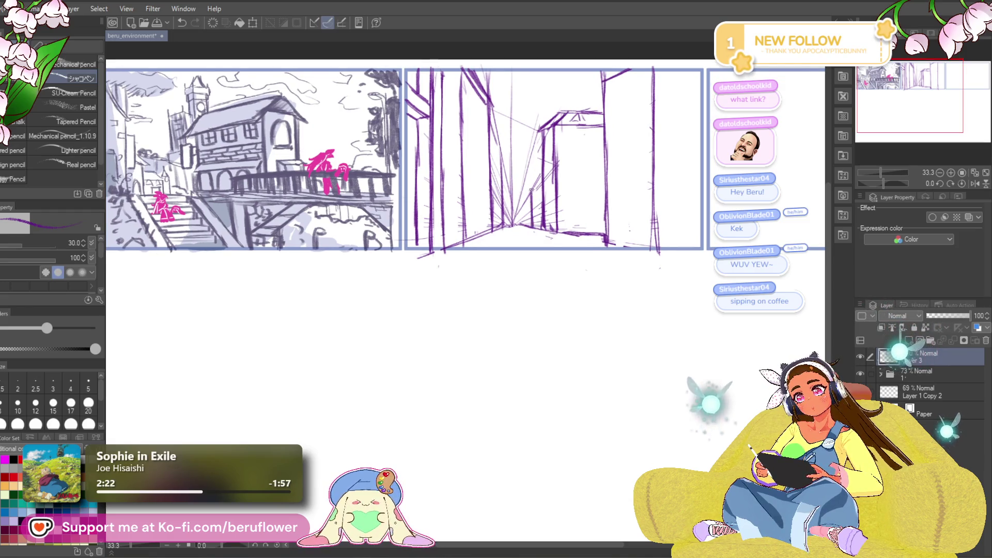
{"action": "left_click_drag", "start_coordinate": [589, 143], "coordinate": [581, 146]}
{"action": "left_click_drag", "start_coordinate": [526, 218], "coordinate": [532, 223]}
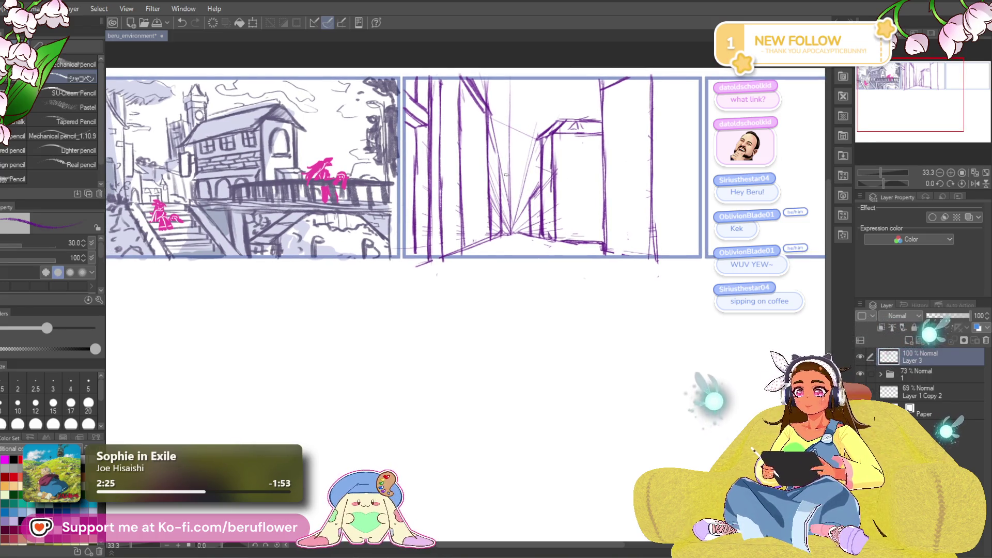
{"action": "key", "text": "ctrl+z"}
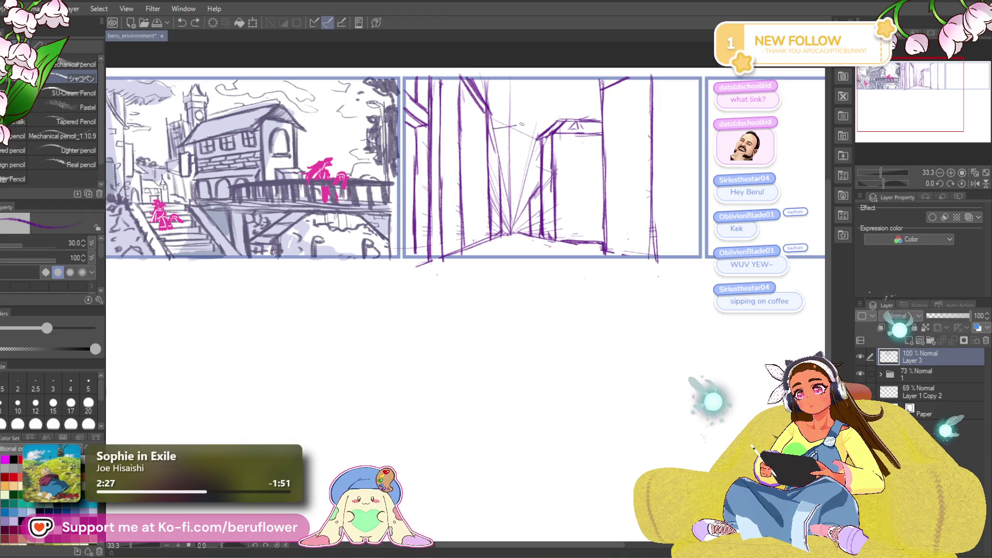
{"action": "left_click_drag", "start_coordinate": [497, 131], "coordinate": [543, 130]}
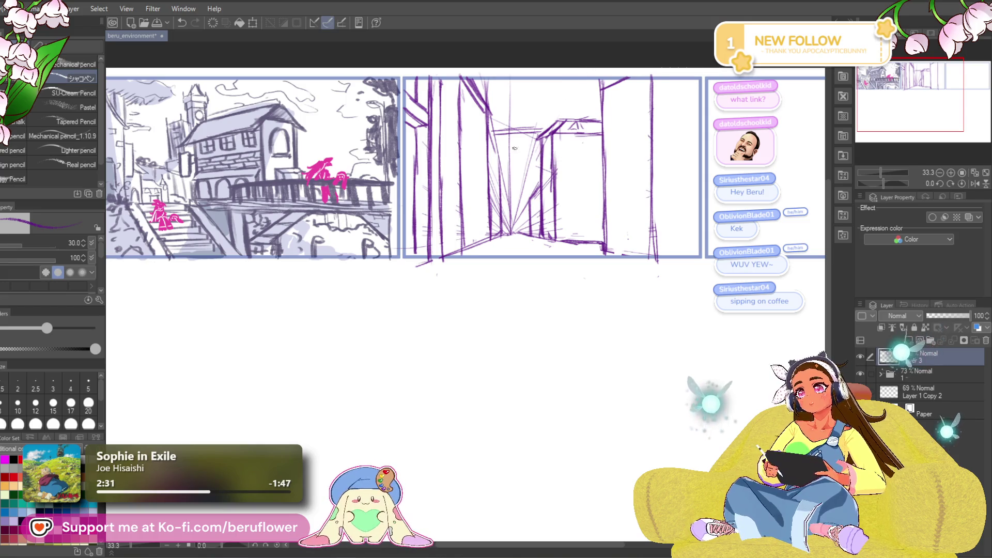
{"action": "left_click_drag", "start_coordinate": [492, 124], "coordinate": [551, 121]}
{"action": "key", "text": "ctrl+z"}
{"action": "left_click_drag", "start_coordinate": [490, 124], "coordinate": [550, 122]}
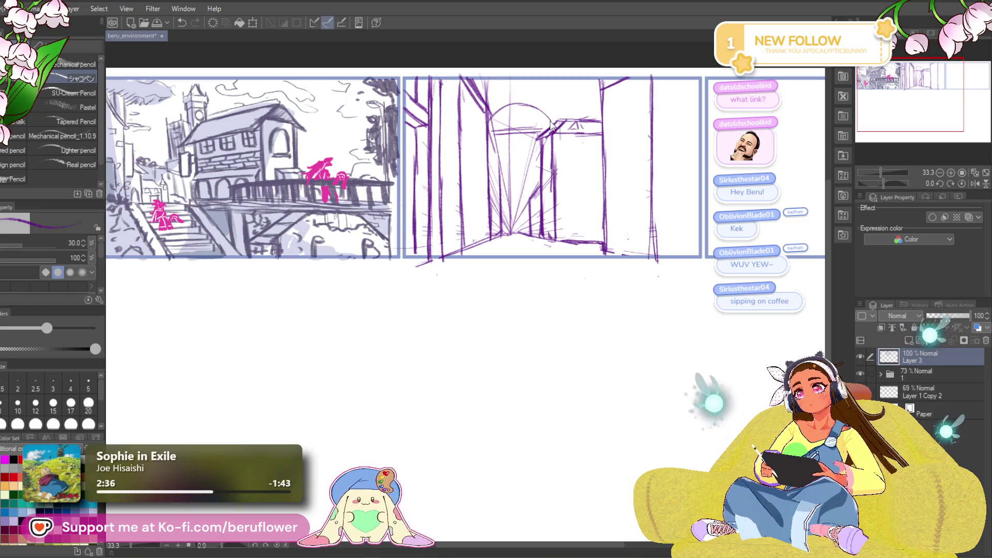
{"action": "key", "text": "ctrl+z"}
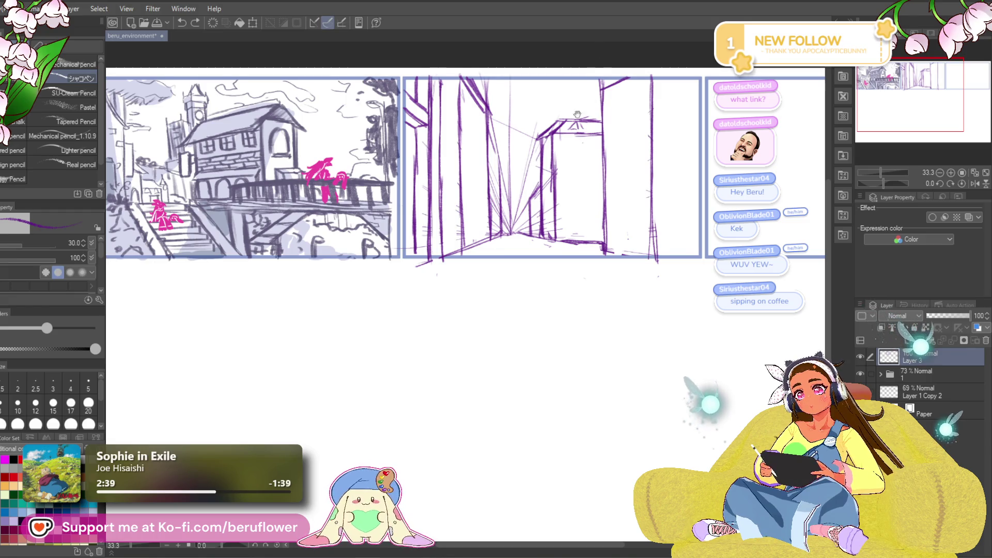
- Sketch the distant tower's outline and walls at the street's far end, plus a diagonal roof edge on the left building
{"action": "scroll", "coordinate": [582, 148], "scroll_direction": "up", "scroll_amount": 1}
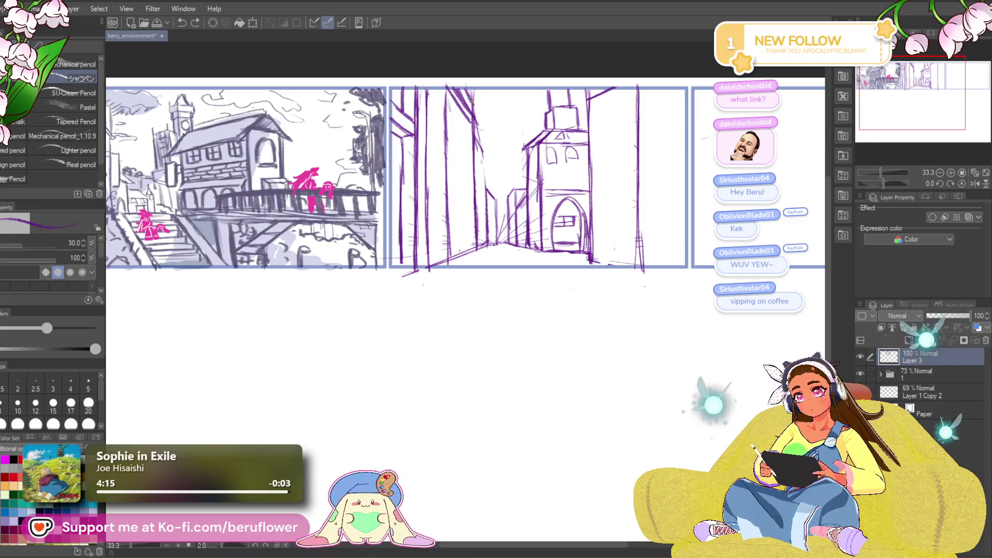
{"action": "left_click_drag", "start_coordinate": [485, 118], "coordinate": [488, 101]}
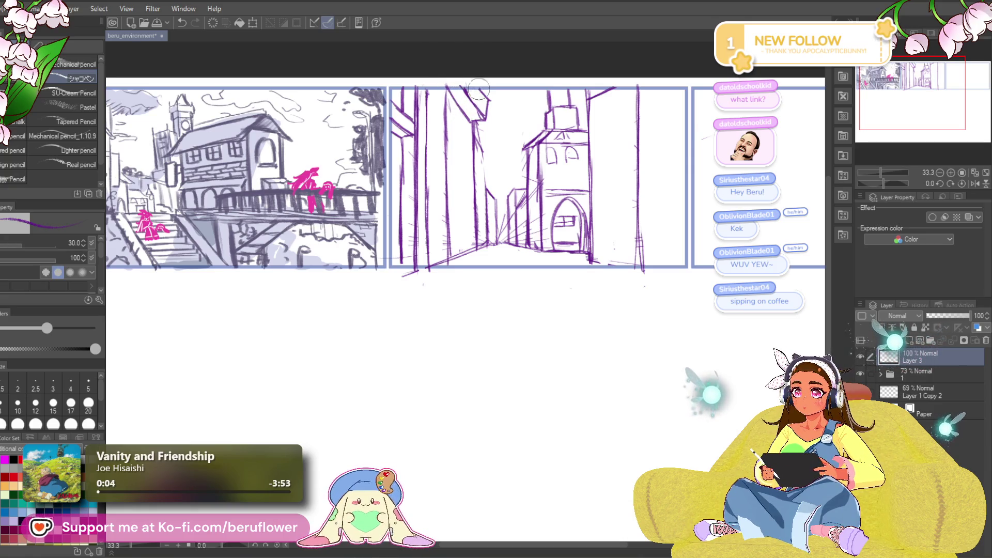
{"action": "left_click_drag", "start_coordinate": [463, 109], "coordinate": [469, 114]}
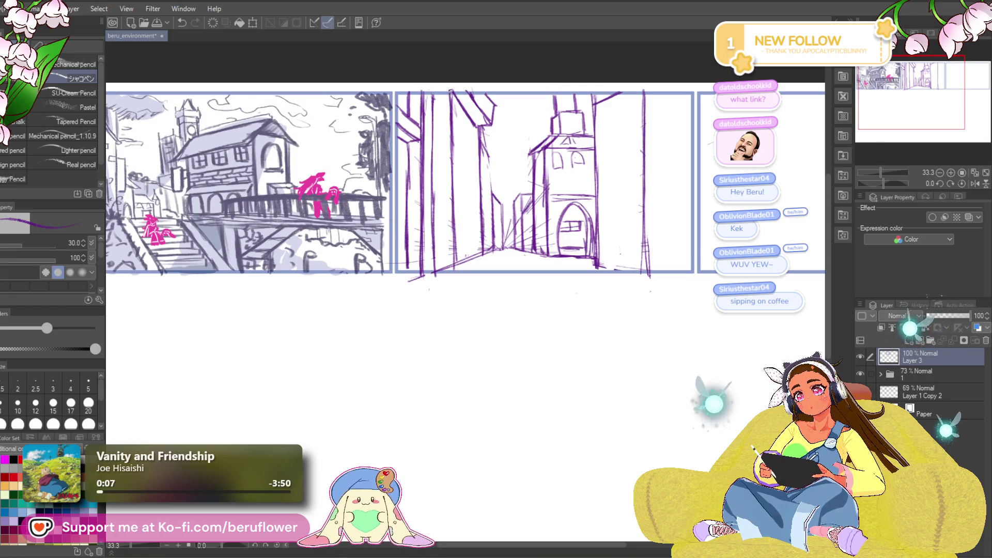
{"action": "left_click_drag", "start_coordinate": [452, 123], "coordinate": [472, 148]}
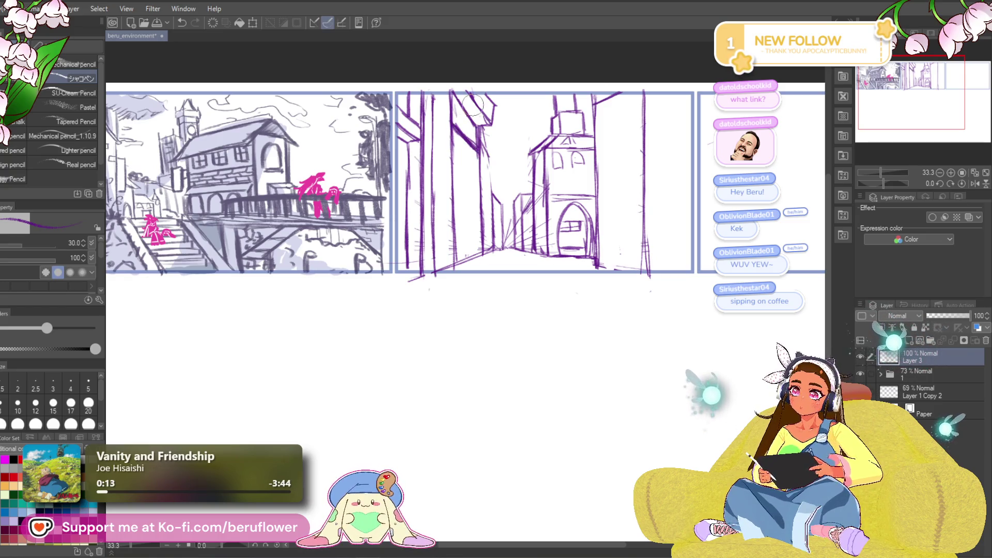
{"action": "left_click_drag", "start_coordinate": [454, 98], "coordinate": [475, 124]}
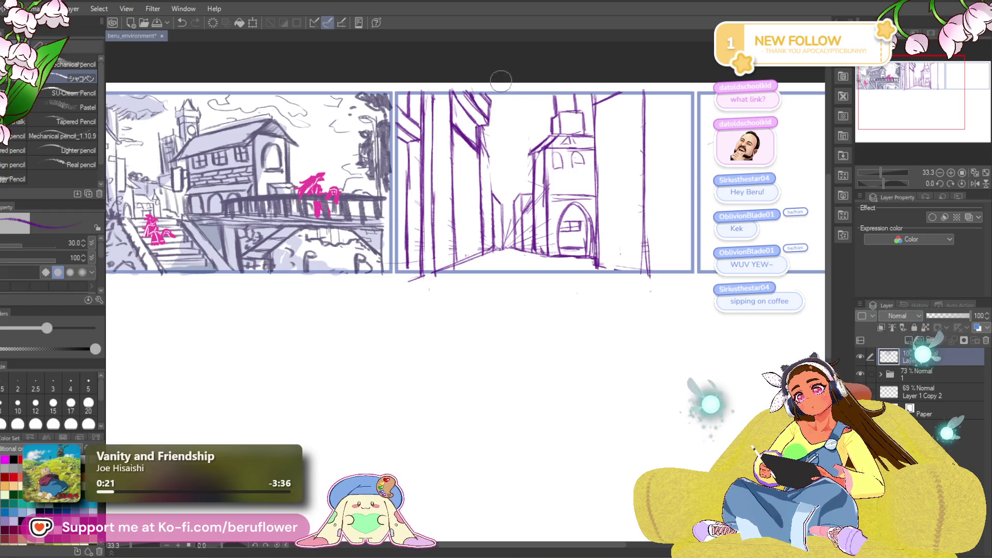
- Hatch the tall left building in the middle panel darker, panning over it
{"action": "left_click_drag", "start_coordinate": [488, 152], "coordinate": [487, 151]}
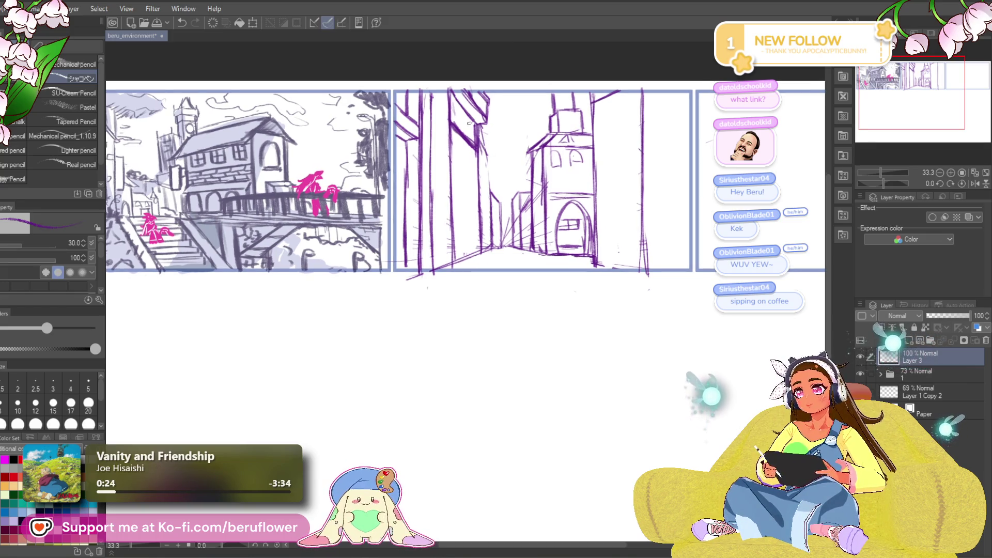
{"action": "mouse_move", "coordinate": [450, 116]}
{"action": "left_mouse_down"}
{"action": "mouse_move", "coordinate": [484, 148]}
{"action": "mouse_move", "coordinate": [462, 138]}
{"action": "left_mouse_up"}
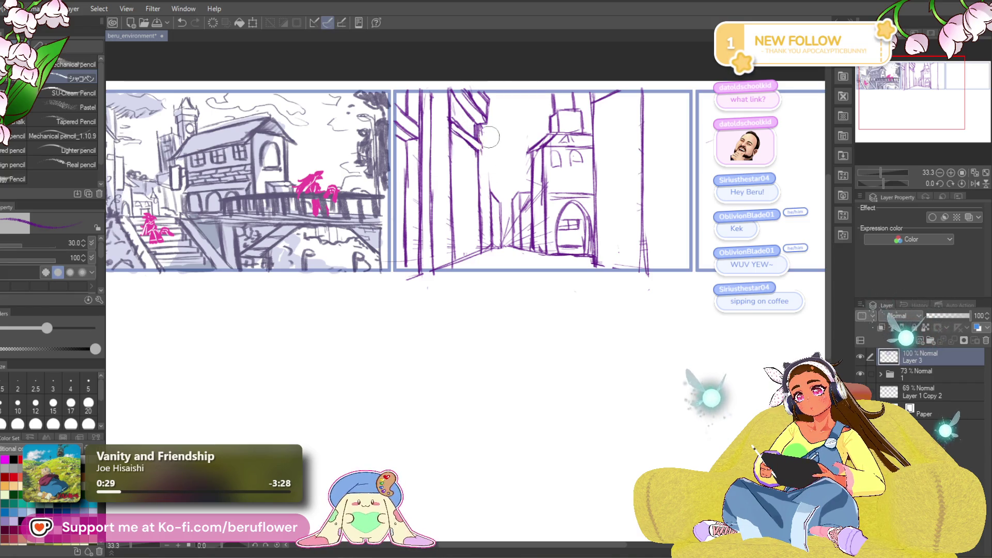
{"action": "left_click_drag", "start_coordinate": [473, 76], "coordinate": [494, 88]}
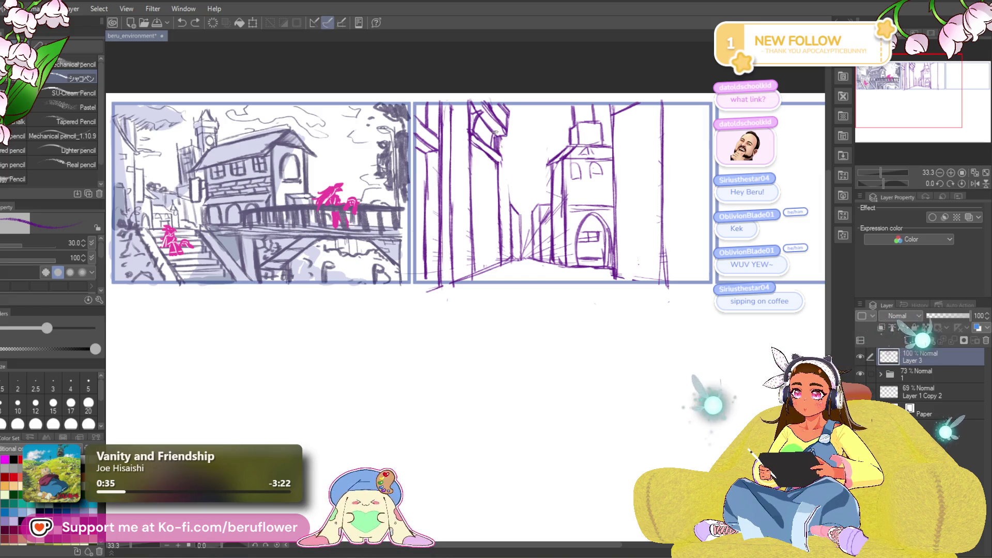
{"action": "left_click_drag", "start_coordinate": [493, 169], "coordinate": [467, 118]}
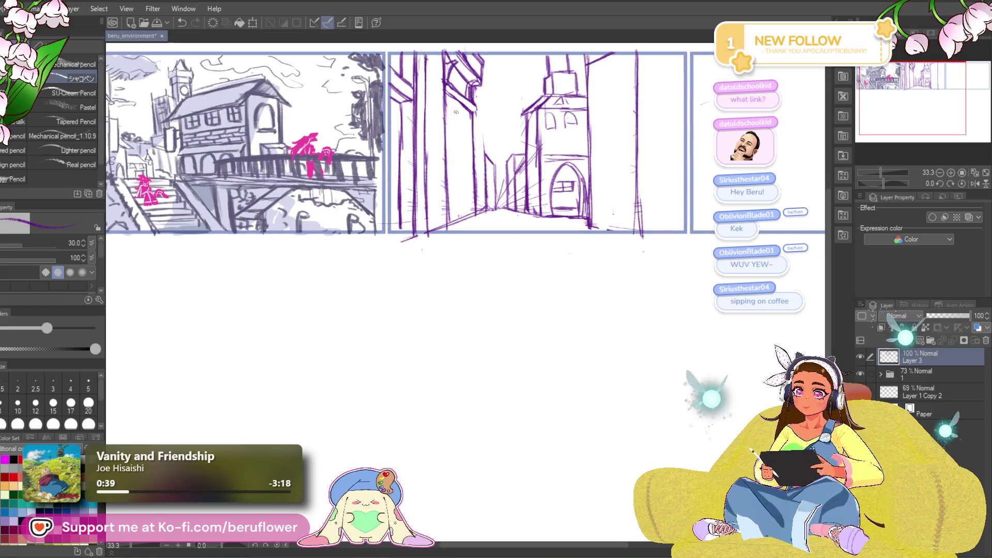
{"action": "mouse_move", "coordinate": [474, 53]}
{"action": "left_mouse_down"}
{"action": "mouse_move", "coordinate": [483, 93]}
{"action": "mouse_move", "coordinate": [447, 118]}
{"action": "left_mouse_up"}
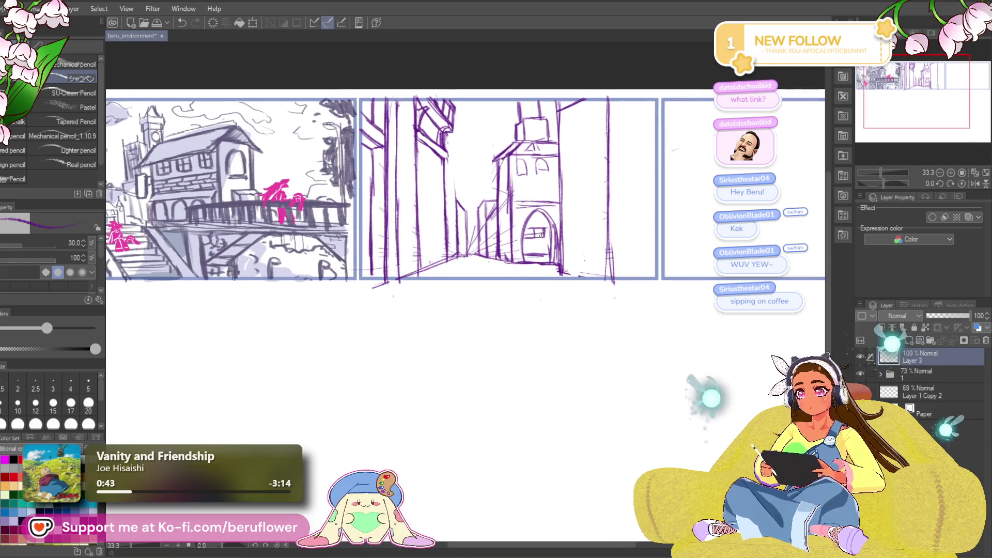
{"action": "mouse_move", "coordinate": [433, 247]}
{"action": "left_mouse_down"}
{"action": "mouse_move", "coordinate": [443, 252]}
{"action": "mouse_move", "coordinate": [455, 238]}
{"action": "left_mouse_up"}
- Undo the stray arch stroke and scroll the view back over the street panel
{"action": "key", "text": "ctrl+z"}
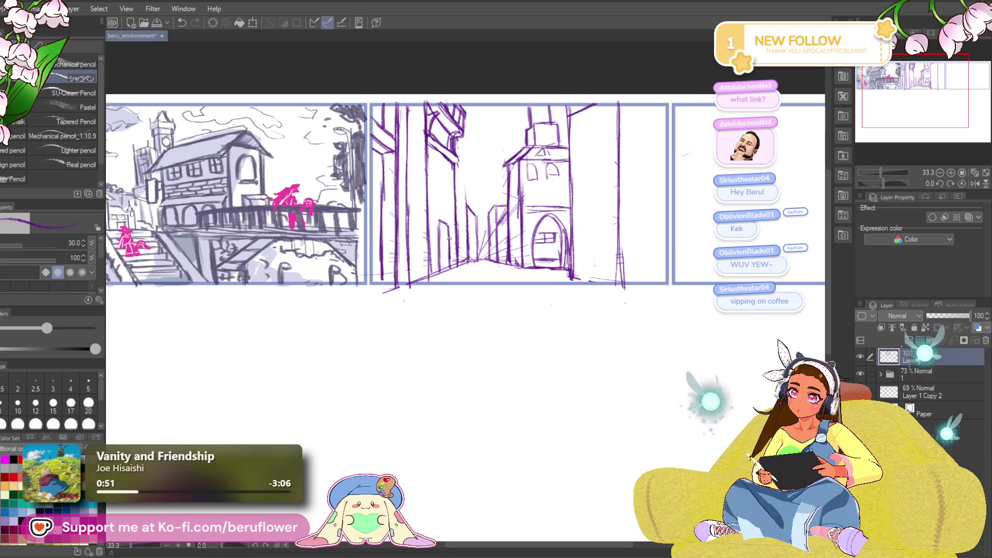
{"action": "scroll", "coordinate": [439, 217], "scroll_direction": "left", "scroll_amount": 1}
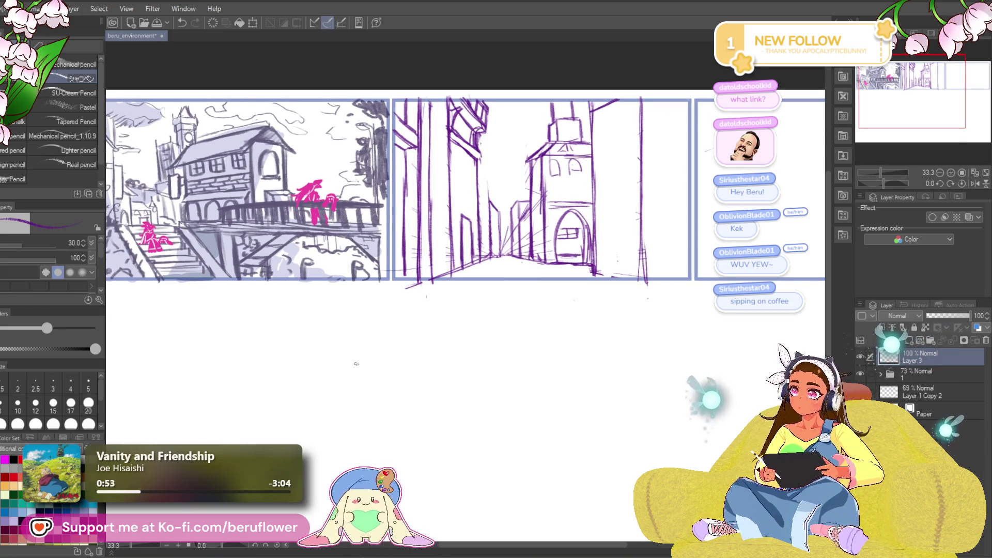
{"action": "scroll", "coordinate": [447, 179], "scroll_direction": "left", "scroll_amount": 1}
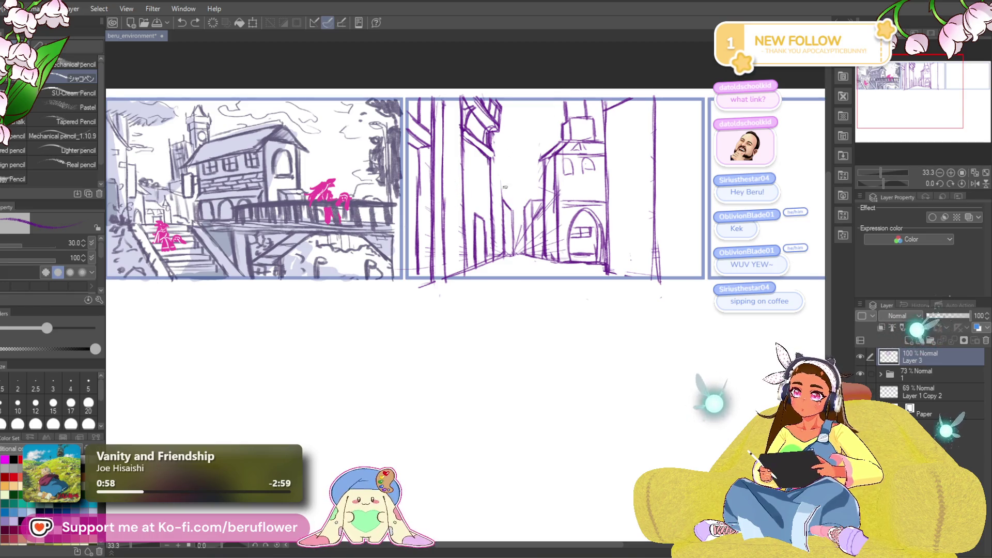
{"action": "scroll", "coordinate": [504, 197], "scroll_direction": "up", "scroll_amount": 1}
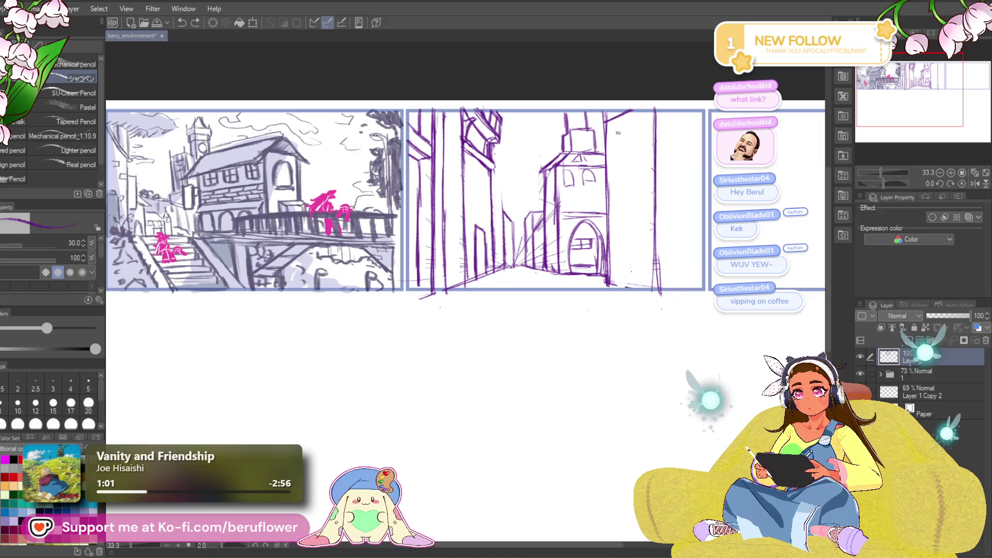
{"action": "scroll", "coordinate": [465, 200], "scroll_direction": "up", "scroll_amount": 1}
{"action": "scroll", "coordinate": [465, 200], "scroll_direction": "right", "scroll_amount": 1}
- Draw strong vertical lines on the tower's left and right sides
{"action": "left_click_drag", "start_coordinate": [582, 113], "coordinate": [580, 188]}
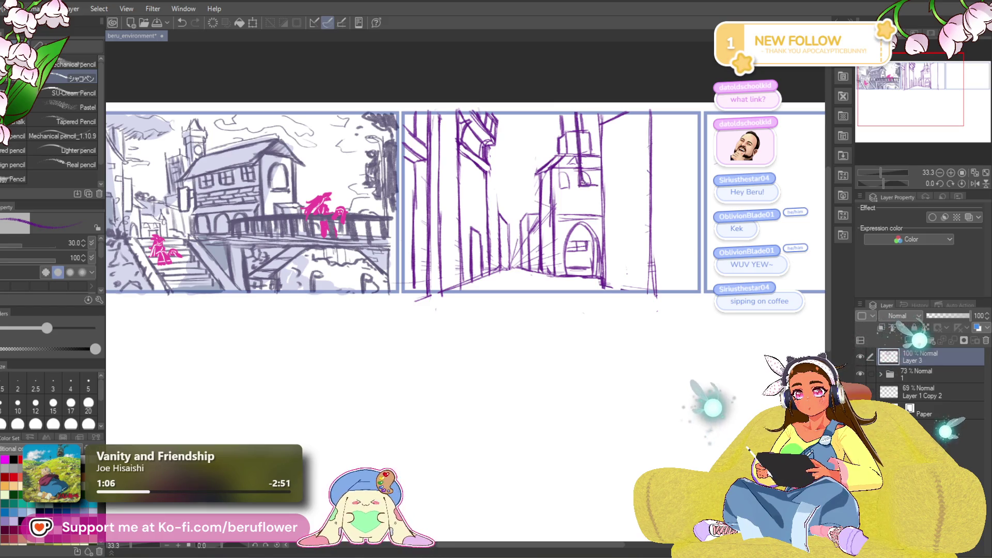
{"action": "left_click_drag", "start_coordinate": [592, 112], "coordinate": [591, 178]}
{"action": "left_click_drag", "start_coordinate": [594, 120], "coordinate": [574, 192]}
{"action": "mouse_move", "coordinate": [592, 113]}
{"action": "left_mouse_down"}
{"action": "mouse_move", "coordinate": [596, 190]}
{"action": "mouse_move", "coordinate": [583, 182]}
{"action": "mouse_move", "coordinate": [583, 190]}
{"action": "left_mouse_up"}
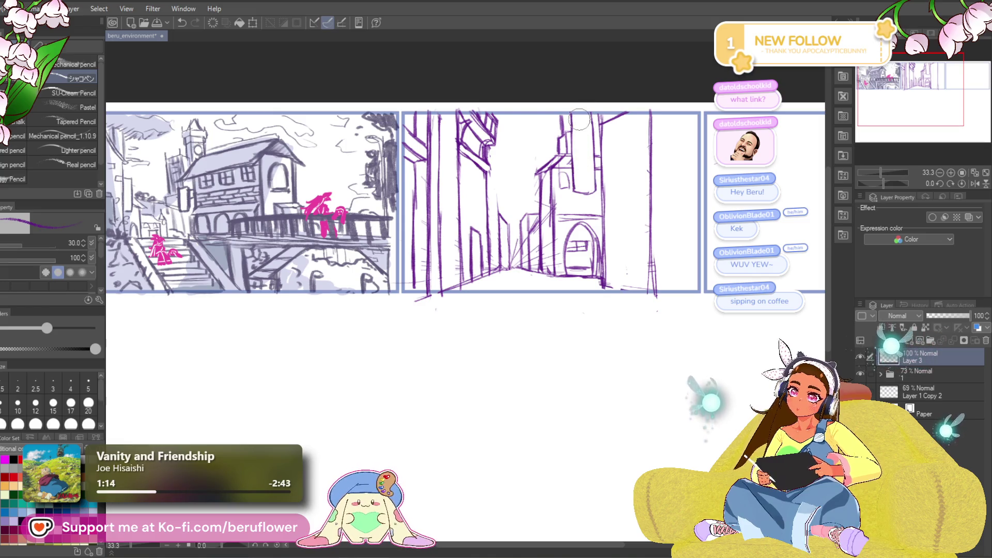
{"action": "left_click_drag", "start_coordinate": [572, 110], "coordinate": [575, 188]}
{"action": "left_click_drag", "start_coordinate": [571, 135], "coordinate": [571, 160]}
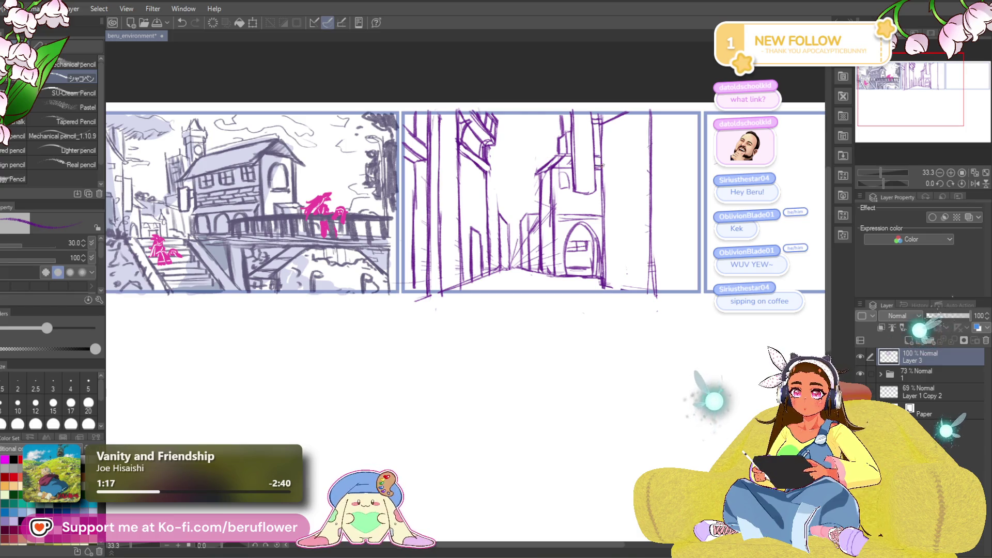
- Add the tower's diagonal top edge, darken its vertical edges, and redo the left edge
{"action": "left_click_drag", "start_coordinate": [600, 125], "coordinate": [627, 111]}
{"action": "left_click_drag", "start_coordinate": [603, 167], "coordinate": [602, 196]}
{"action": "left_click_drag", "start_coordinate": [599, 126], "coordinate": [602, 154]}
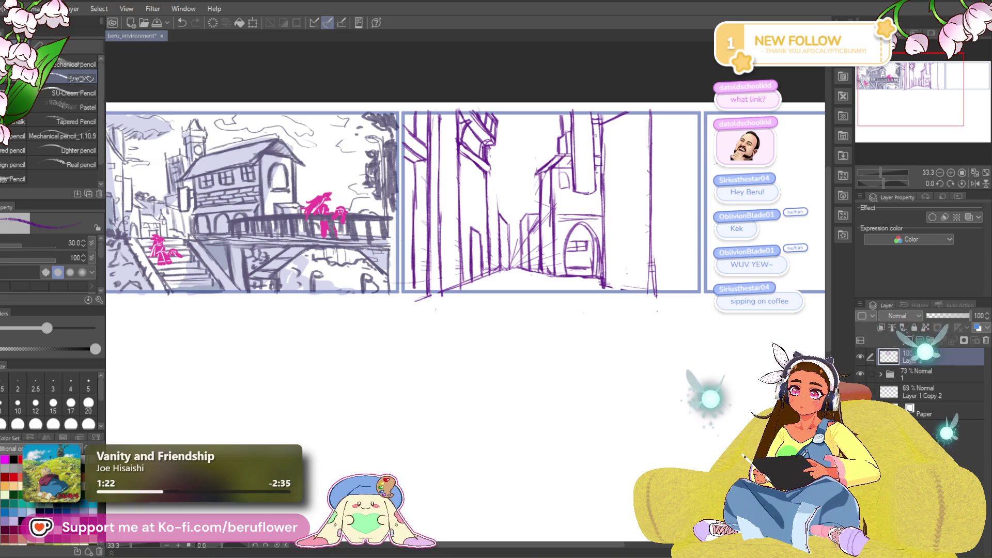
{"action": "left_click_drag", "start_coordinate": [569, 112], "coordinate": [570, 194]}
{"action": "key", "text": "ctrl+z"}
{"action": "left_click_drag", "start_coordinate": [571, 113], "coordinate": [575, 197]}
{"action": "left_click_drag", "start_coordinate": [688, 275], "coordinate": [679, 288]}
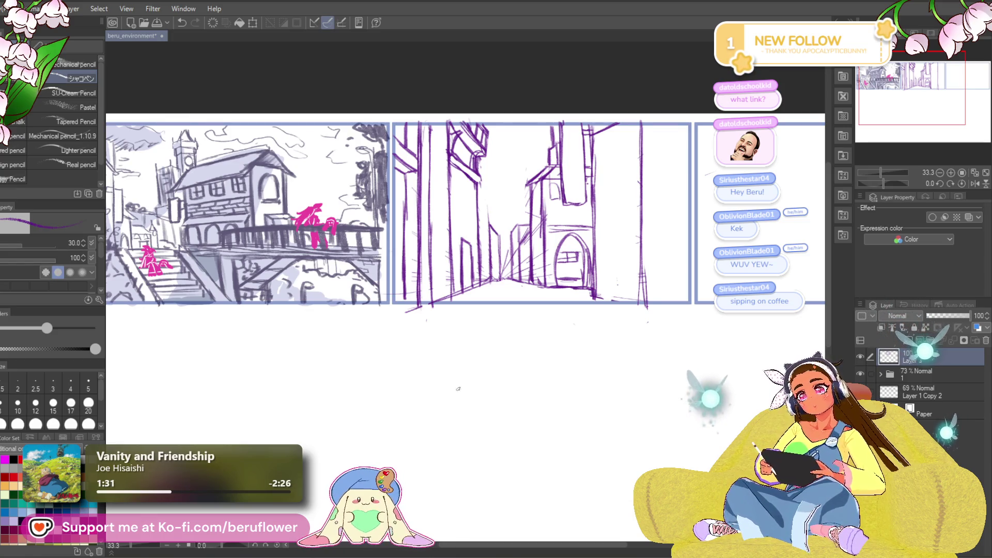
- Extend the tower with additional long vertical lines down its length
{"action": "mouse_move", "coordinate": [458, 424]}
{"action": "left_mouse_down"}
{"action": "mouse_move", "coordinate": [454, 397]}
{"action": "mouse_move", "coordinate": [431, 423]}
{"action": "left_mouse_up"}
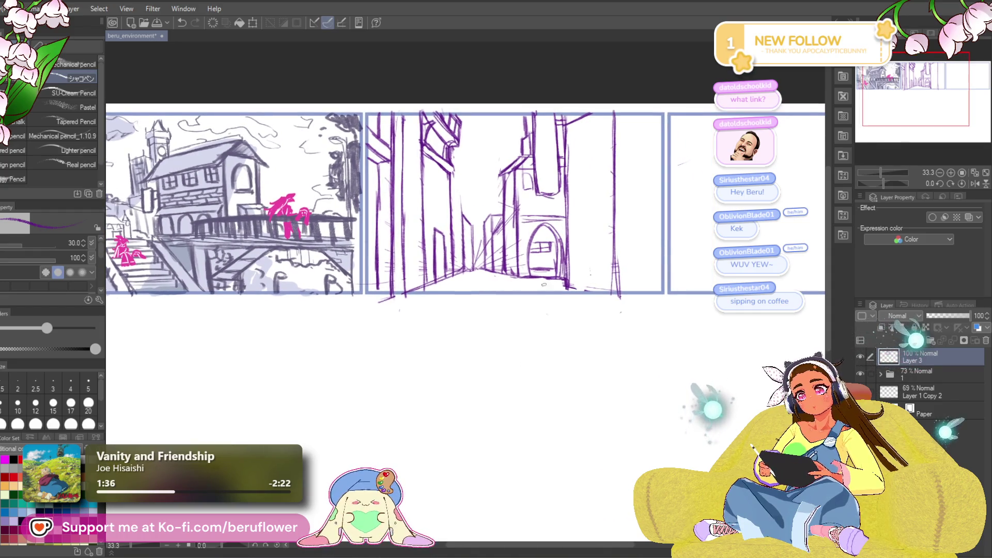
{"action": "left_click_drag", "start_coordinate": [675, 239], "coordinate": [668, 221]}
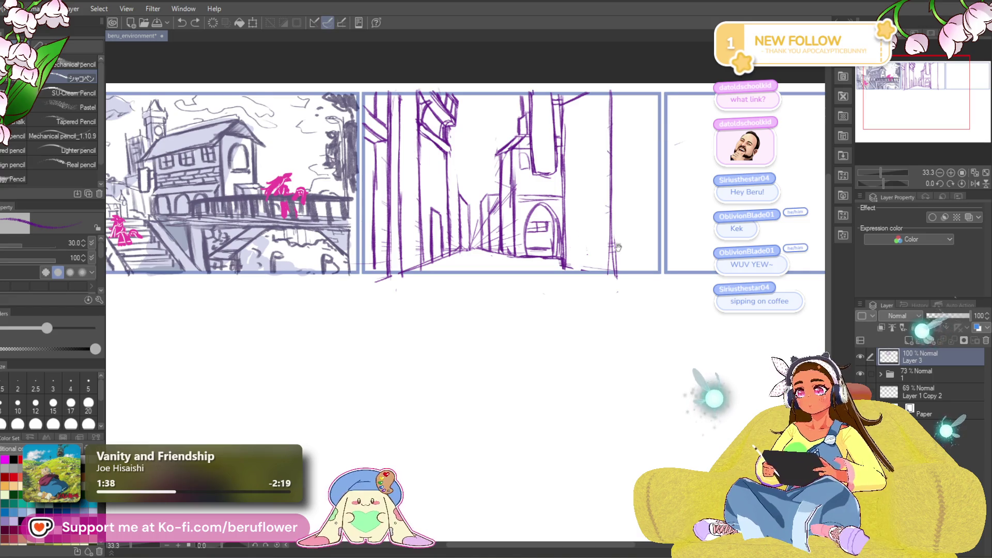
{"action": "left_click_drag", "start_coordinate": [573, 269], "coordinate": [587, 177]}
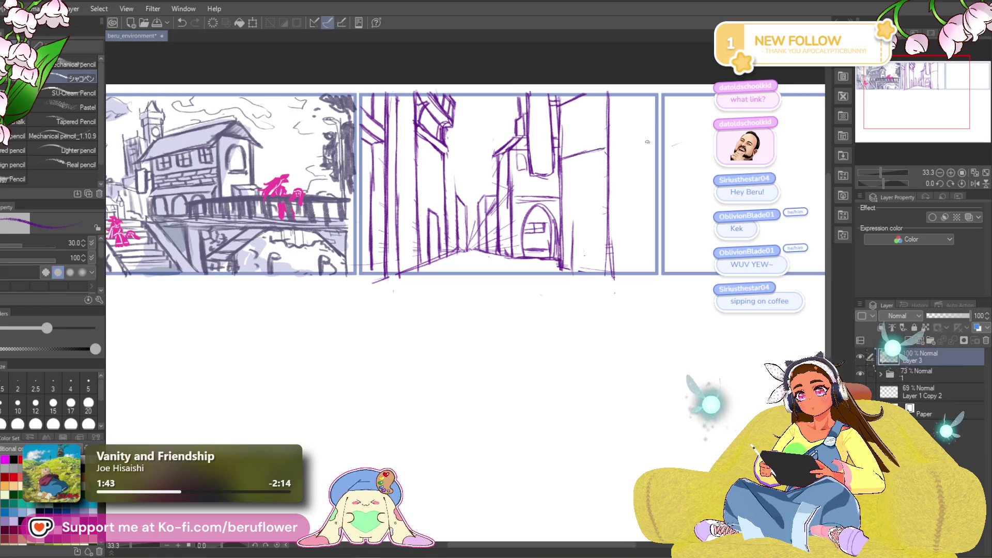
{"action": "scroll", "coordinate": [558, 159], "scroll_direction": "up", "scroll_amount": 1}
{"action": "left_click_drag", "start_coordinate": [597, 102], "coordinate": [599, 279]}
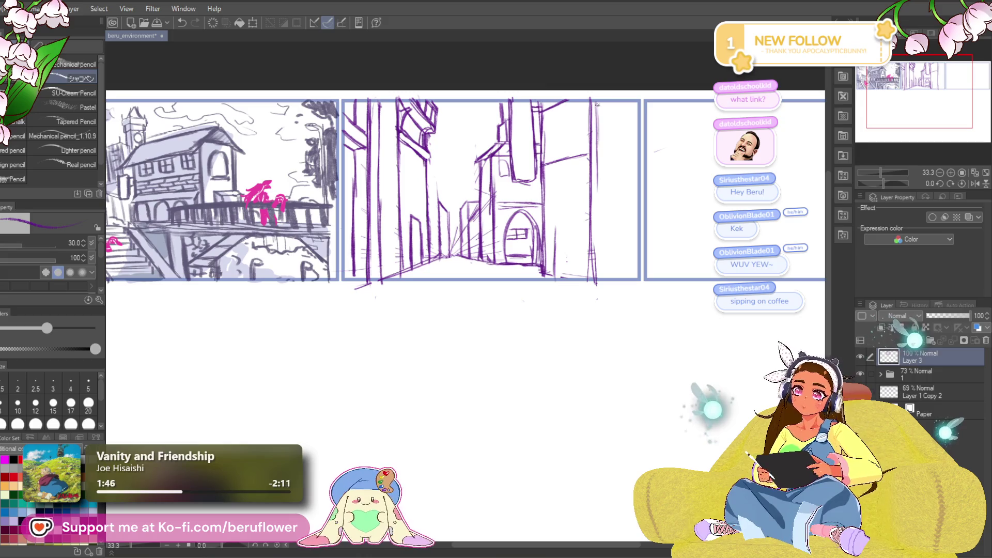
{"action": "left_click_drag", "start_coordinate": [629, 215], "coordinate": [606, 207]}
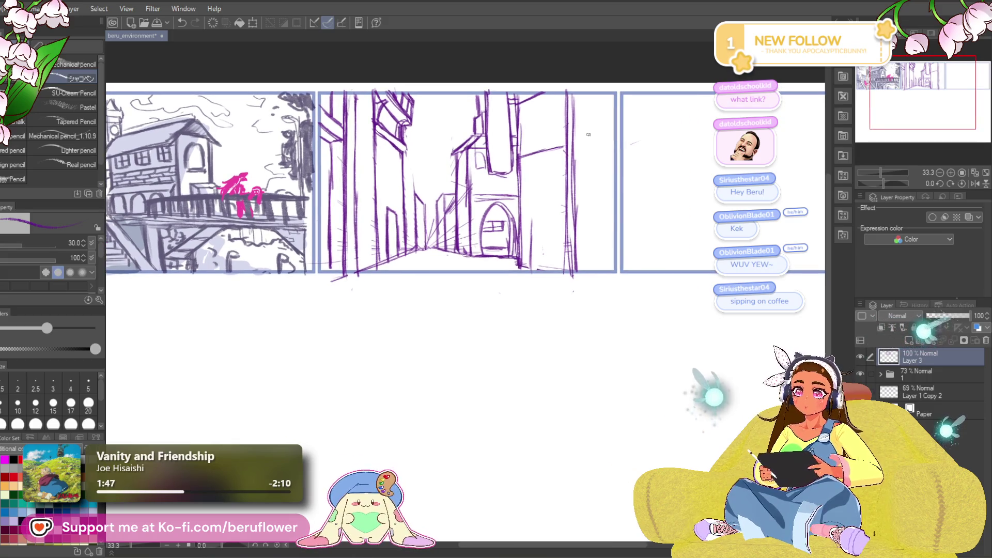
- Add short diagonal strokes near the tower top and the panel's right edge
{"action": "left_click_drag", "start_coordinate": [574, 168], "coordinate": [615, 158]}
{"action": "left_click_drag", "start_coordinate": [662, 114], "coordinate": [645, 115]}
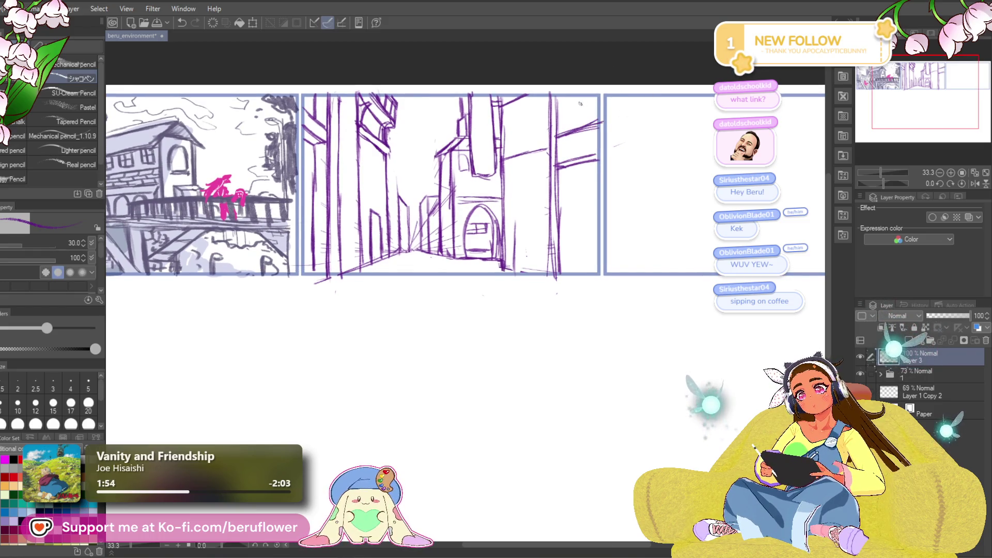
{"action": "mouse_move", "coordinate": [565, 97]}
{"action": "left_mouse_down"}
{"action": "mouse_move", "coordinate": [562, 141]}
{"action": "mouse_move", "coordinate": [597, 127]}
{"action": "left_mouse_up"}
{"action": "left_click_drag", "start_coordinate": [568, 199], "coordinate": [576, 189]}
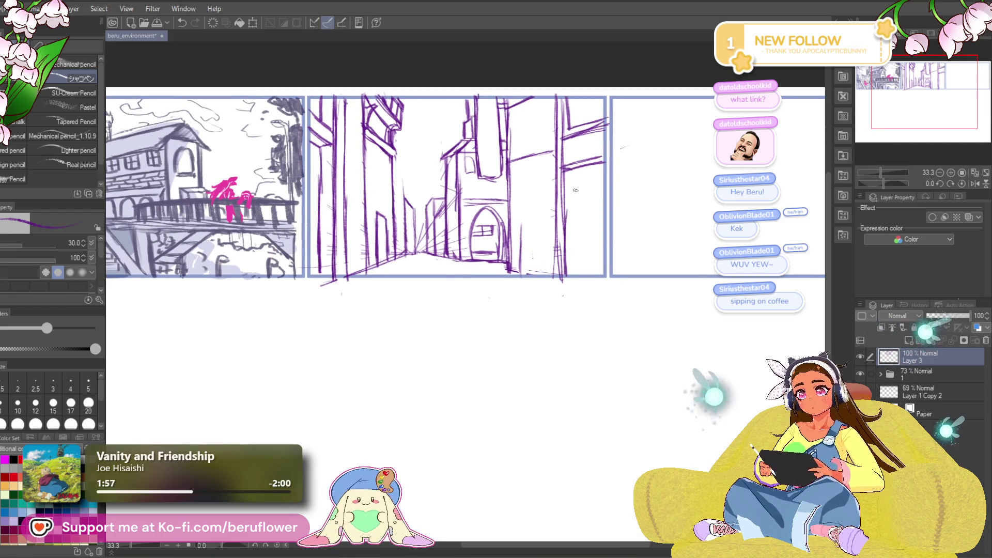
{"action": "left_click_drag", "start_coordinate": [547, 248], "coordinate": [550, 241]}
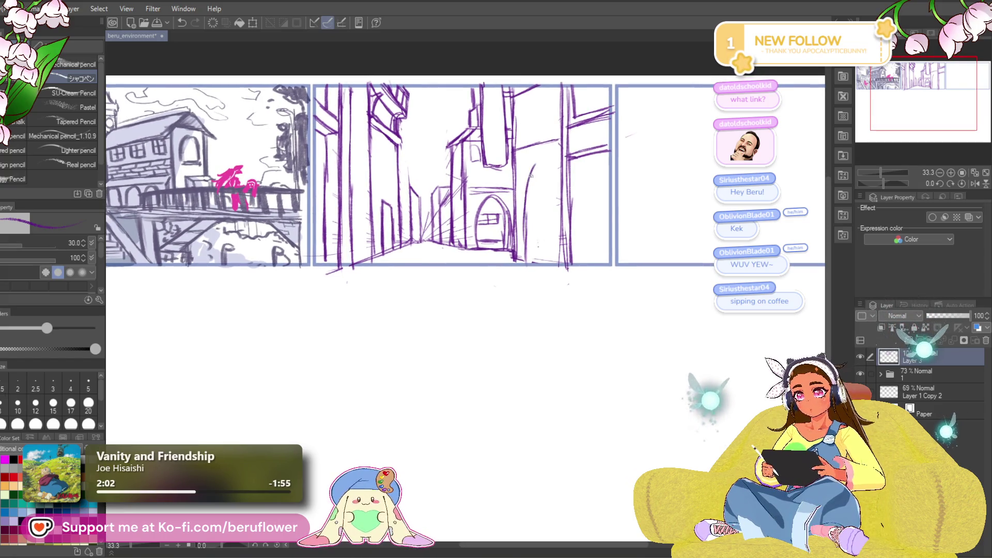
- Draw a tall arched doorway beside the tower with a small peaked roof
{"action": "mouse_move", "coordinate": [530, 200]}
{"action": "left_mouse_down"}
{"action": "mouse_move", "coordinate": [523, 168]}
{"action": "mouse_move", "coordinate": [541, 155]}
{"action": "mouse_move", "coordinate": [558, 214]}
{"action": "left_mouse_up"}
{"action": "left_click_drag", "start_coordinate": [548, 163], "coordinate": [557, 248]}
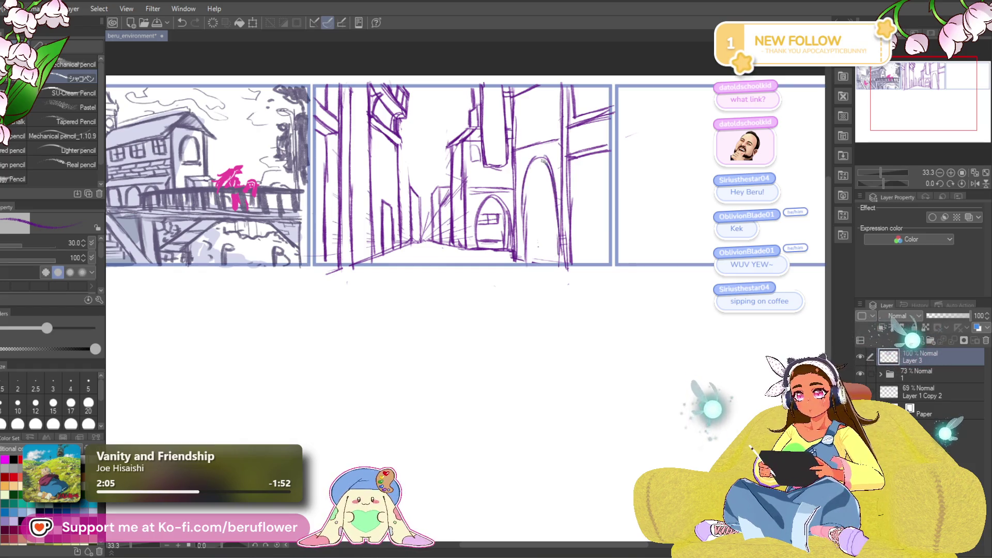
{"action": "scroll", "coordinate": [553, 224], "scroll_direction": "down", "scroll_amount": 1}
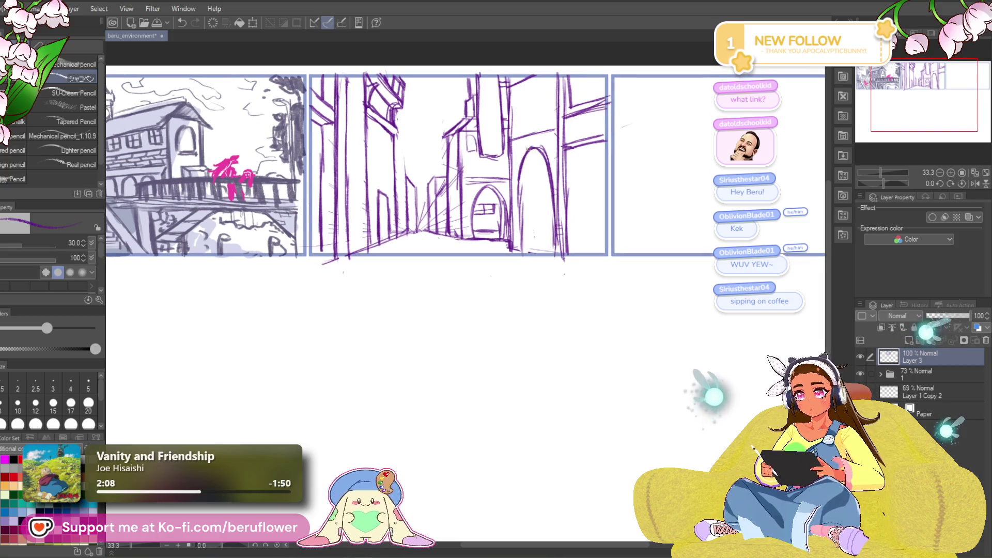
{"action": "scroll", "coordinate": [530, 166], "scroll_direction": "right", "scroll_amount": 1}
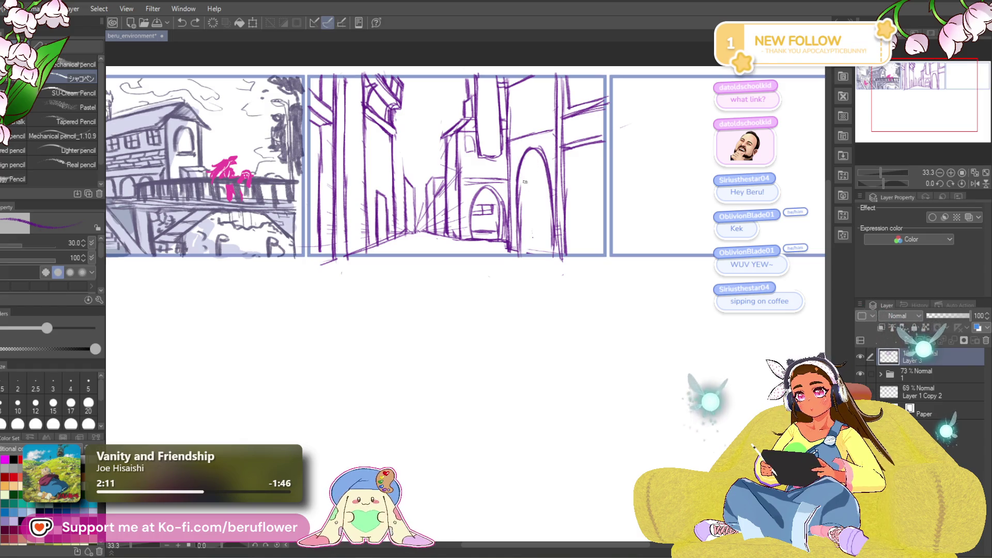
{"action": "left_click_drag", "start_coordinate": [526, 181], "coordinate": [543, 187]}
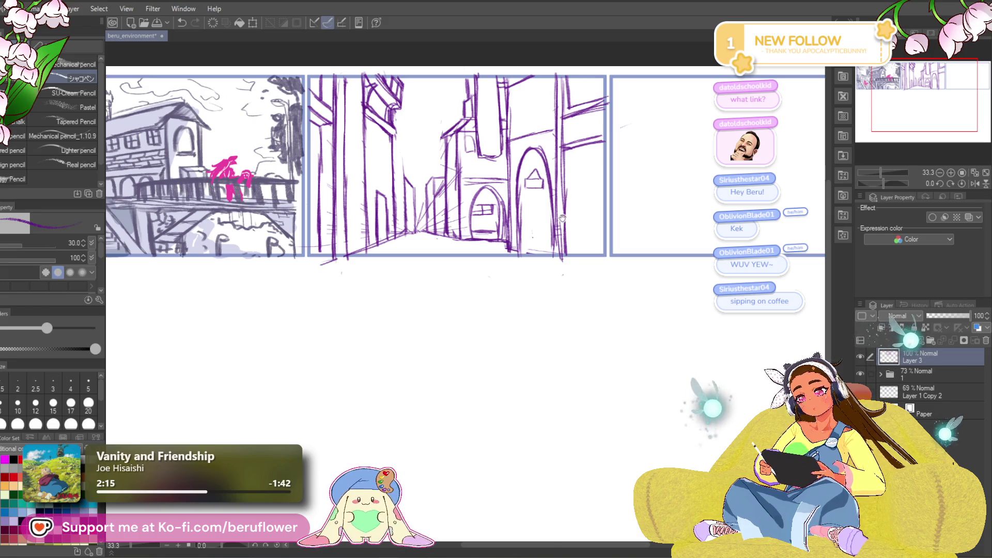
{"action": "scroll", "coordinate": [524, 272], "scroll_direction": "down", "scroll_amount": 1}
{"action": "left_click_drag", "start_coordinate": [524, 234], "coordinate": [527, 153]}
- Add lines and a short vertical edge to the new building, restoring erased lines
{"action": "mouse_move", "coordinate": [622, 97]}
{"action": "left_mouse_down"}
{"action": "mouse_move", "coordinate": [646, 122]}
{"action": "mouse_move", "coordinate": [642, 133]}
{"action": "left_mouse_up"}
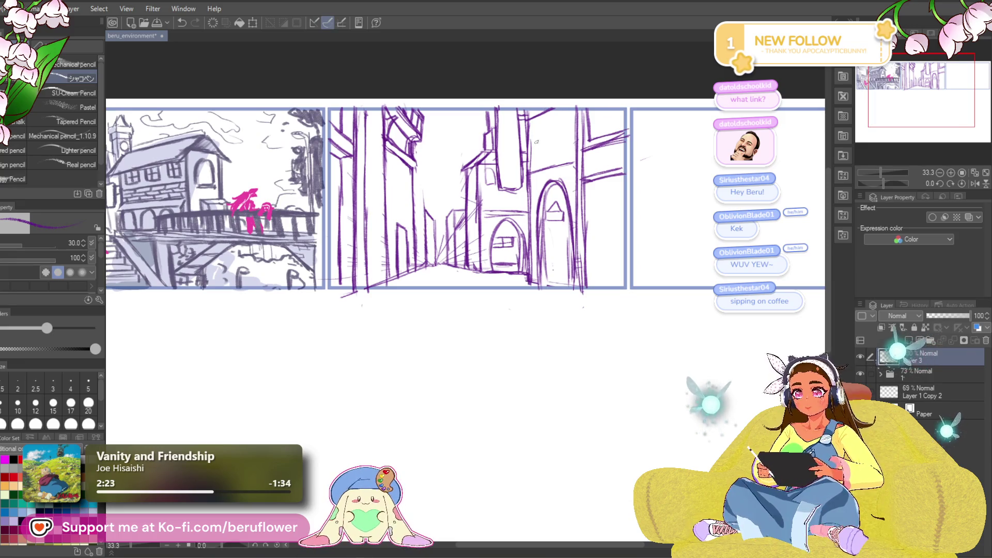
{"action": "mouse_move", "coordinate": [543, 130]}
{"action": "left_mouse_down"}
{"action": "mouse_move", "coordinate": [537, 168]}
{"action": "mouse_move", "coordinate": [551, 119]}
{"action": "mouse_move", "coordinate": [562, 163]}
{"action": "left_mouse_up"}
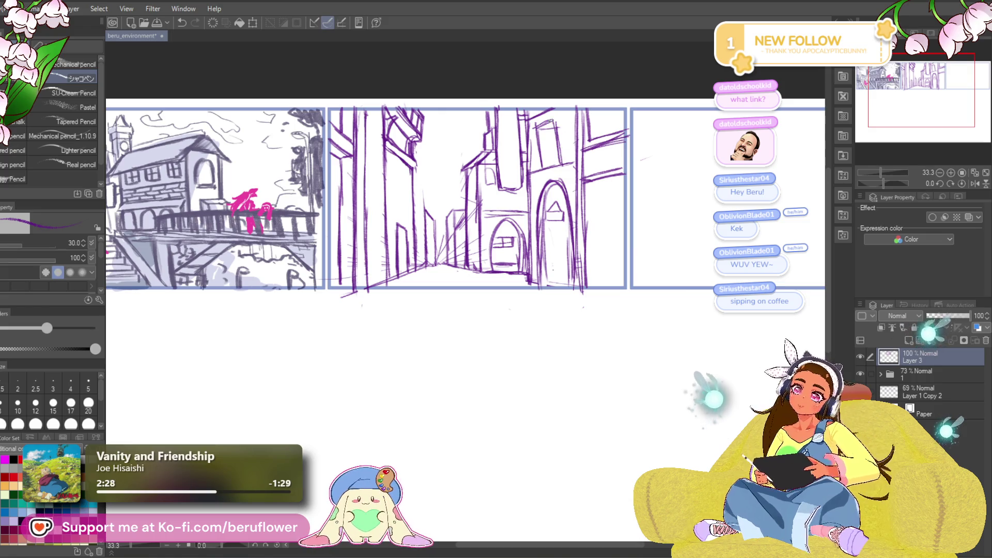
{"action": "left_click_drag", "start_coordinate": [542, 121], "coordinate": [541, 150]}
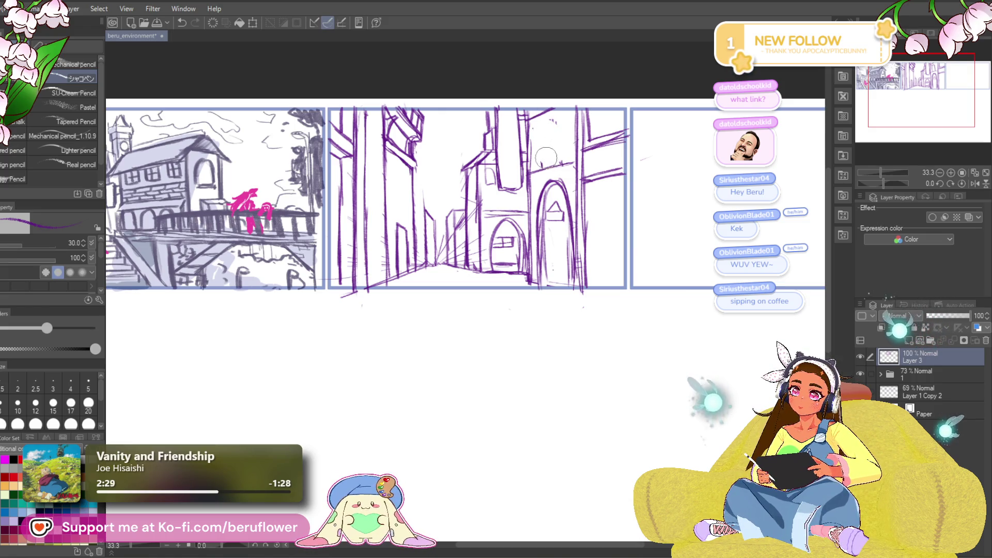
{"action": "scroll", "coordinate": [543, 166], "scroll_direction": "up", "scroll_amount": 1}
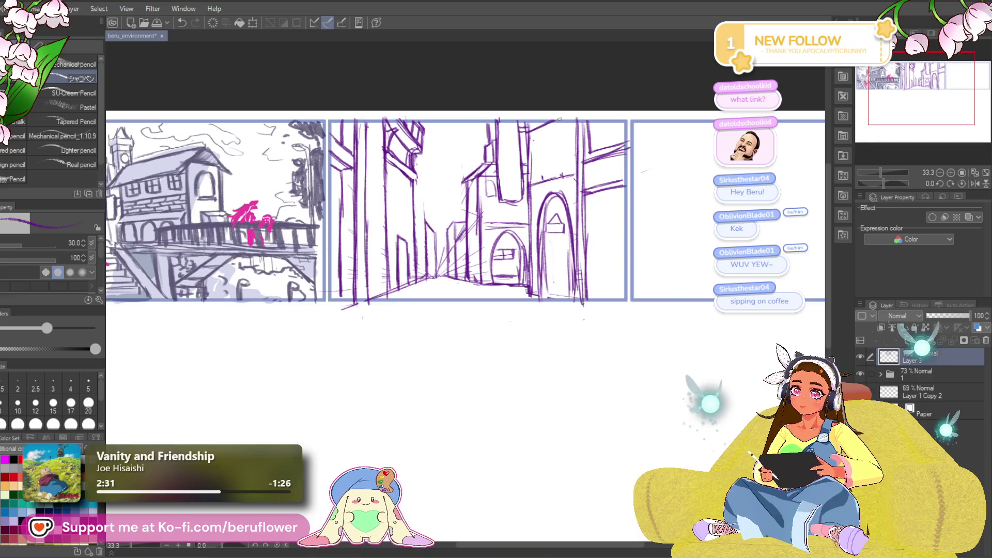
{"action": "key", "text": "ctrl+z"}
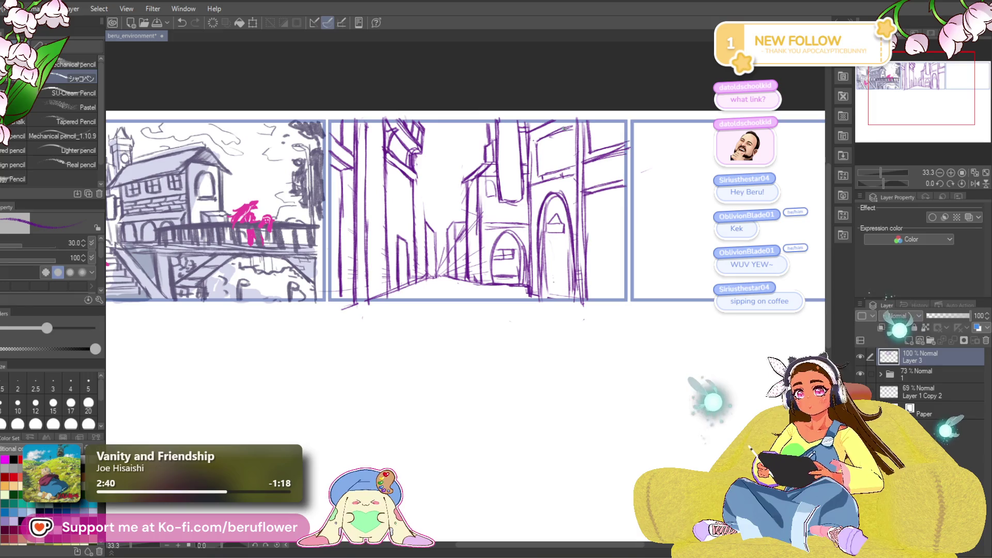
{"action": "left_click_drag", "start_coordinate": [568, 126], "coordinate": [566, 169]}
{"action": "left_click_drag", "start_coordinate": [543, 432], "coordinate": [453, 387]}
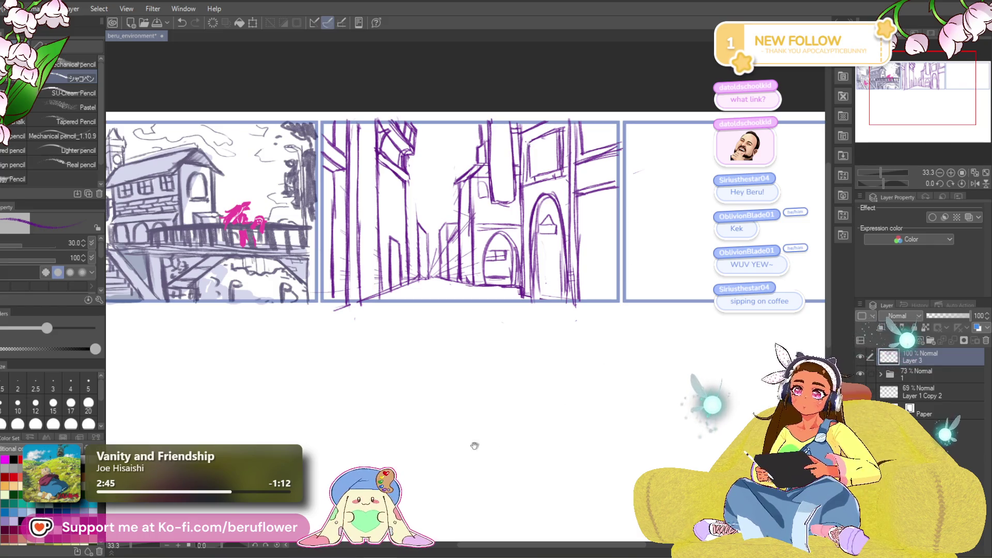
{"action": "scroll", "coordinate": [439, 355], "scroll_direction": "down", "scroll_amount": 2}
{"action": "scroll", "coordinate": [387, 418], "scroll_direction": "up", "scroll_amount": 1}
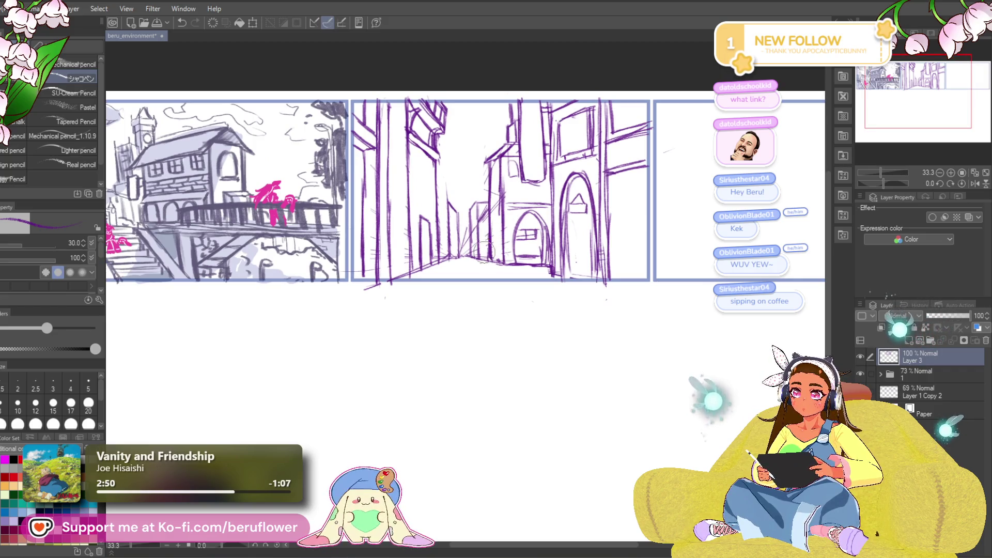
{"action": "left_click_drag", "start_coordinate": [503, 310], "coordinate": [550, 292]}
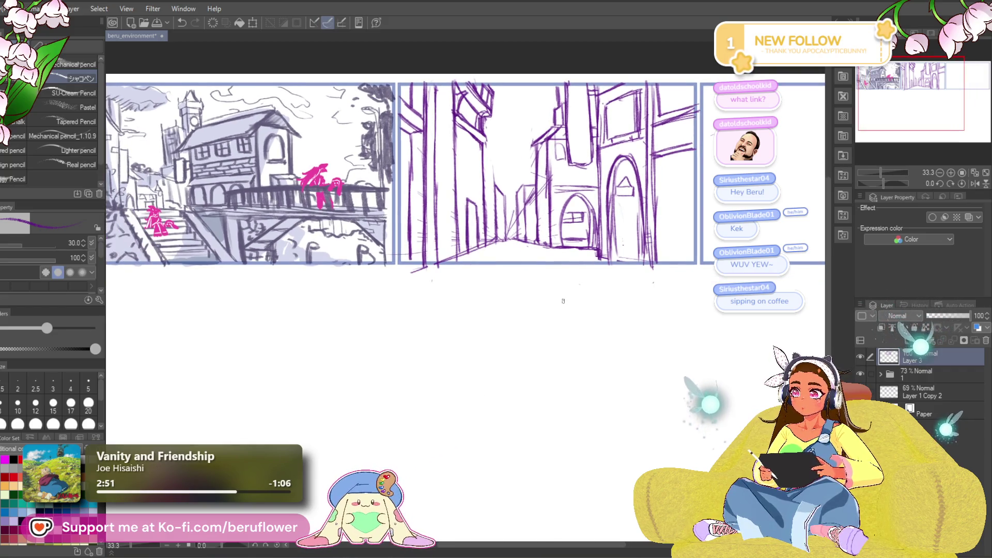
{"action": "left_click_drag", "start_coordinate": [567, 389], "coordinate": [655, 399]}
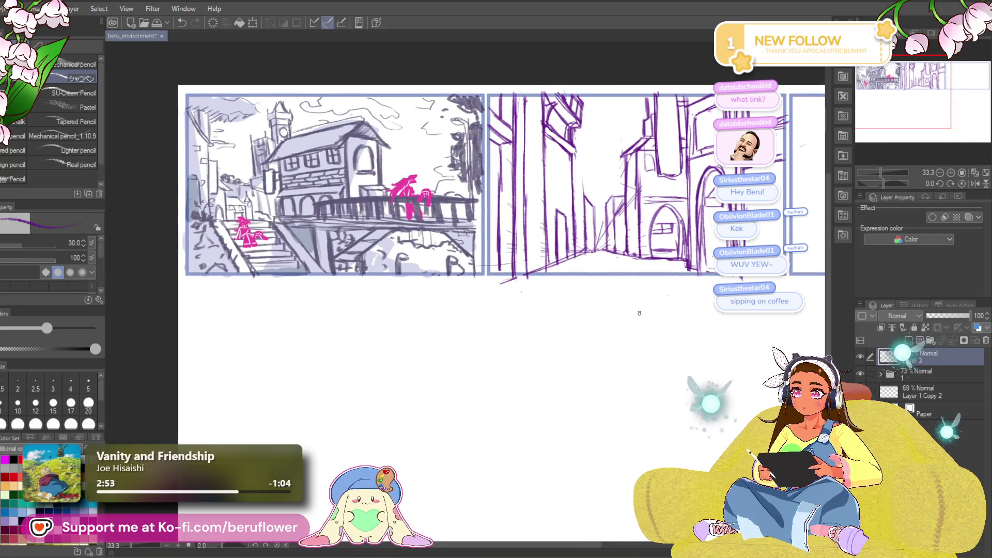
{"action": "left_click_drag", "start_coordinate": [610, 351], "coordinate": [563, 348]}
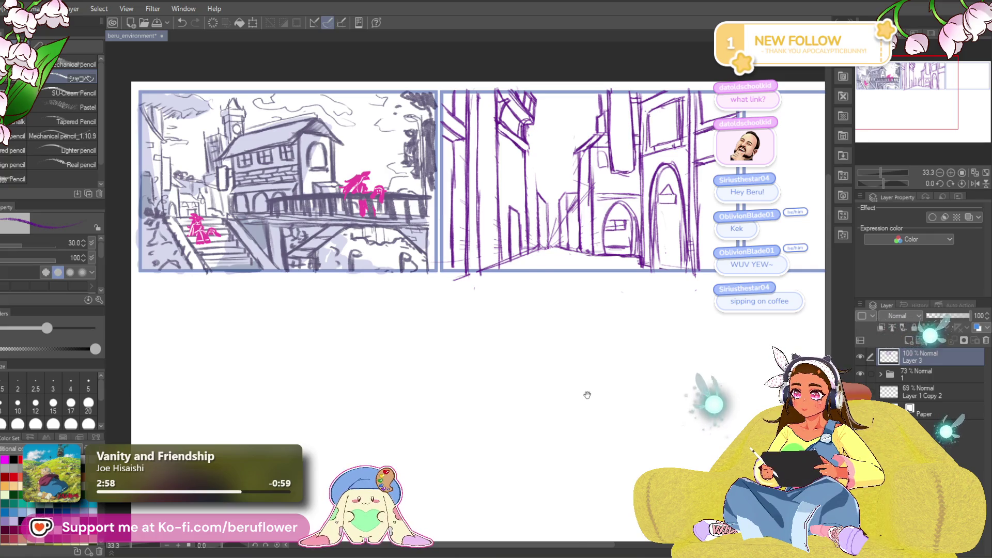
{"action": "mouse_move", "coordinate": [574, 409]}
{"action": "left_mouse_down"}
{"action": "mouse_move", "coordinate": [631, 416]}
{"action": "mouse_move", "coordinate": [621, 426]}
{"action": "left_mouse_up"}
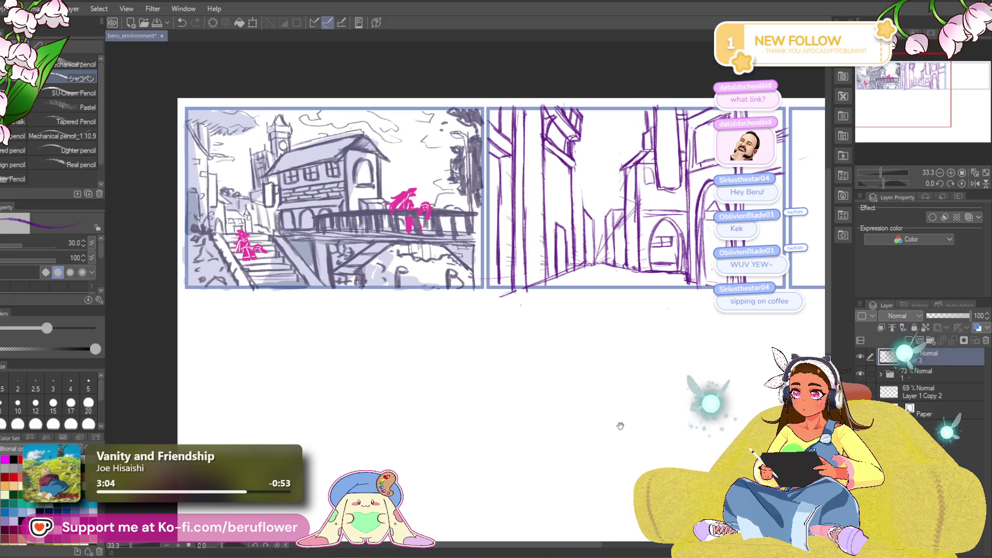
{"action": "mouse_move", "coordinate": [621, 426]}
{"action": "left_mouse_down"}
{"action": "mouse_move", "coordinate": [515, 376]}
{"action": "mouse_move", "coordinate": [558, 385]}
{"action": "left_mouse_up"}
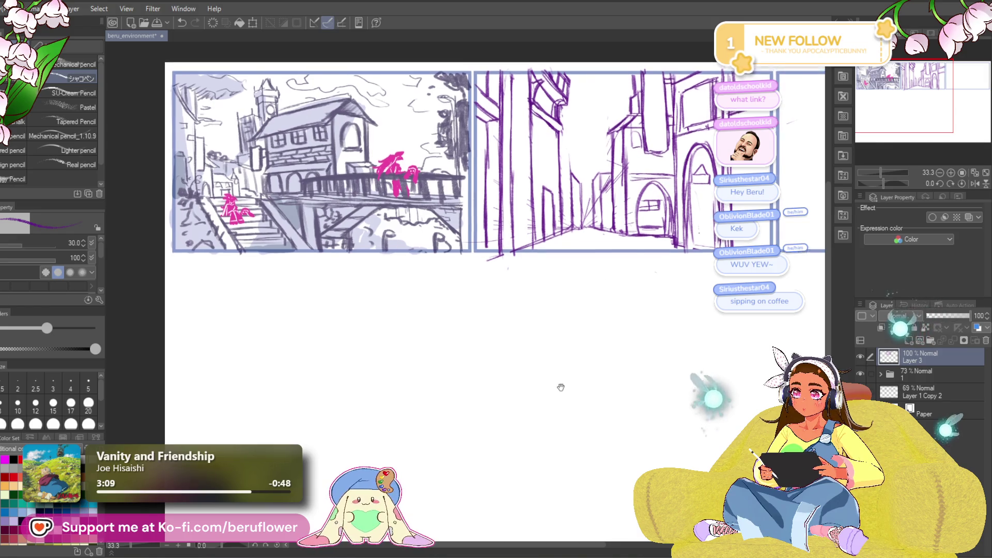
{"action": "left_click_drag", "start_coordinate": [560, 385], "coordinate": [536, 361]}
{"action": "mouse_move", "coordinate": [612, 412]}
{"action": "left_mouse_down"}
{"action": "mouse_move", "coordinate": [539, 461]}
{"action": "mouse_move", "coordinate": [541, 471]}
{"action": "left_mouse_up"}
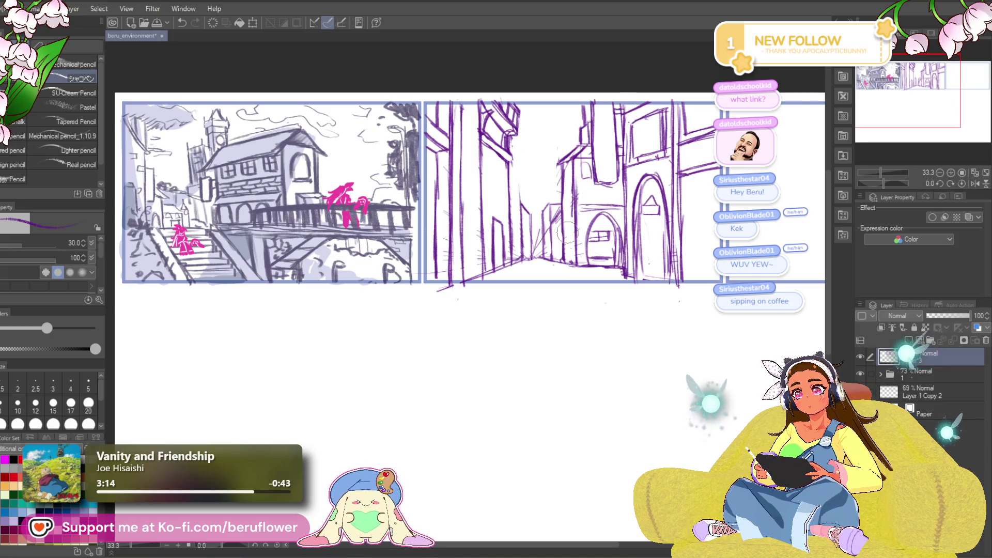
{"action": "left_click_drag", "start_coordinate": [567, 216], "coordinate": [538, 235]}
{"action": "mouse_move", "coordinate": [457, 492]}
{"action": "left_mouse_down"}
{"action": "mouse_move", "coordinate": [554, 320]}
{"action": "mouse_move", "coordinate": [448, 381]}
{"action": "left_mouse_up"}
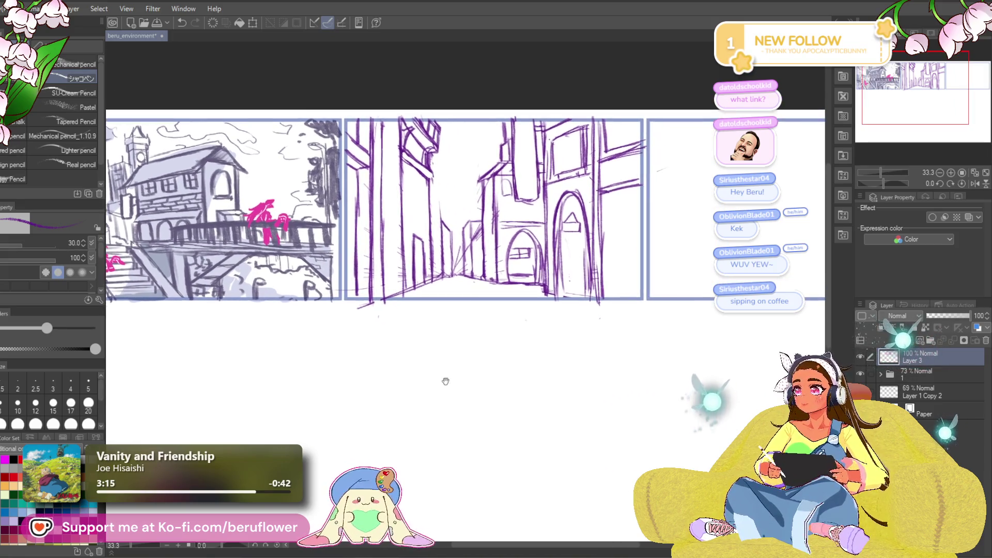
{"action": "mouse_move", "coordinate": [494, 326]}
{"action": "left_mouse_down"}
{"action": "mouse_move", "coordinate": [480, 318]}
{"action": "mouse_move", "coordinate": [491, 319]}
{"action": "left_mouse_up"}
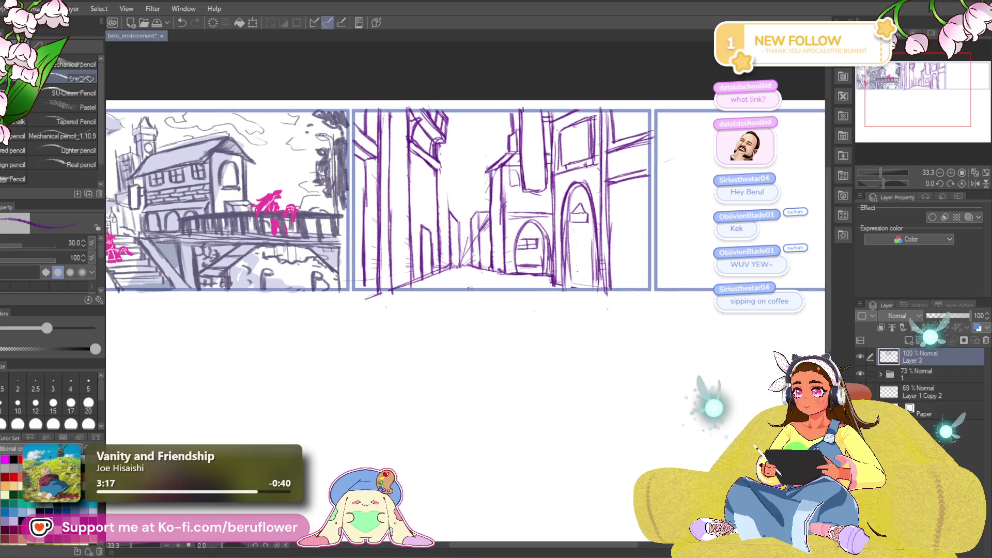
- Sketch cobblestone strokes along the street's near edge
{"action": "left_click_drag", "start_coordinate": [433, 281], "coordinate": [481, 282]}
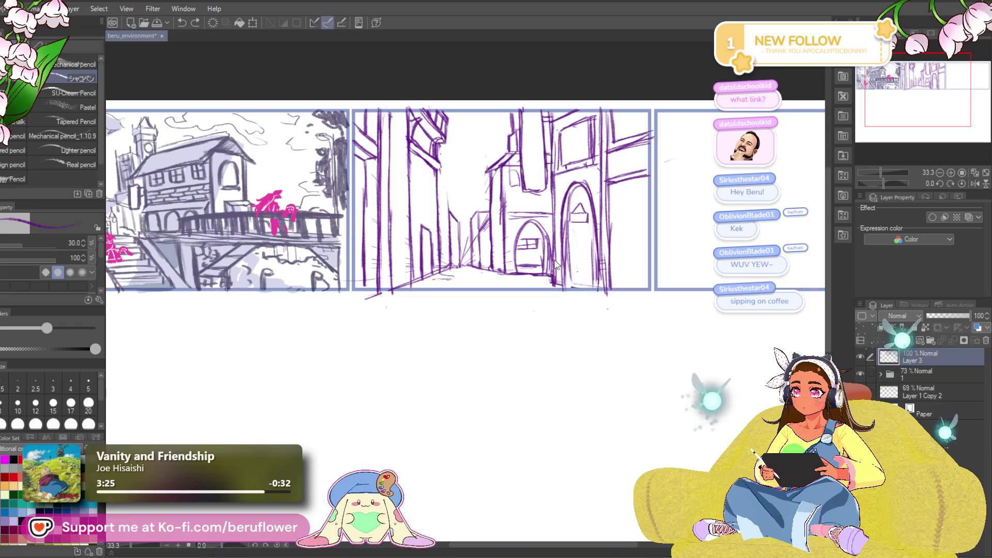
{"action": "left_click_drag", "start_coordinate": [429, 284], "coordinate": [527, 277]}
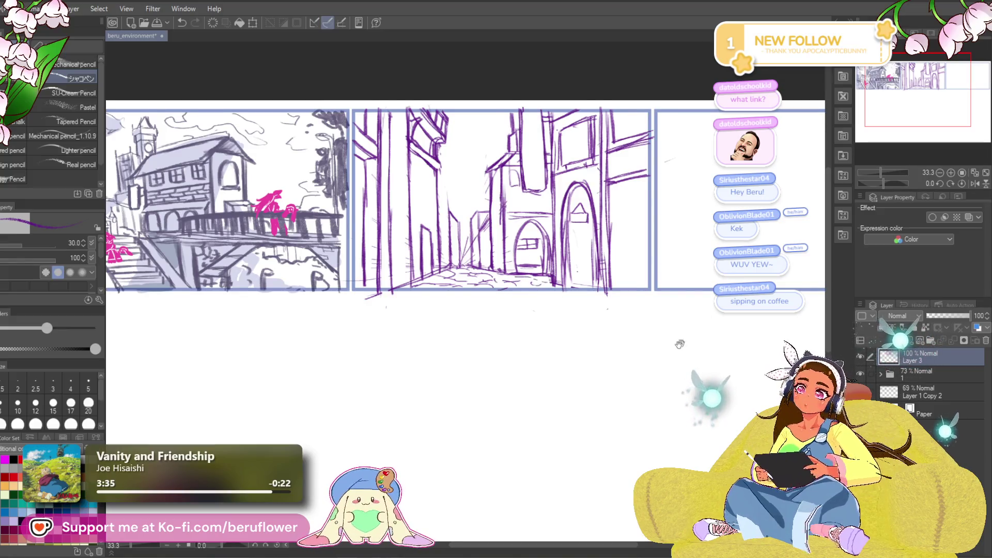
{"action": "left_click_drag", "start_coordinate": [686, 337], "coordinate": [674, 341]}
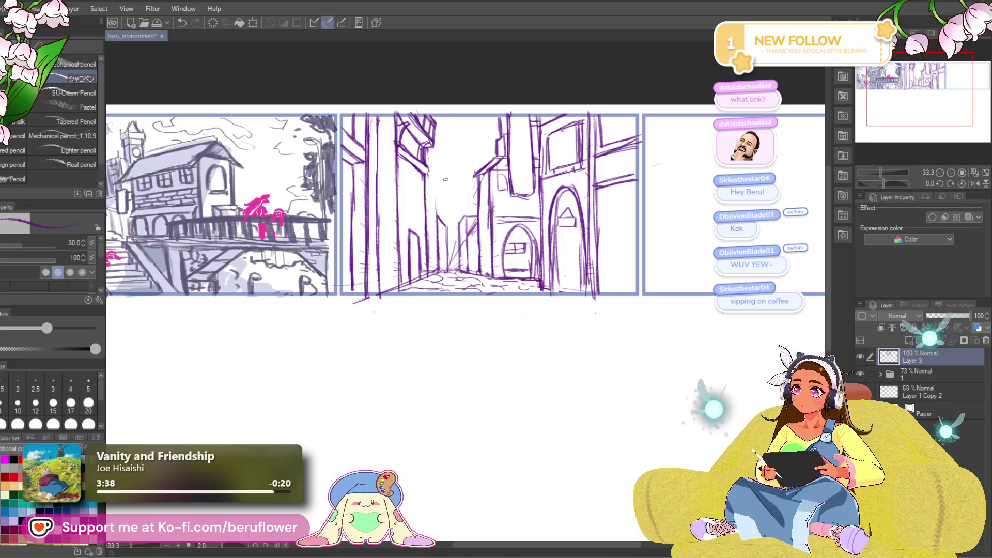
- Draw vertical edges on the left buildings, undoing the overlong strokes
{"action": "left_click_drag", "start_coordinate": [437, 156], "coordinate": [435, 220]}
{"action": "left_click_drag", "start_coordinate": [438, 166], "coordinate": [435, 223]}
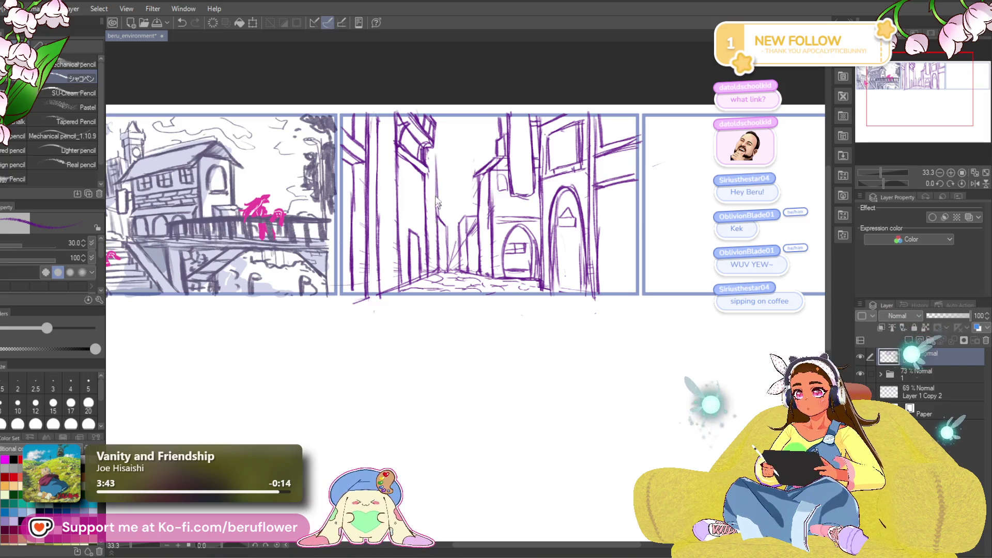
{"action": "left_click_drag", "start_coordinate": [437, 157], "coordinate": [434, 214]}
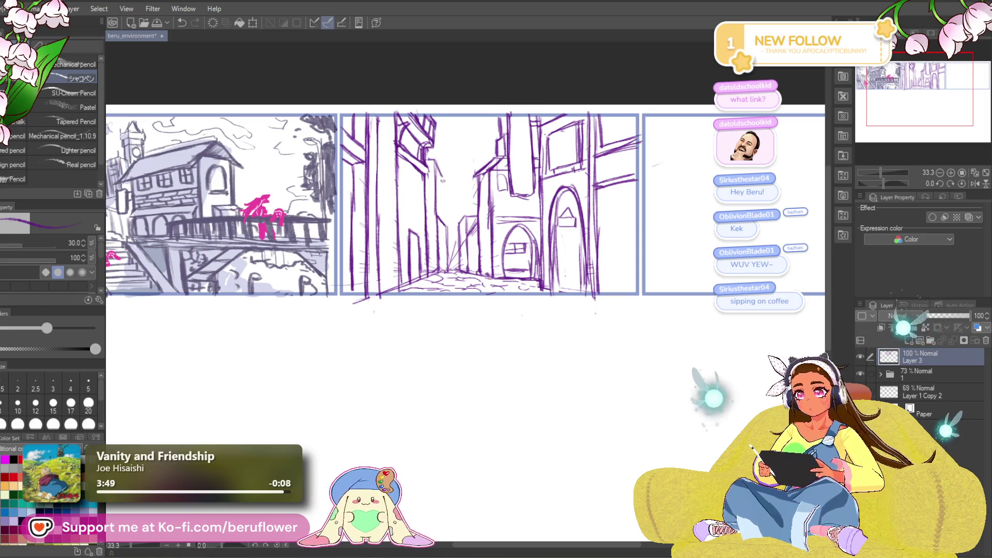
{"action": "left_click_drag", "start_coordinate": [441, 174], "coordinate": [438, 247]}
{"action": "left_click_drag", "start_coordinate": [441, 210], "coordinate": [438, 267]}
{"action": "key", "text": "ctrl+z"}
{"action": "key", "text": "ctrl+z"}
{"action": "key", "text": "ctrl+z"}
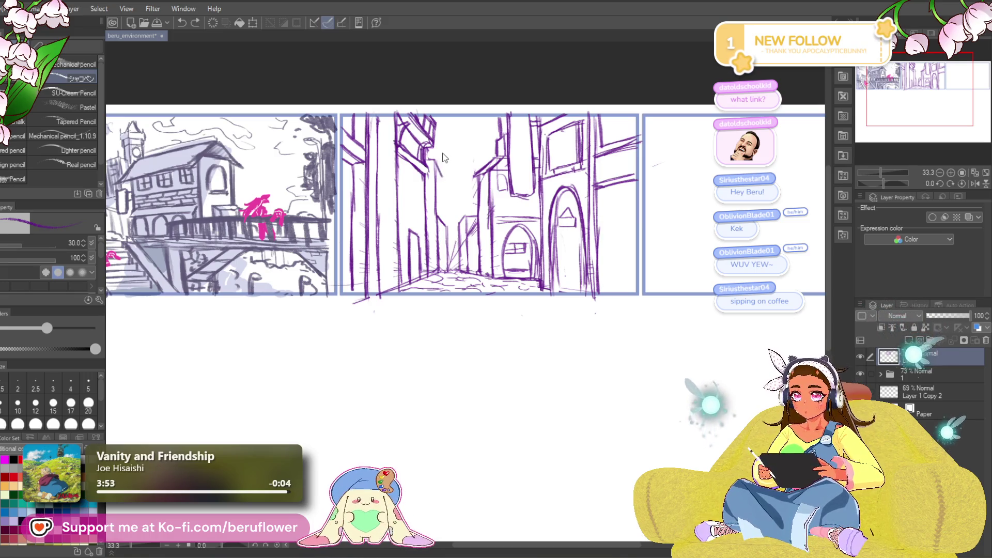
- Redraw the left buildings' vertical lines down to the street, then undo the final stroke
{"action": "left_click_drag", "start_coordinate": [436, 166], "coordinate": [440, 262]}
{"action": "left_click_drag", "start_coordinate": [444, 225], "coordinate": [439, 273]}
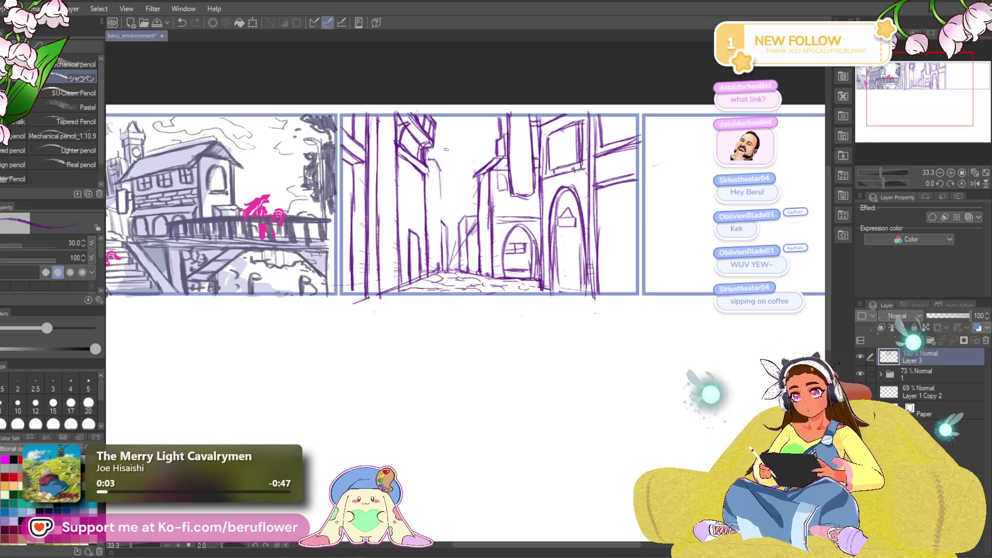
{"action": "left_click_drag", "start_coordinate": [441, 169], "coordinate": [436, 276]}
{"action": "key", "text": "ctrl+z"}
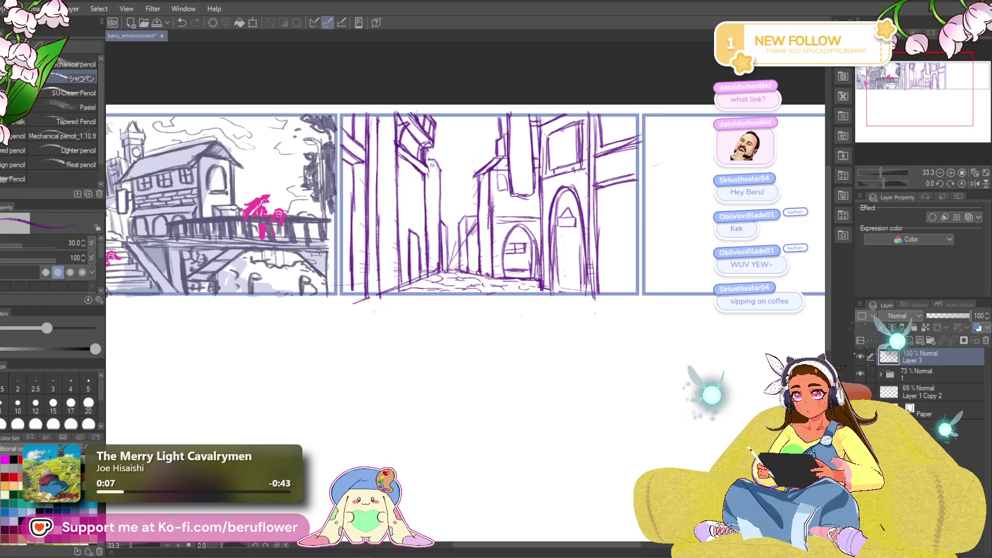
{"action": "left_click_drag", "start_coordinate": [433, 273], "coordinate": [430, 200]}
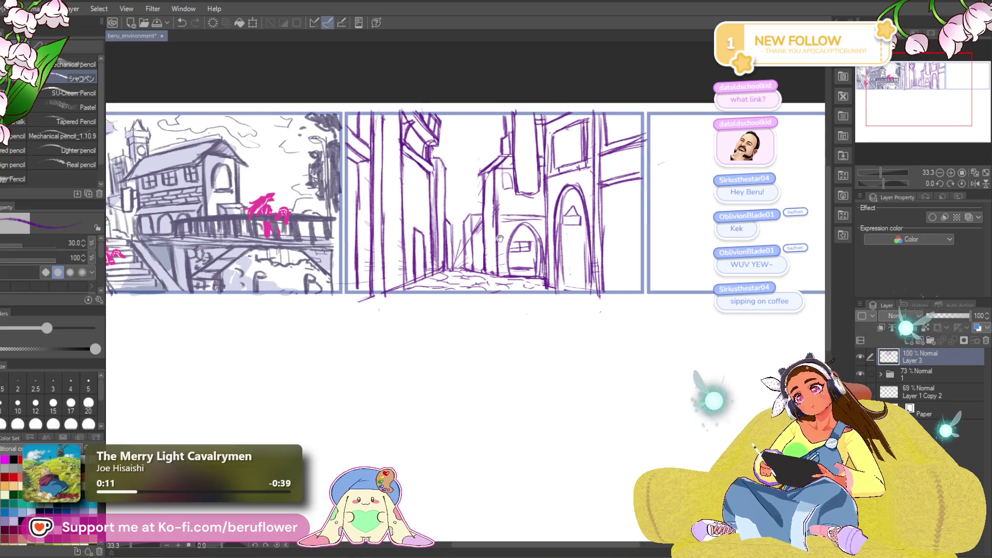
{"action": "left_click_drag", "start_coordinate": [478, 156], "coordinate": [495, 168]}
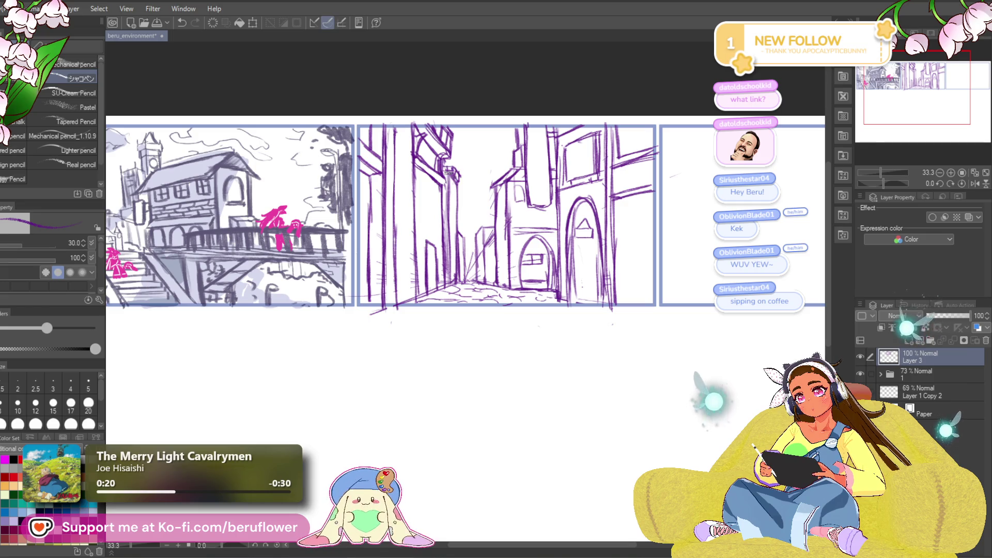
{"action": "left_click_drag", "start_coordinate": [539, 143], "coordinate": [532, 143]}
{"action": "left_click_drag", "start_coordinate": [510, 238], "coordinate": [509, 202]}
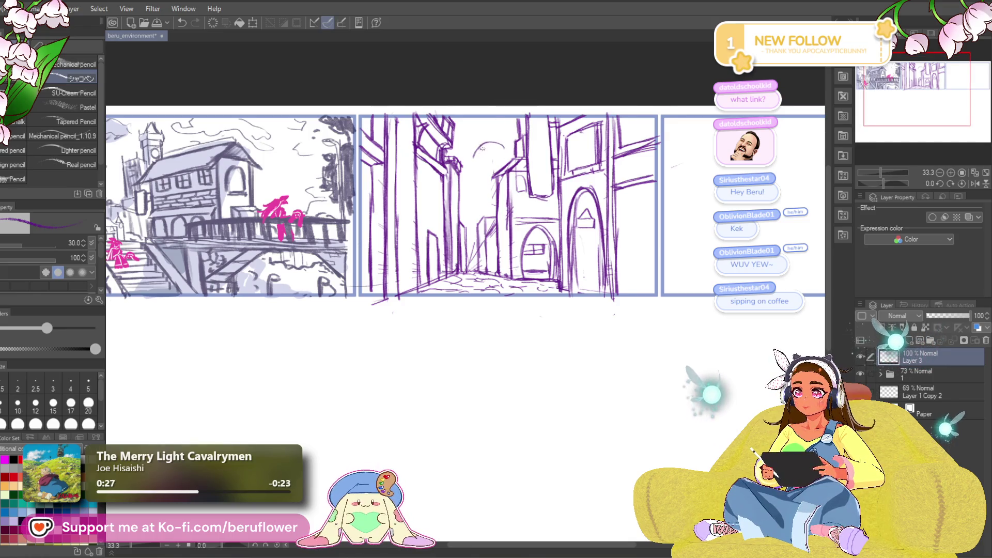
{"action": "key", "text": "ctrl+z"}
{"action": "key", "text": "ctrl+z"}
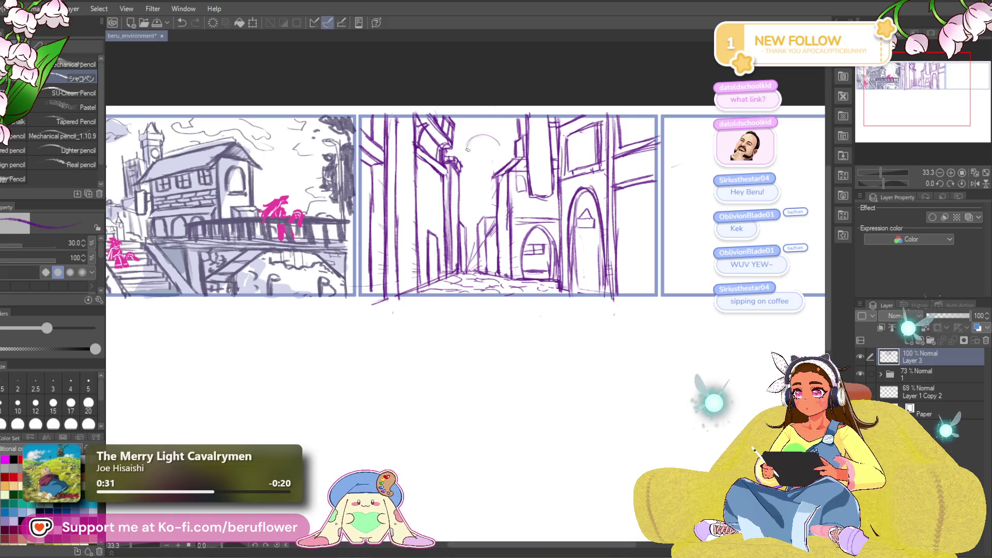
- Try a hanging lamp stroke above the street, undo it and the previous stroke
{"action": "left_click_drag", "start_coordinate": [480, 123], "coordinate": [480, 136]}
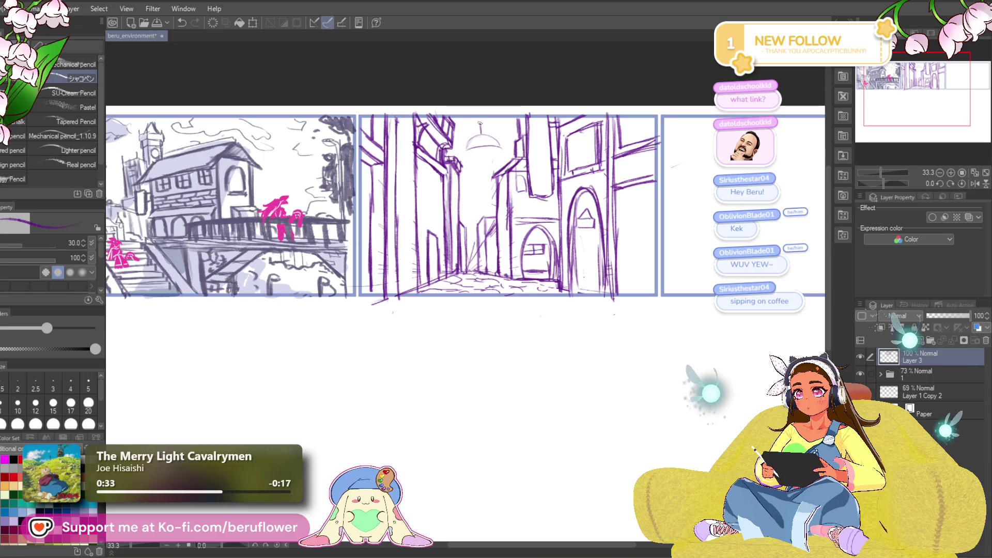
{"action": "key", "text": "ctrl+z"}
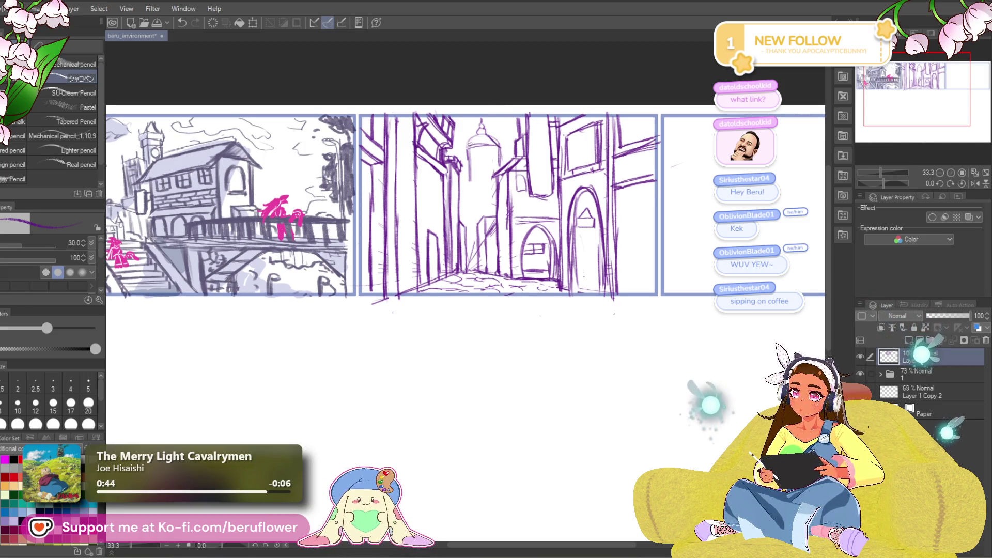
{"action": "key", "text": "ctrl+z"}
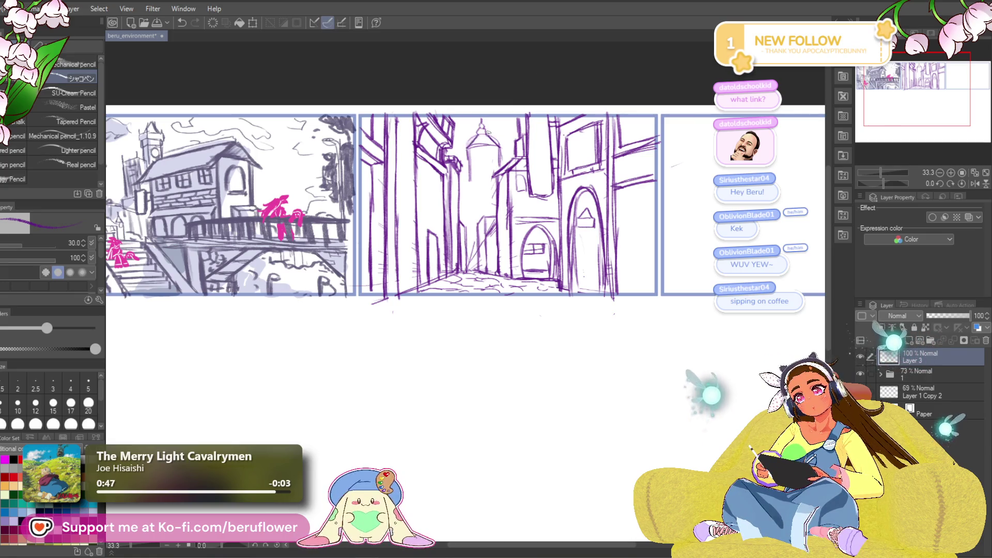
{"action": "left_click_drag", "start_coordinate": [490, 167], "coordinate": [490, 165]}
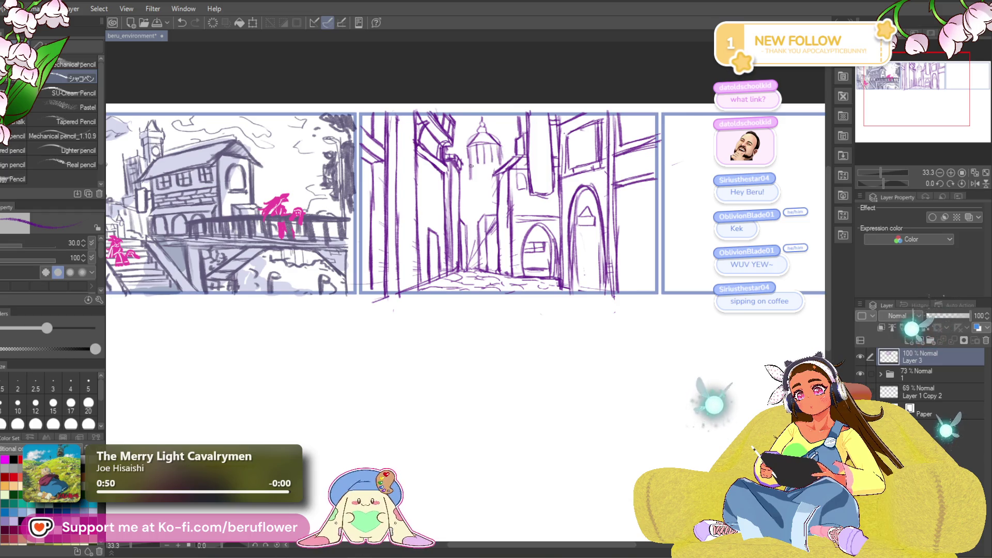
{"action": "left_click_drag", "start_coordinate": [507, 189], "coordinate": [510, 191]}
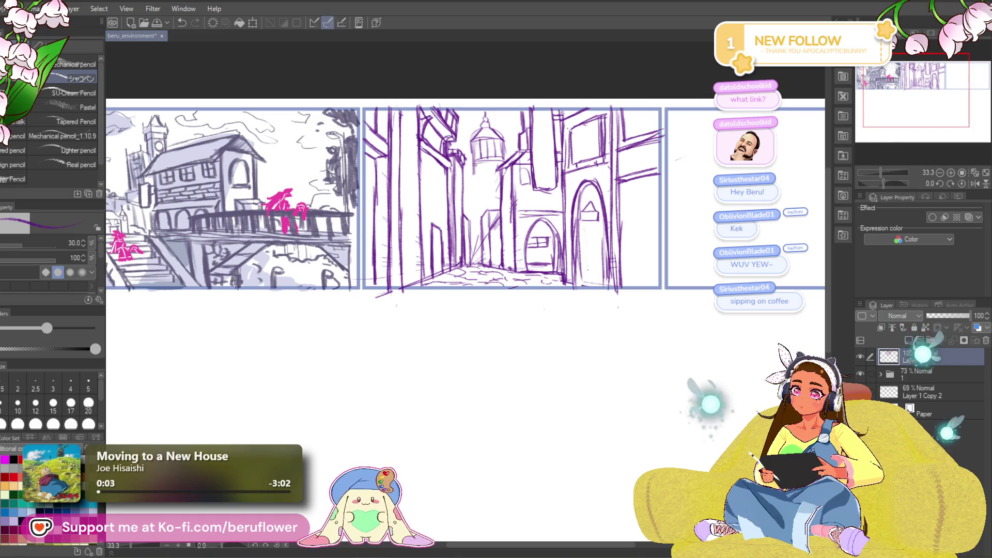
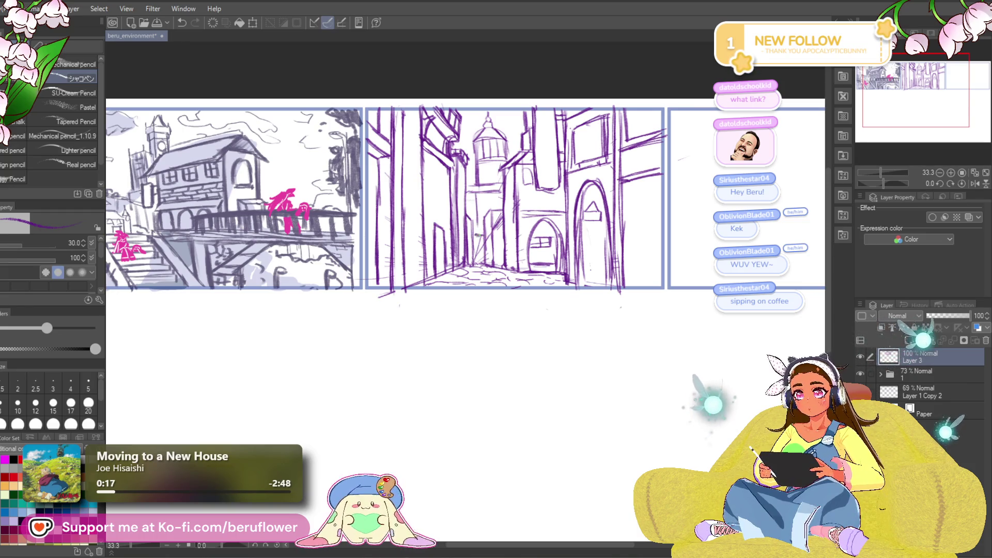
- Undo the last strokes, enlarge the brush and add a small mark to the sketch
{"action": "key", "text": "ctrl+z"}
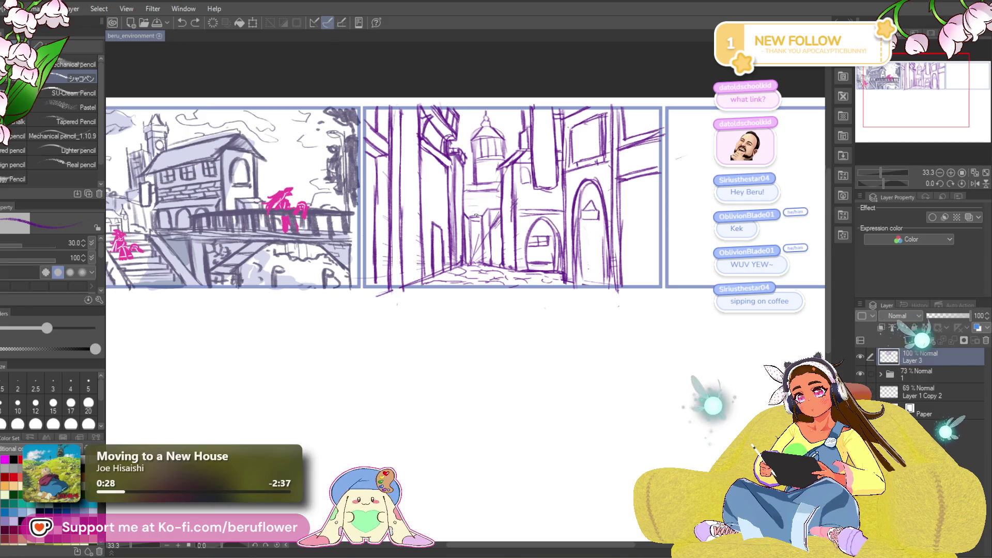
{"action": "key", "text": "ctrl+z"}
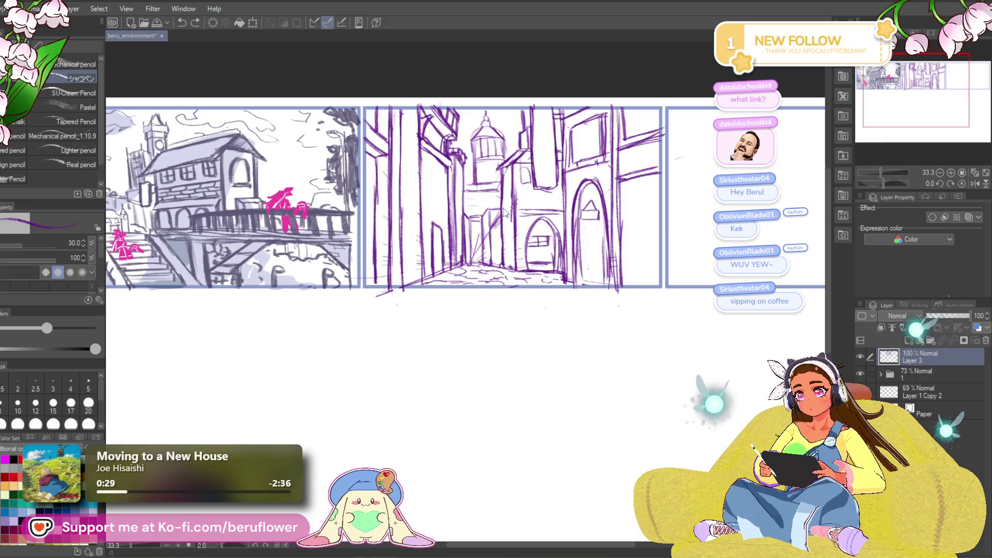
{"action": "key", "text": "bracketright"}
{"action": "key", "text": "bracketright"}
{"action": "key", "text": "bracketright"}
{"action": "left_click", "coordinate": [475, 209]}
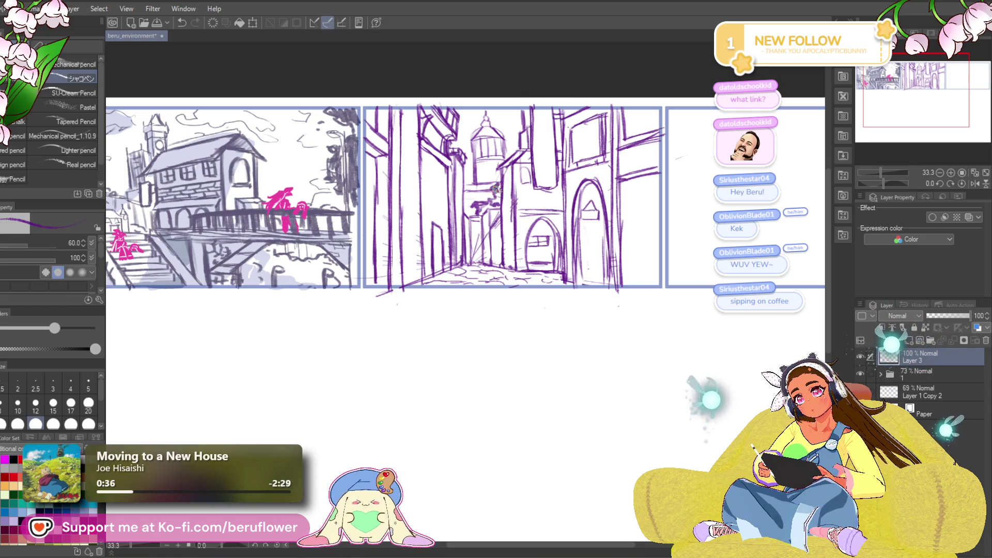
- Pan and zoom the storyboard to frame the middle alley panel
{"action": "scroll", "coordinate": [504, 195], "scroll_direction": "up", "scroll_amount": 1}
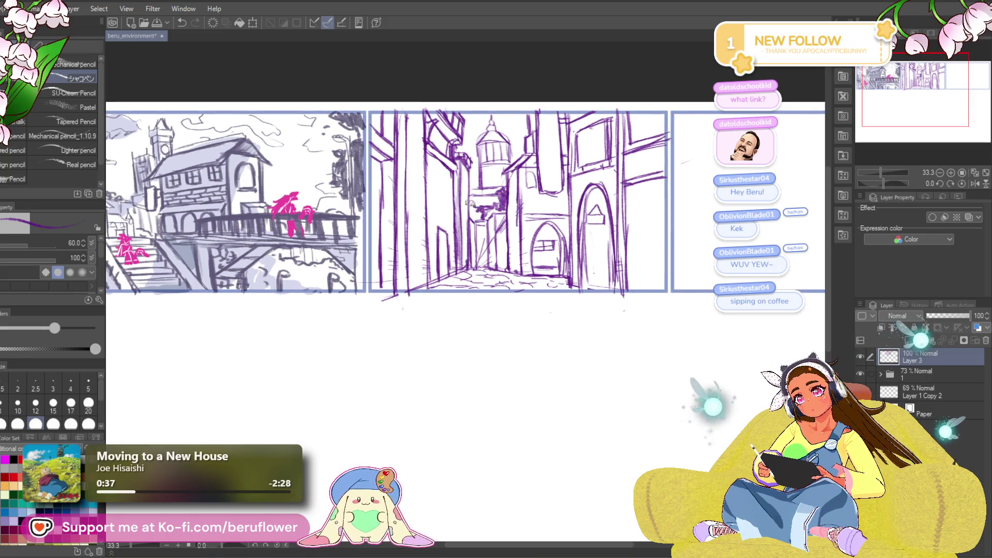
{"action": "left_click_drag", "start_coordinate": [478, 195], "coordinate": [604, 320]}
{"action": "left_click_drag", "start_coordinate": [566, 143], "coordinate": [624, 141]}
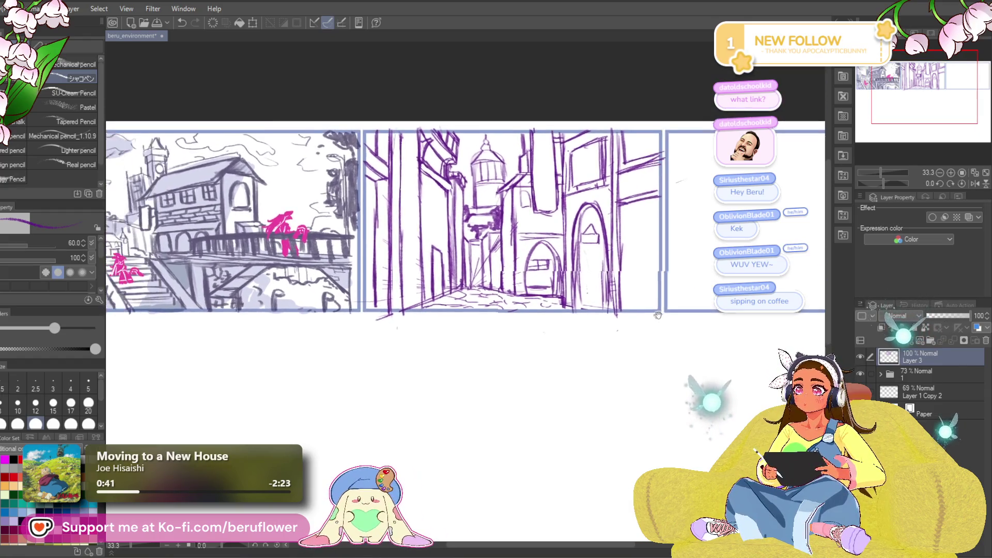
{"action": "left_click_drag", "start_coordinate": [560, 174], "coordinate": [590, 184]}
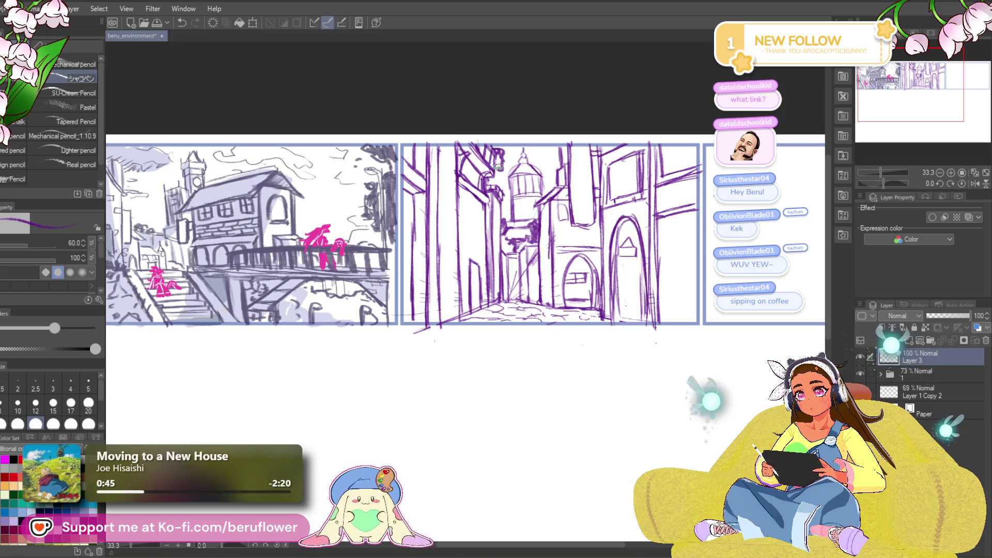
{"action": "left_click_drag", "start_coordinate": [486, 232], "coordinate": [491, 224]}
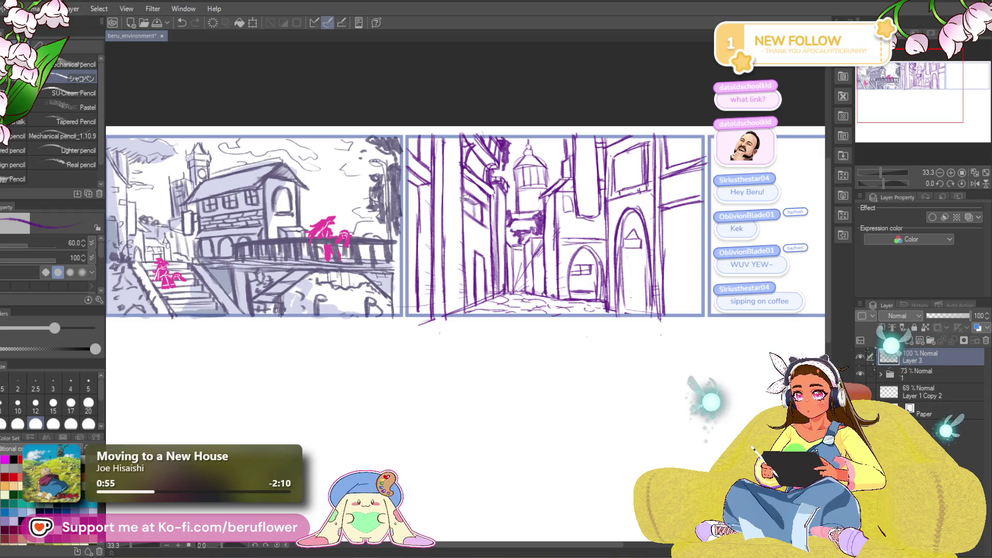
{"action": "left_click_drag", "start_coordinate": [643, 215], "coordinate": [597, 203]}
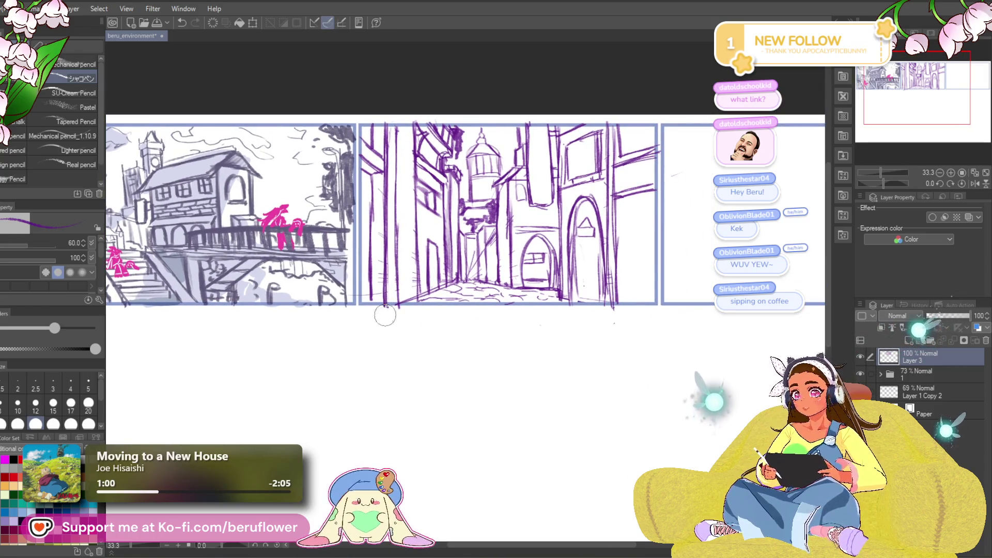
{"action": "mouse_move", "coordinate": [527, 408]}
{"action": "left_mouse_down"}
{"action": "mouse_move", "coordinate": [528, 374]}
{"action": "mouse_move", "coordinate": [529, 382]}
{"action": "left_mouse_up"}
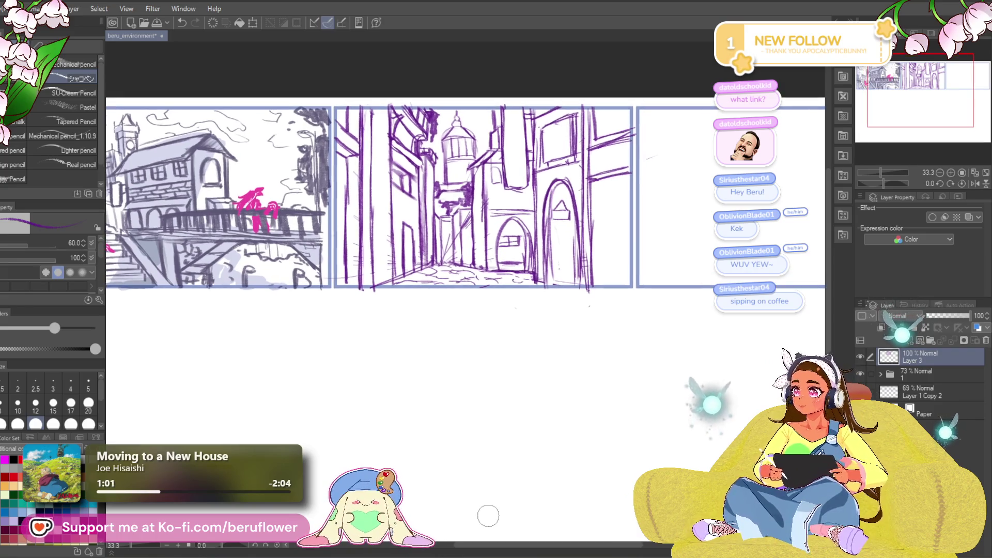
{"action": "mouse_move", "coordinate": [527, 310]}
{"action": "left_mouse_down"}
{"action": "mouse_move", "coordinate": [529, 319]}
{"action": "mouse_move", "coordinate": [503, 304]}
{"action": "mouse_move", "coordinate": [511, 335]}
{"action": "left_mouse_up"}
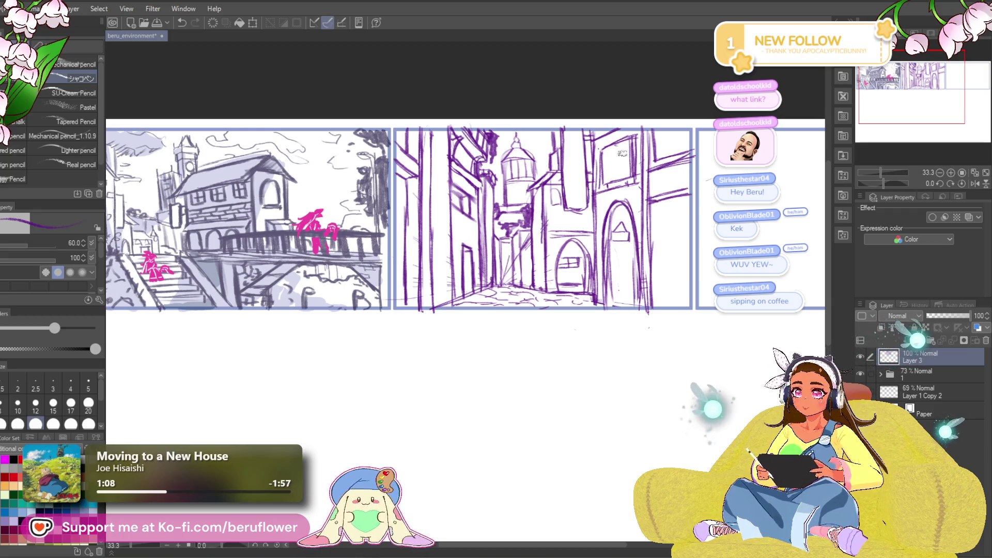
{"action": "left_click_drag", "start_coordinate": [488, 270], "coordinate": [490, 272]}
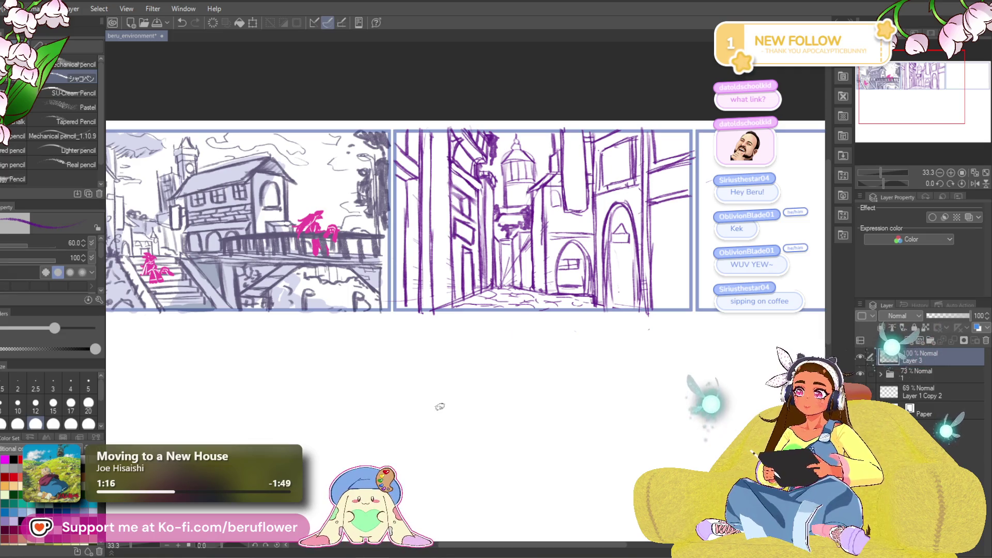
{"action": "scroll", "coordinate": [440, 407], "scroll_direction": "down", "scroll_amount": 3}
{"action": "scroll", "coordinate": [440, 407], "scroll_direction": "up", "scroll_amount": 2}
{"action": "left_click_drag", "start_coordinate": [684, 467], "coordinate": [614, 439]}
{"action": "mouse_move", "coordinate": [496, 479]}
{"action": "left_mouse_down"}
{"action": "mouse_move", "coordinate": [563, 450]}
{"action": "mouse_move", "coordinate": [536, 476]}
{"action": "left_mouse_up"}
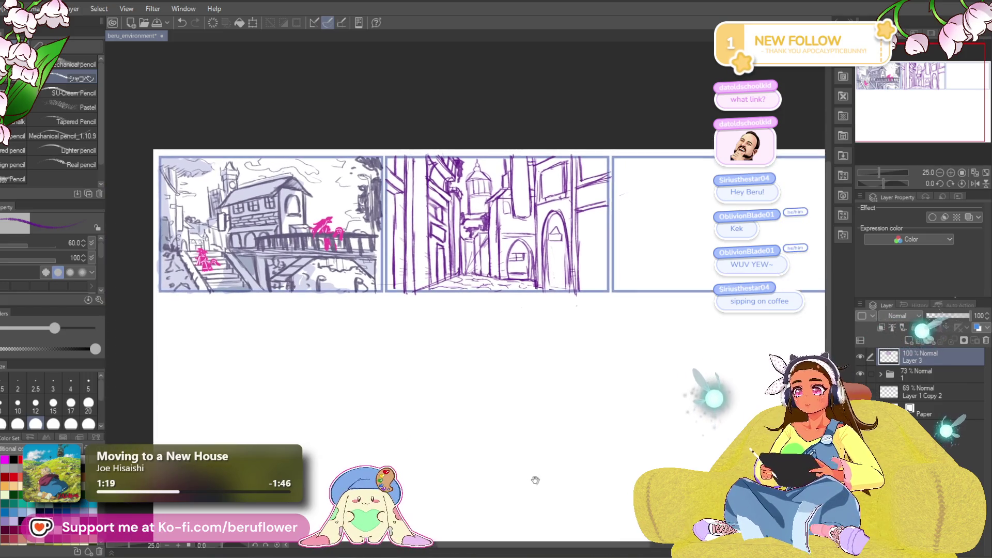
{"action": "scroll", "coordinate": [521, 303], "scroll_direction": "up", "scroll_amount": 2}
{"action": "scroll", "coordinate": [521, 302], "scroll_direction": "down", "scroll_amount": 2}
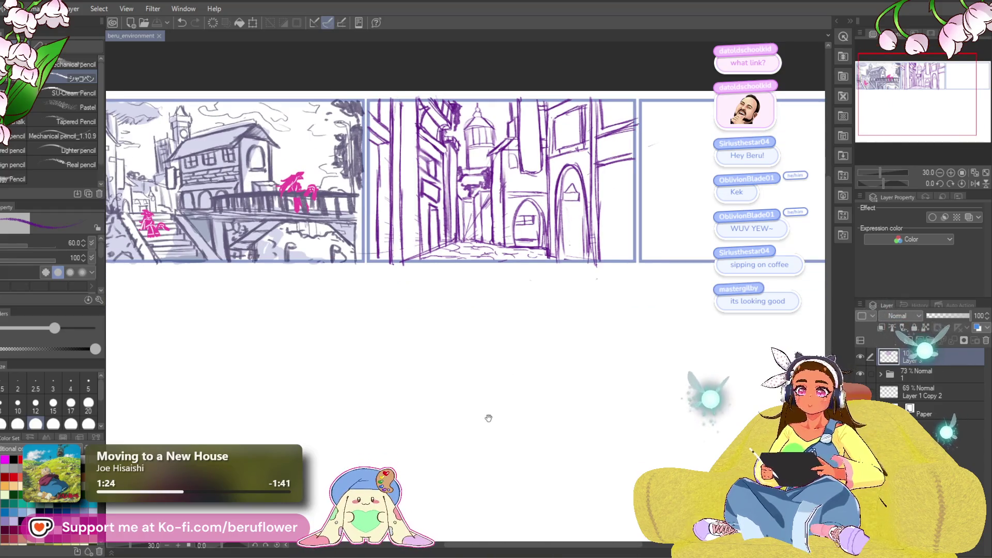
{"action": "left_click_drag", "start_coordinate": [488, 414], "coordinate": [491, 451]}
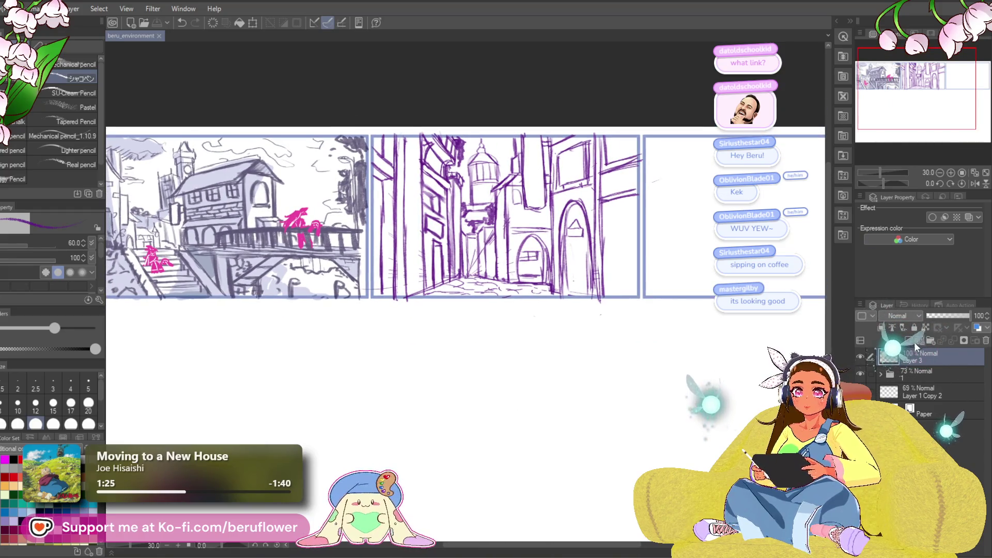
- Add a new shading layer below Layer 3, lower its opacity, and set a pen to size 170
{"action": "left_click", "coordinate": [909, 341]}
{"action": "left_click_drag", "start_coordinate": [913, 360], "coordinate": [918, 385]}
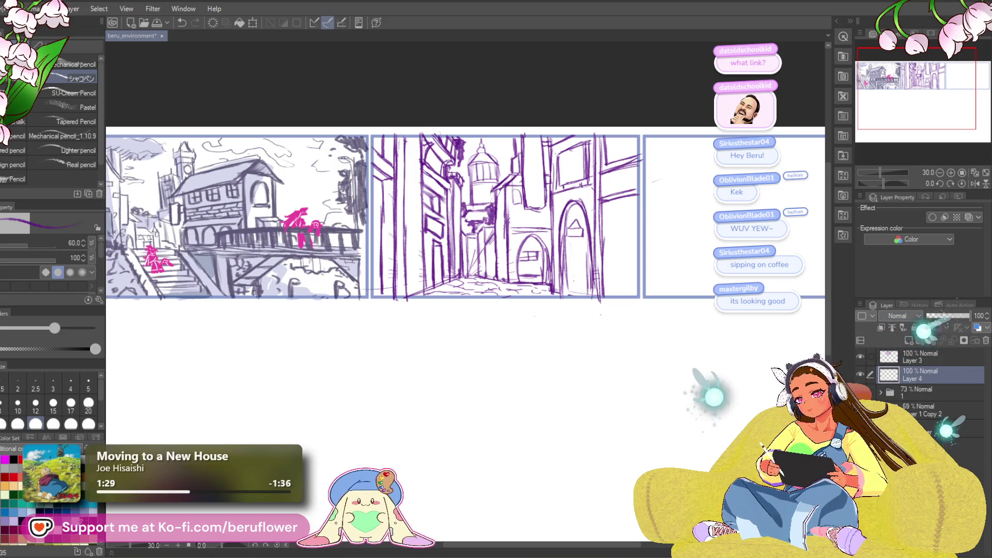
{"action": "left_click", "coordinate": [951, 315]}
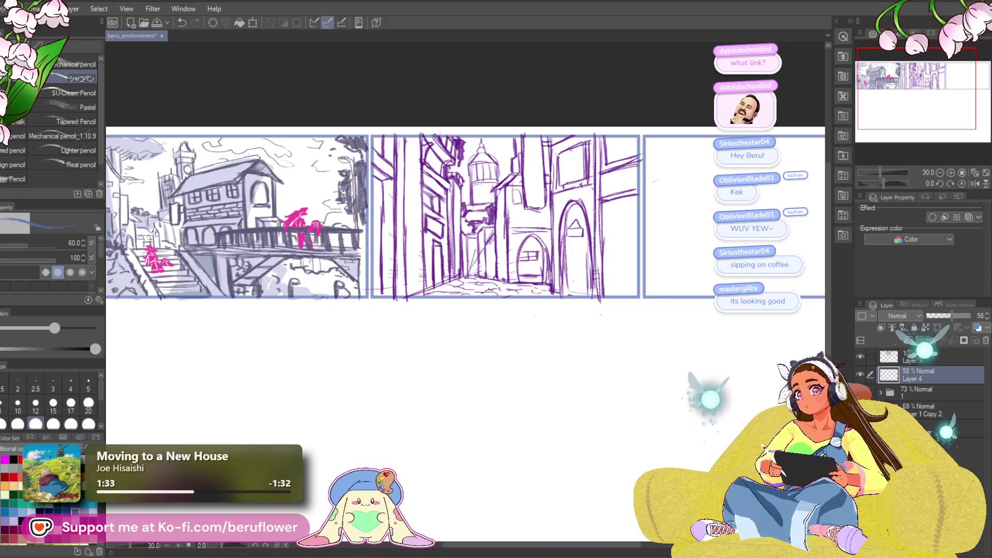
{"action": "key", "text": "p"}
{"action": "mouse_move", "coordinate": [557, 264]}
{"action": "left_mouse_down"}
{"action": "mouse_move", "coordinate": [546, 279]}
{"action": "mouse_move", "coordinate": [558, 246]}
{"action": "left_mouse_up"}
{"action": "key", "text": "bracketright"}
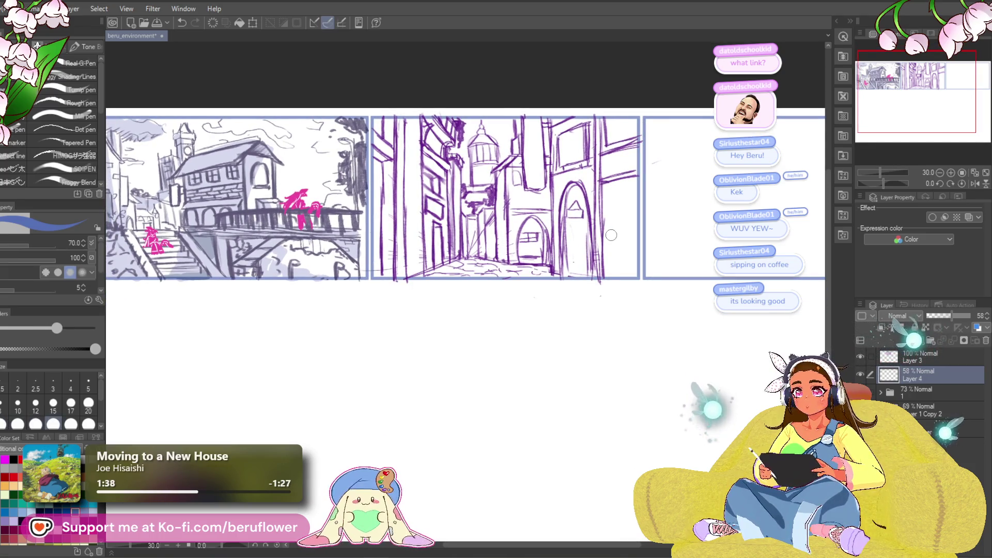
{"action": "key", "text": "bracketright"}
{"action": "key", "text": "bracketright"}
{"action": "key", "text": "bracketright"}
- Paint blue-grey shadow over the right-hand buildings and set the layer to 46% opacity
{"action": "mouse_move", "coordinate": [574, 129]}
{"action": "left_mouse_down"}
{"action": "mouse_move", "coordinate": [558, 233]}
{"action": "mouse_move", "coordinate": [615, 259]}
{"action": "left_mouse_up"}
{"action": "left_click_drag", "start_coordinate": [610, 170], "coordinate": [641, 274]}
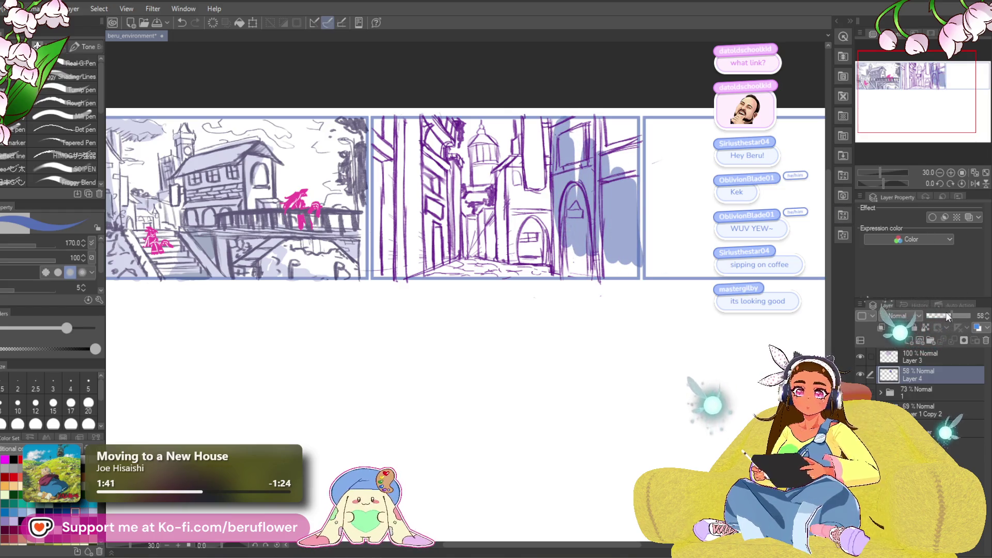
{"action": "left_click_drag", "start_coordinate": [952, 316], "coordinate": [947, 316]}
{"action": "mouse_move", "coordinate": [574, 129]}
{"action": "left_mouse_down"}
{"action": "mouse_move", "coordinate": [578, 172]}
{"action": "mouse_move", "coordinate": [599, 150]}
{"action": "left_mouse_up"}
{"action": "mouse_move", "coordinate": [594, 116]}
{"action": "left_mouse_down"}
{"action": "mouse_move", "coordinate": [630, 186]}
{"action": "mouse_move", "coordinate": [628, 258]}
{"action": "mouse_move", "coordinate": [617, 265]}
{"action": "left_mouse_up"}
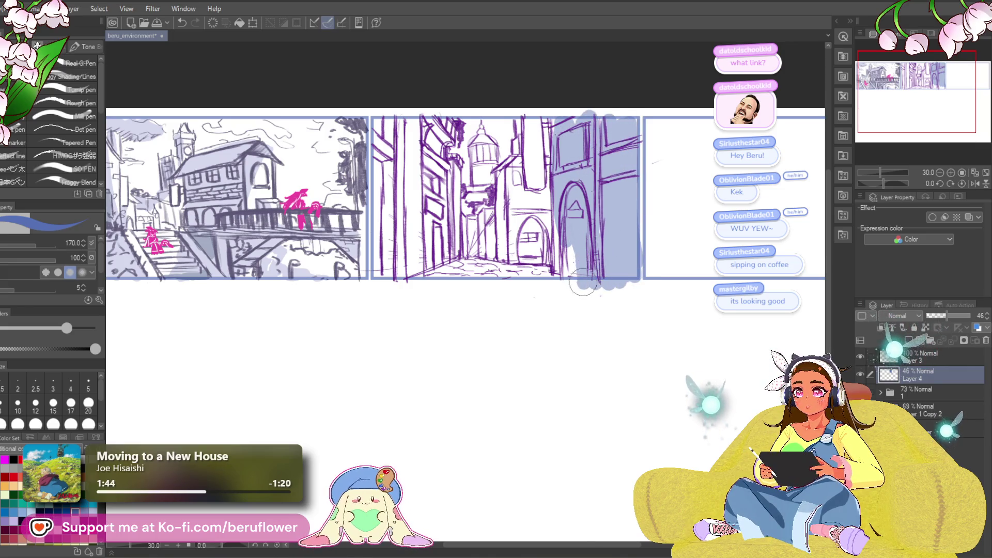
- Extend shading over the right building, lower-left alley and arch, then erase excess at the bottom
{"action": "left_click_drag", "start_coordinate": [563, 282], "coordinate": [585, 265]}
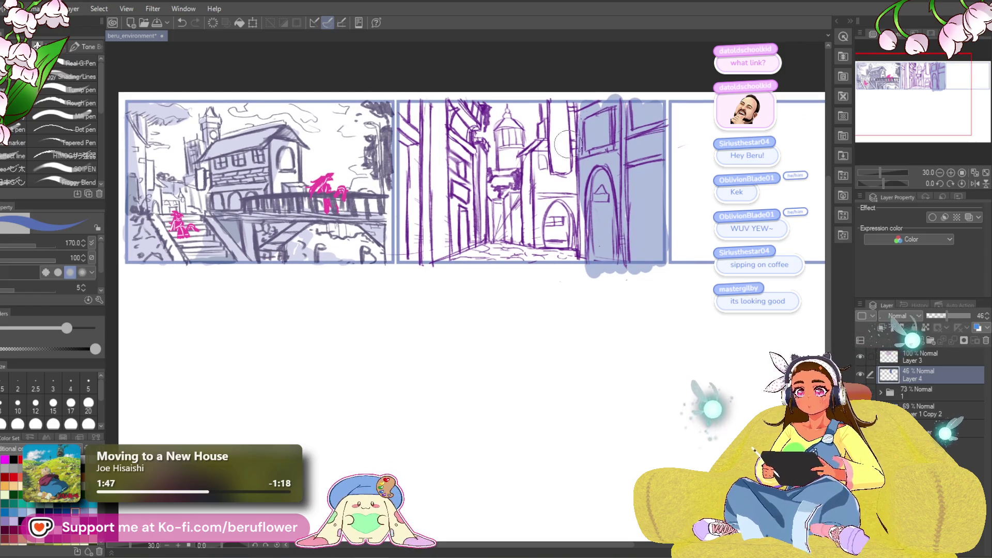
{"action": "left_click_drag", "start_coordinate": [569, 98], "coordinate": [555, 246]}
{"action": "mouse_move", "coordinate": [561, 197]}
{"action": "left_mouse_down"}
{"action": "mouse_move", "coordinate": [571, 264]}
{"action": "mouse_move", "coordinate": [581, 220]}
{"action": "mouse_move", "coordinate": [609, 232]}
{"action": "left_mouse_up"}
{"action": "left_click_drag", "start_coordinate": [452, 284], "coordinate": [504, 230]}
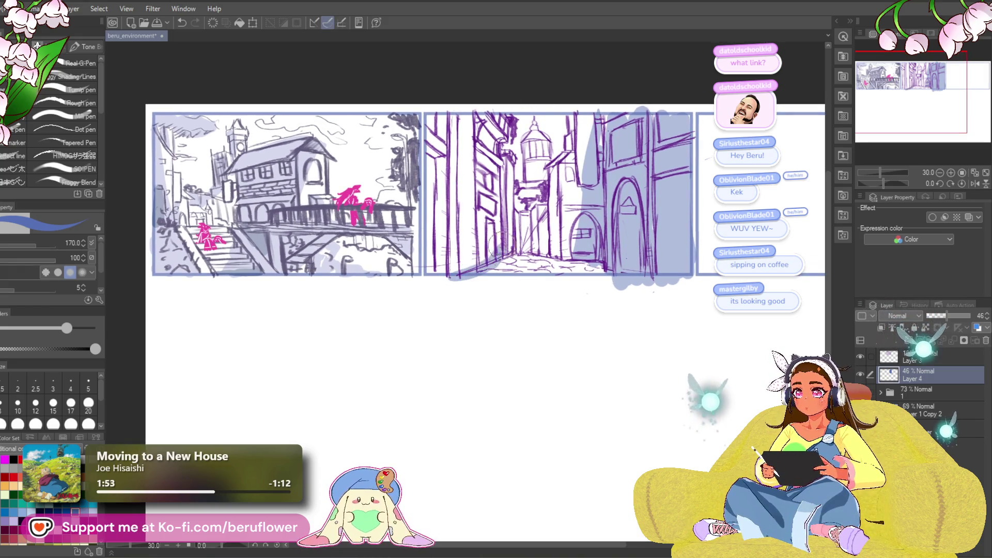
{"action": "left_click_drag", "start_coordinate": [670, 267], "coordinate": [644, 290]}
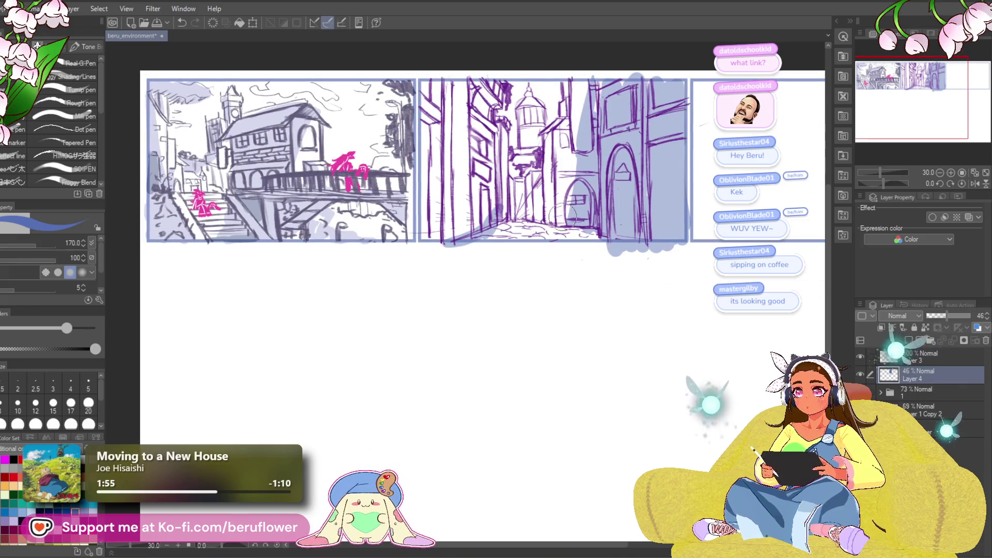
{"action": "mouse_move", "coordinate": [509, 233]}
{"action": "left_mouse_down"}
{"action": "mouse_move", "coordinate": [574, 194]}
{"action": "mouse_move", "coordinate": [476, 243]}
{"action": "mouse_move", "coordinate": [594, 223]}
{"action": "mouse_move", "coordinate": [561, 207]}
{"action": "mouse_move", "coordinate": [491, 228]}
{"action": "mouse_move", "coordinate": [470, 248]}
{"action": "mouse_move", "coordinate": [475, 225]}
{"action": "left_mouse_up"}
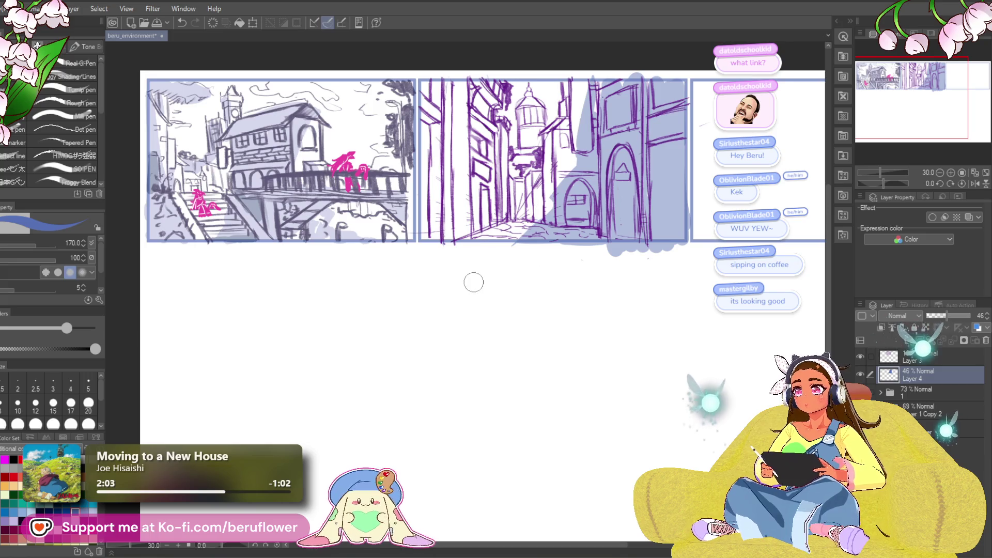
{"action": "left_click_drag", "start_coordinate": [626, 252], "coordinate": [615, 274]}
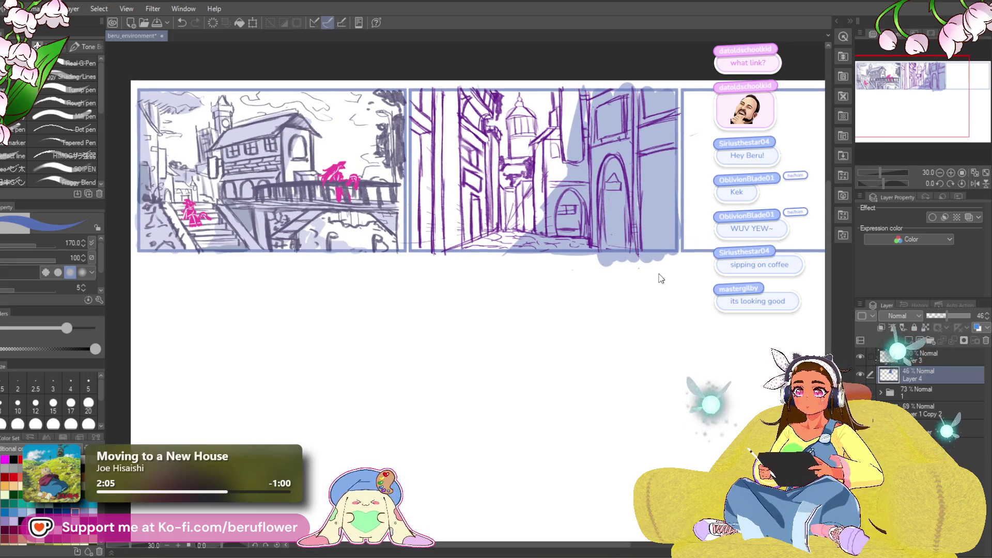
{"action": "mouse_move", "coordinate": [512, 243]}
{"action": "left_mouse_down"}
{"action": "mouse_move", "coordinate": [538, 217]}
{"action": "mouse_move", "coordinate": [569, 263]}
{"action": "left_mouse_up"}
- Clear the old shading and repaint blue-grey across the alley panel's left side
{"action": "key", "text": "Delete"}
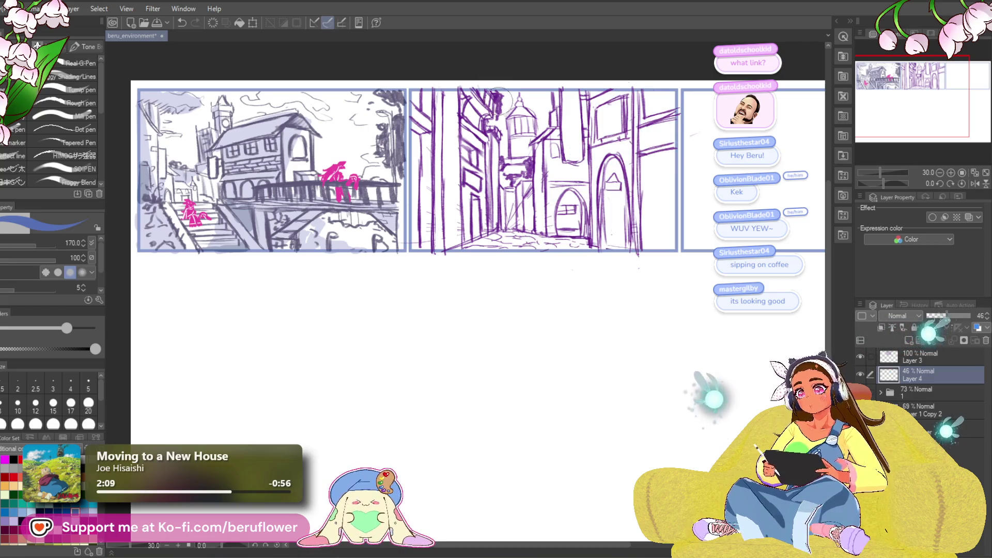
{"action": "left_click_drag", "start_coordinate": [479, 83], "coordinate": [553, 258]}
{"action": "left_click_drag", "start_coordinate": [475, 124], "coordinate": [497, 254]}
{"action": "left_click_drag", "start_coordinate": [496, 150], "coordinate": [440, 258]}
{"action": "mouse_move", "coordinate": [455, 150]}
{"action": "left_mouse_down"}
{"action": "mouse_move", "coordinate": [424, 256]}
{"action": "mouse_move", "coordinate": [434, 83]}
{"action": "mouse_move", "coordinate": [473, 168]}
{"action": "left_mouse_up"}
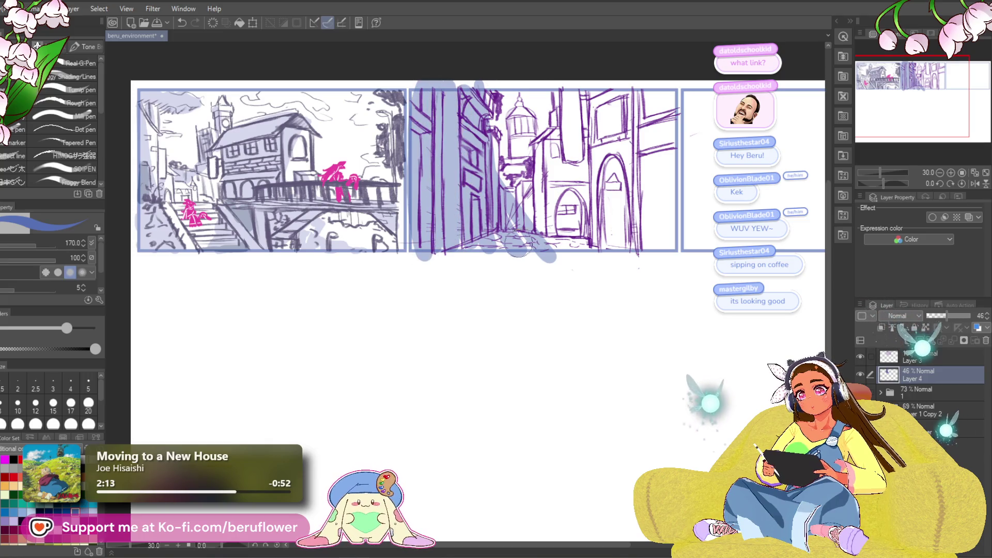
{"action": "left_click_drag", "start_coordinate": [496, 243], "coordinate": [535, 252]}
- Erase the lower-right fill and shade the panel's right side, arched doorway and lower street
{"action": "left_click_drag", "start_coordinate": [543, 178], "coordinate": [517, 269]}
{"action": "left_click_drag", "start_coordinate": [528, 197], "coordinate": [515, 261]}
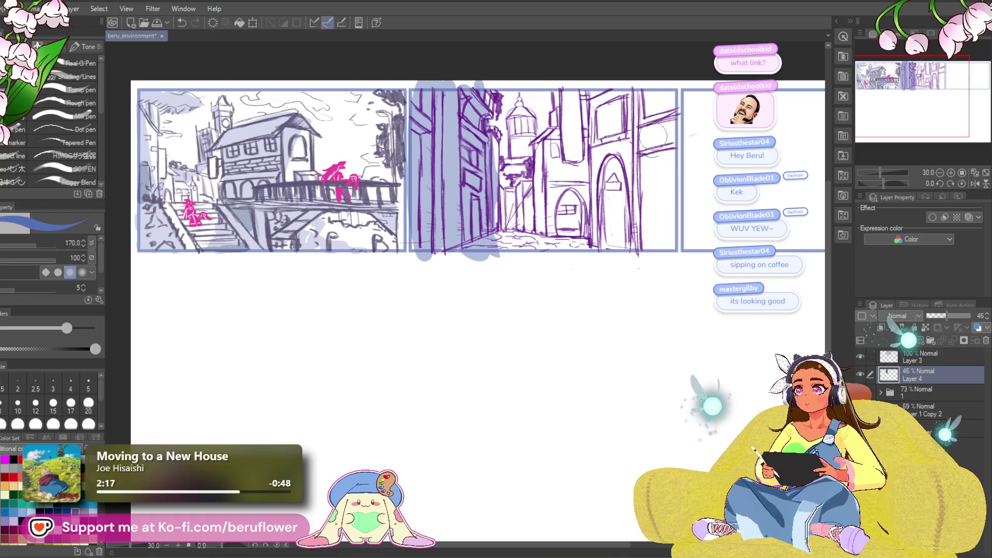
{"action": "left_click_drag", "start_coordinate": [641, 91], "coordinate": [644, 261]}
{"action": "left_click_drag", "start_coordinate": [654, 93], "coordinate": [662, 166]}
{"action": "mouse_move", "coordinate": [662, 116]}
{"action": "left_mouse_down"}
{"action": "mouse_move", "coordinate": [676, 229]}
{"action": "mouse_move", "coordinate": [668, 100]}
{"action": "mouse_move", "coordinate": [631, 245]}
{"action": "left_mouse_up"}
{"action": "left_click_drag", "start_coordinate": [628, 109], "coordinate": [618, 248]}
{"action": "left_click_drag", "start_coordinate": [612, 140], "coordinate": [619, 199]}
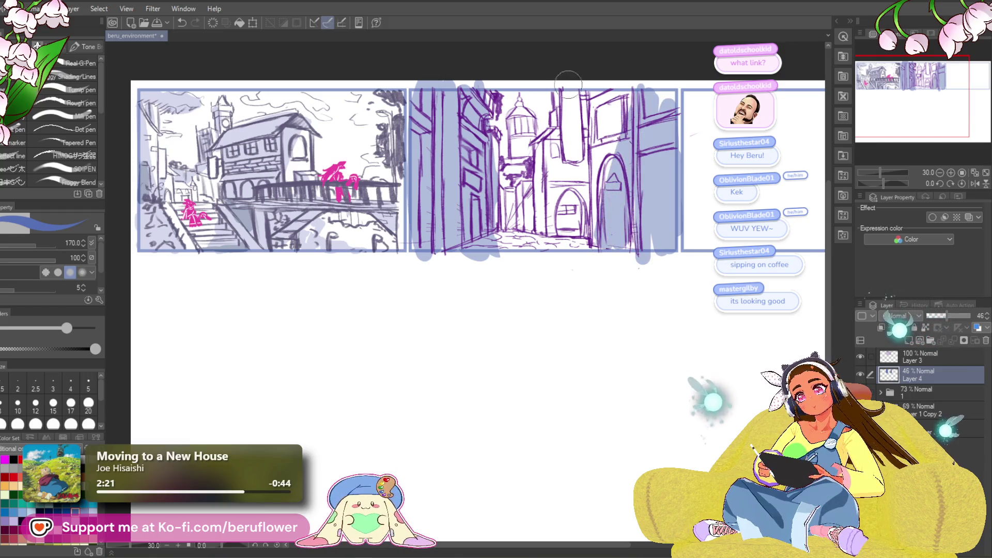
{"action": "mouse_move", "coordinate": [499, 218]}
{"action": "left_mouse_down"}
{"action": "mouse_move", "coordinate": [492, 242]}
{"action": "mouse_move", "coordinate": [471, 192]}
{"action": "mouse_move", "coordinate": [473, 250]}
{"action": "mouse_move", "coordinate": [523, 253]}
{"action": "left_mouse_up"}
- Rework the blue shading over the left street and along the panel's bottom edge
{"action": "mouse_move", "coordinate": [468, 159]}
{"action": "left_mouse_down"}
{"action": "mouse_move", "coordinate": [483, 207]}
{"action": "mouse_move", "coordinate": [458, 247]}
{"action": "left_mouse_up"}
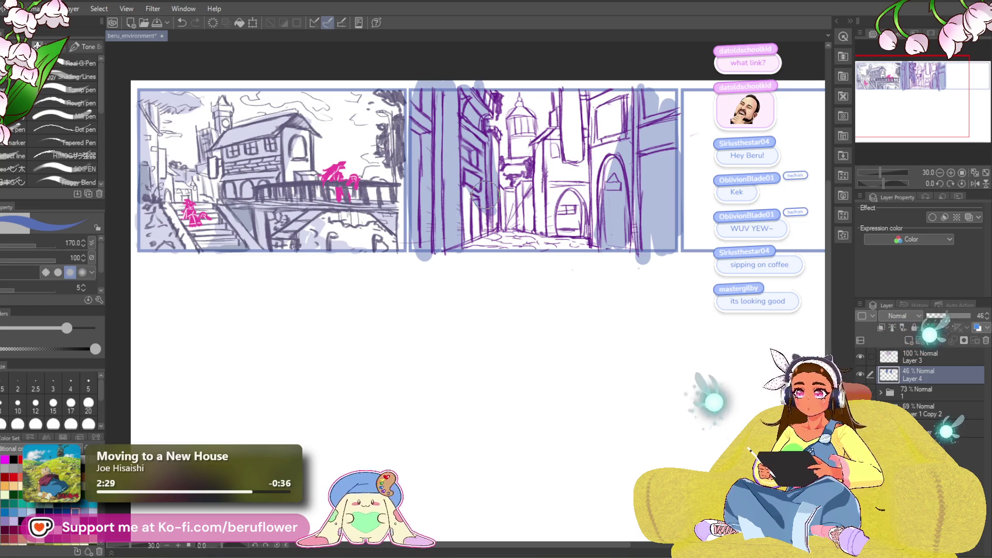
{"action": "mouse_move", "coordinate": [467, 165]}
{"action": "left_mouse_down"}
{"action": "mouse_move", "coordinate": [453, 95]}
{"action": "mouse_move", "coordinate": [466, 199]}
{"action": "left_mouse_up"}
{"action": "mouse_move", "coordinate": [478, 87]}
{"action": "left_mouse_down"}
{"action": "mouse_move", "coordinate": [489, 204]}
{"action": "mouse_move", "coordinate": [492, 164]}
{"action": "left_mouse_up"}
{"action": "mouse_move", "coordinate": [449, 93]}
{"action": "left_mouse_down"}
{"action": "mouse_move", "coordinate": [478, 238]}
{"action": "mouse_move", "coordinate": [513, 257]}
{"action": "left_mouse_up"}
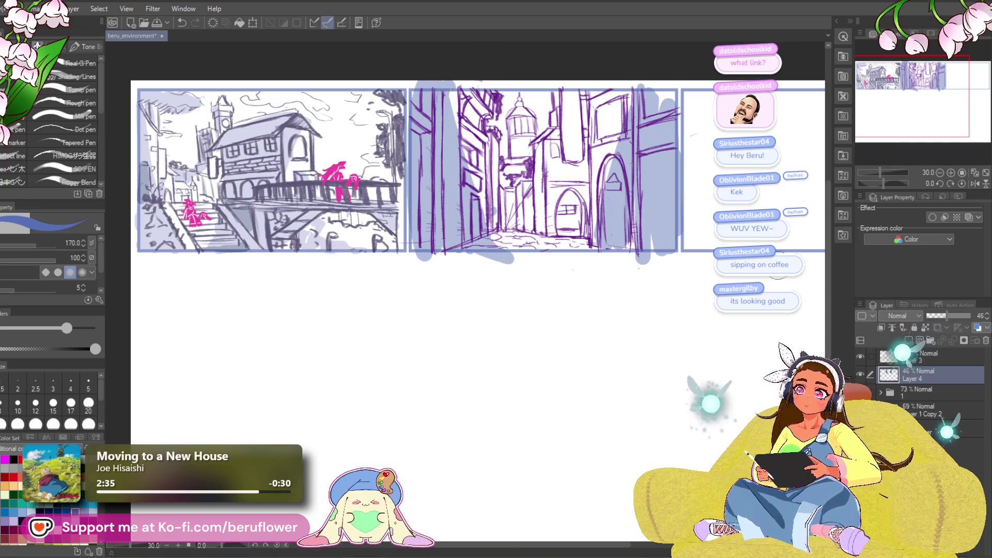
{"action": "left_click_drag", "start_coordinate": [501, 408], "coordinate": [486, 418]}
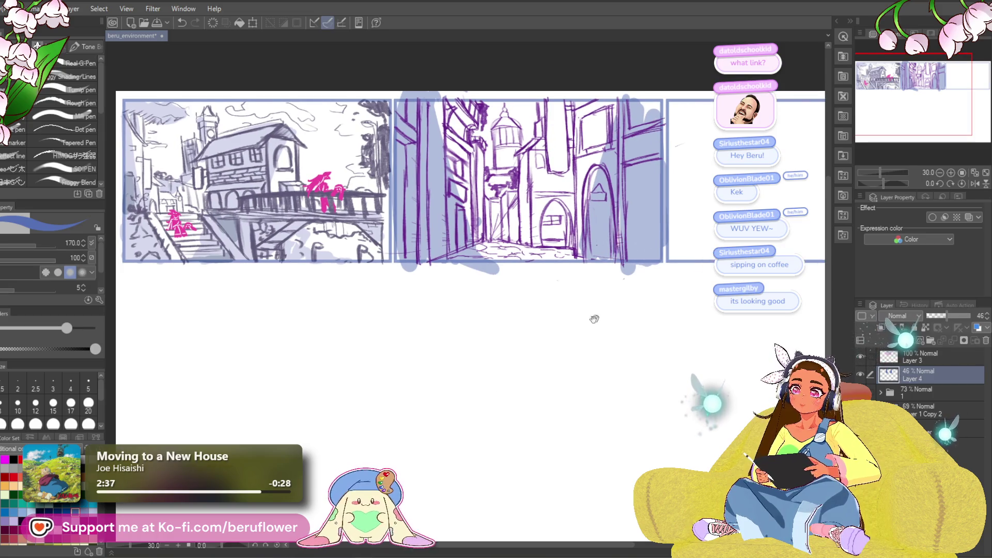
- Sketch light strokes on the right alley building
{"action": "left_click_drag", "start_coordinate": [495, 370], "coordinate": [479, 366]}
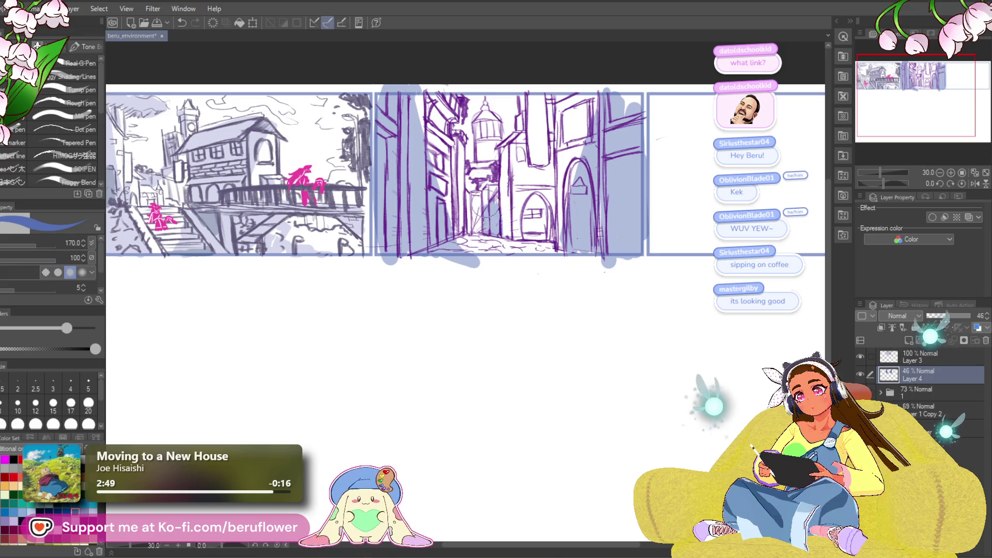
{"action": "left_click_drag", "start_coordinate": [504, 161], "coordinate": [493, 167]}
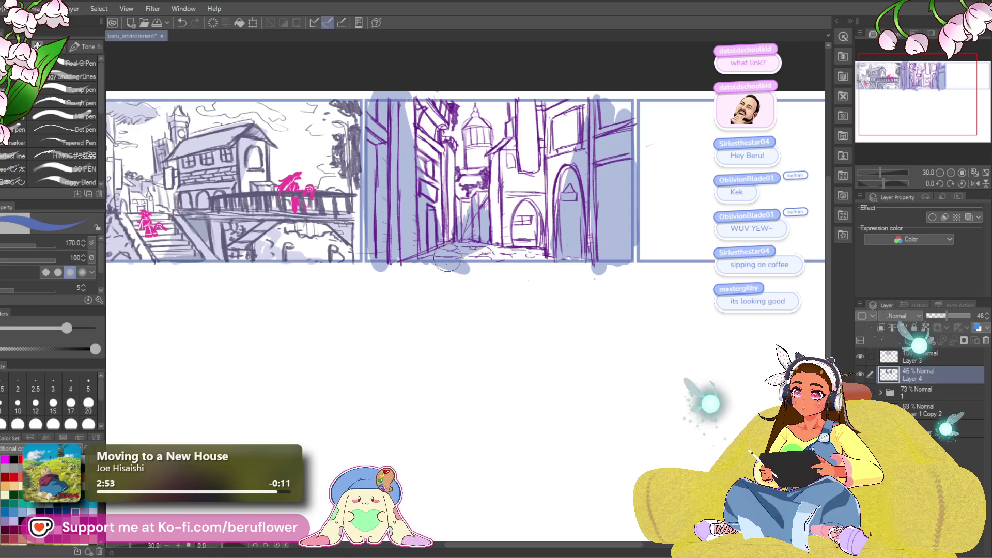
{"action": "left_click_drag", "start_coordinate": [680, 204], "coordinate": [636, 216]}
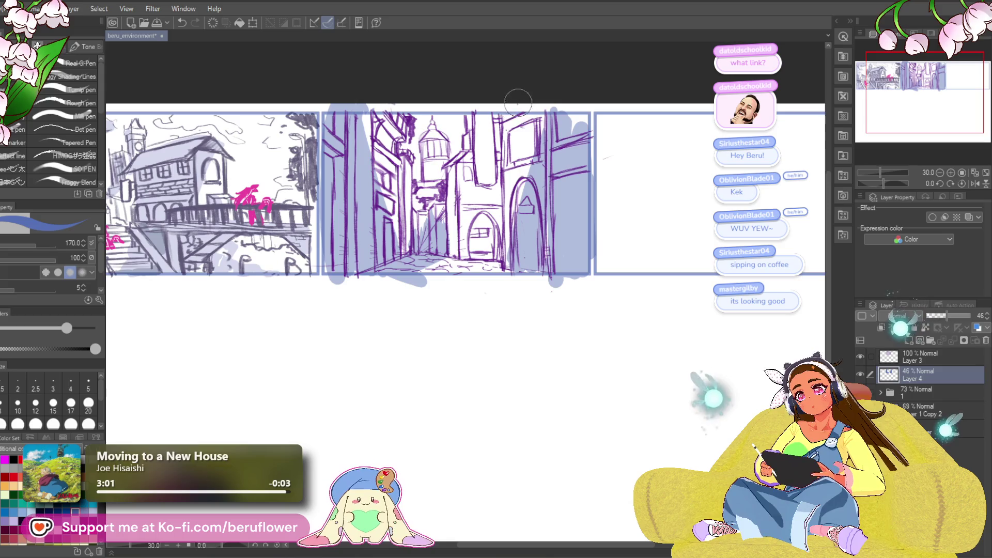
{"action": "left_click_drag", "start_coordinate": [527, 103], "coordinate": [516, 192]}
{"action": "left_click_drag", "start_coordinate": [532, 124], "coordinate": [509, 209]}
{"action": "left_click_drag", "start_coordinate": [510, 108], "coordinate": [517, 188]}
{"action": "left_click_drag", "start_coordinate": [489, 105], "coordinate": [490, 191]}
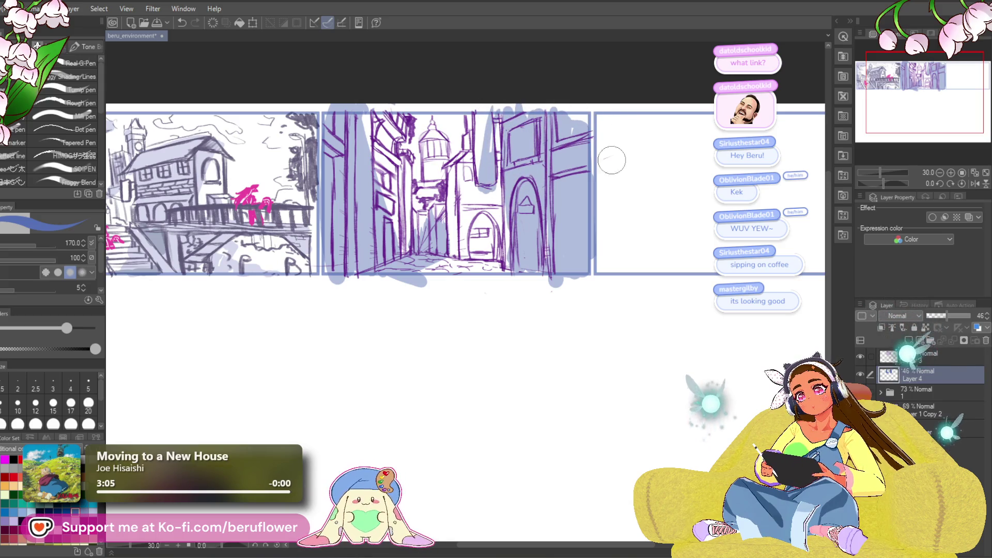
- Paint blue fill into the middle panel and erase the excess and drip on its left
{"action": "left_click_drag", "start_coordinate": [523, 398], "coordinate": [554, 401]}
{"action": "left_click_drag", "start_coordinate": [429, 432], "coordinate": [499, 414]}
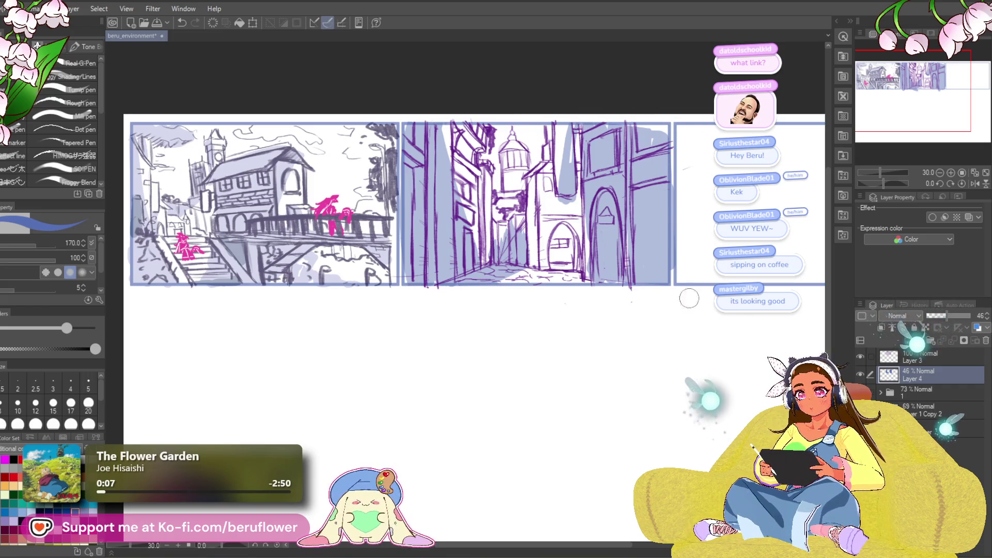
{"action": "scroll", "coordinate": [697, 329], "scroll_direction": "up", "scroll_amount": 1}
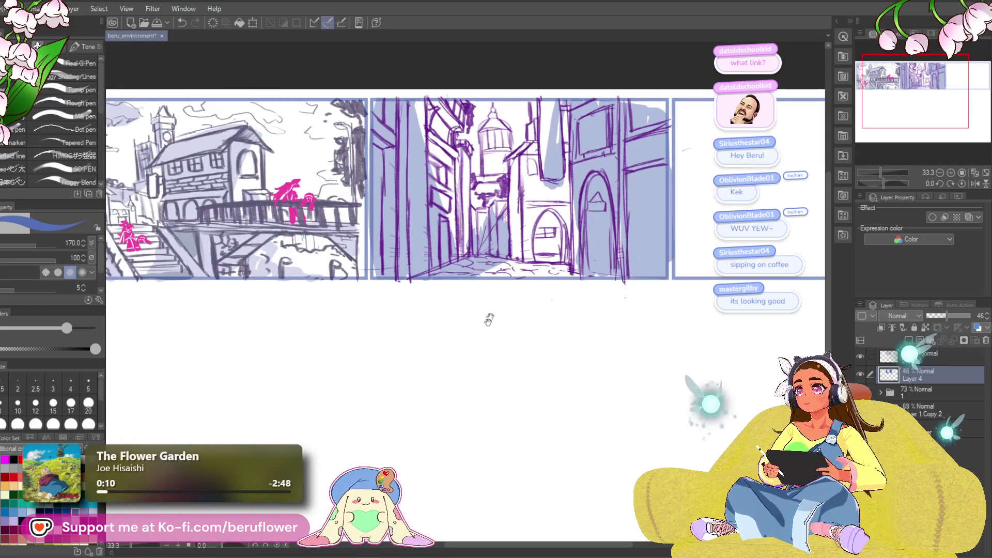
{"action": "left_click_drag", "start_coordinate": [490, 317], "coordinate": [436, 372]}
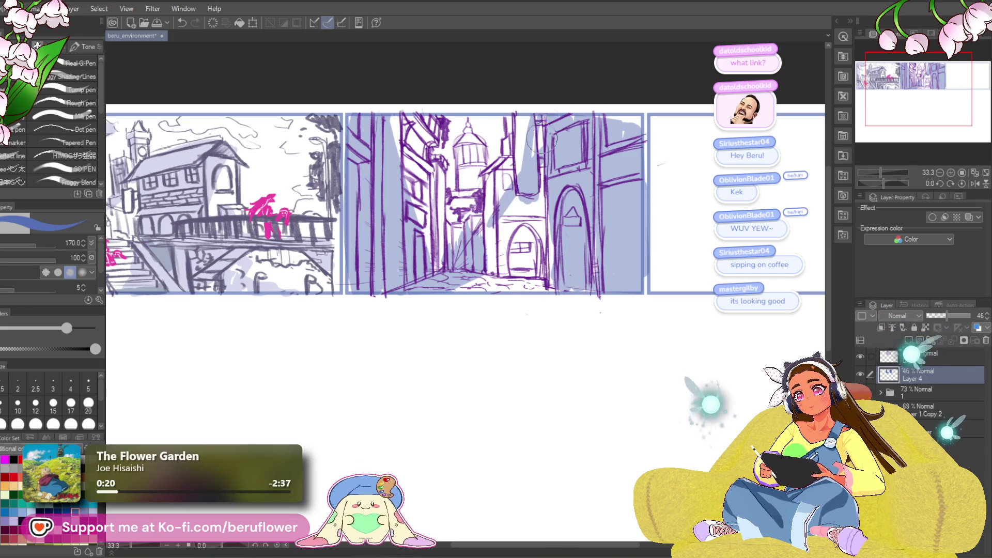
{"action": "mouse_move", "coordinate": [531, 203]}
{"action": "left_mouse_down"}
{"action": "mouse_move", "coordinate": [468, 310]}
{"action": "mouse_move", "coordinate": [548, 279]}
{"action": "mouse_move", "coordinate": [557, 228]}
{"action": "left_mouse_up"}
{"action": "mouse_move", "coordinate": [418, 134]}
{"action": "left_mouse_down"}
{"action": "mouse_move", "coordinate": [393, 217]}
{"action": "mouse_move", "coordinate": [357, 233]}
{"action": "mouse_move", "coordinate": [367, 279]}
{"action": "mouse_move", "coordinate": [426, 250]}
{"action": "mouse_move", "coordinate": [469, 335]}
{"action": "left_mouse_up"}
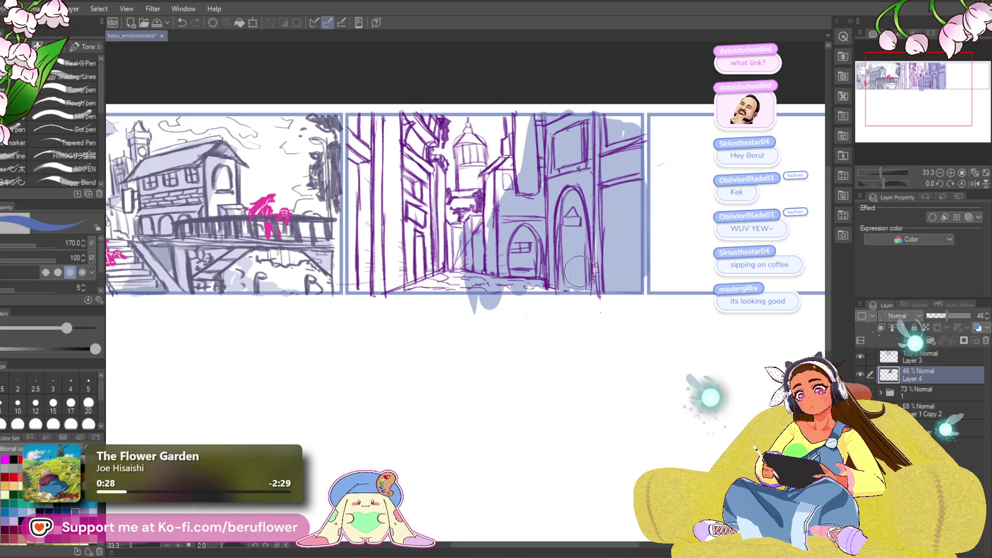
{"action": "mouse_move", "coordinate": [476, 215]}
{"action": "left_mouse_down"}
{"action": "mouse_move", "coordinate": [478, 279]}
{"action": "mouse_move", "coordinate": [496, 176]}
{"action": "mouse_move", "coordinate": [480, 300]}
{"action": "left_mouse_up"}
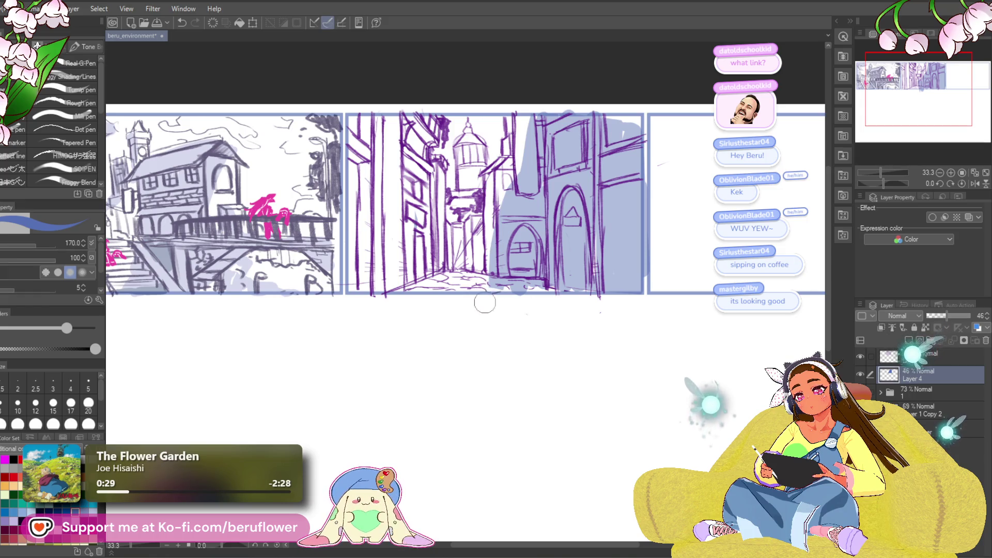
- Shade the middle panel's left strip light blue, undoing a stray stroke
{"action": "mouse_move", "coordinate": [512, 248]}
{"action": "left_mouse_down"}
{"action": "mouse_move", "coordinate": [485, 243]}
{"action": "mouse_move", "coordinate": [466, 282]}
{"action": "mouse_move", "coordinate": [513, 287]}
{"action": "left_mouse_up"}
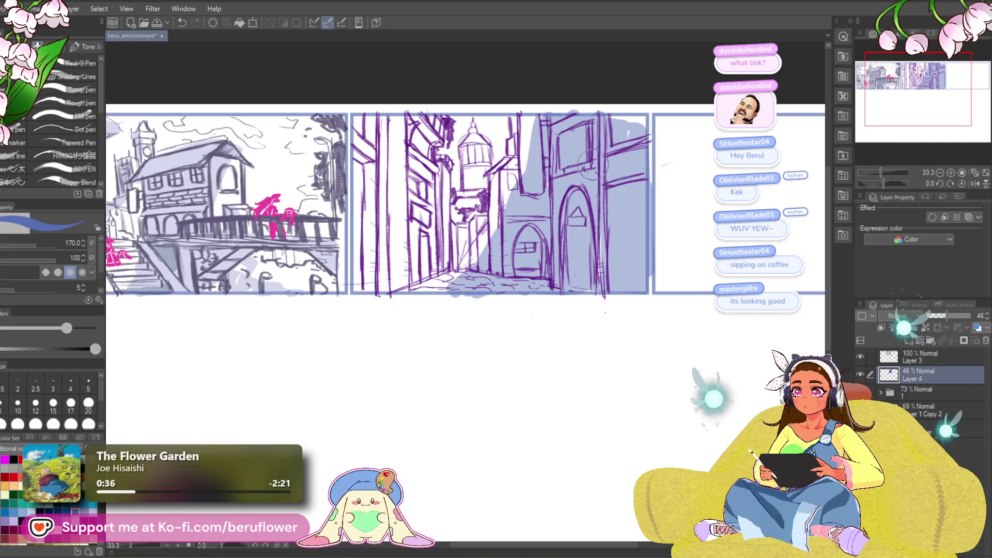
{"action": "left_click_drag", "start_coordinate": [455, 185], "coordinate": [481, 195]}
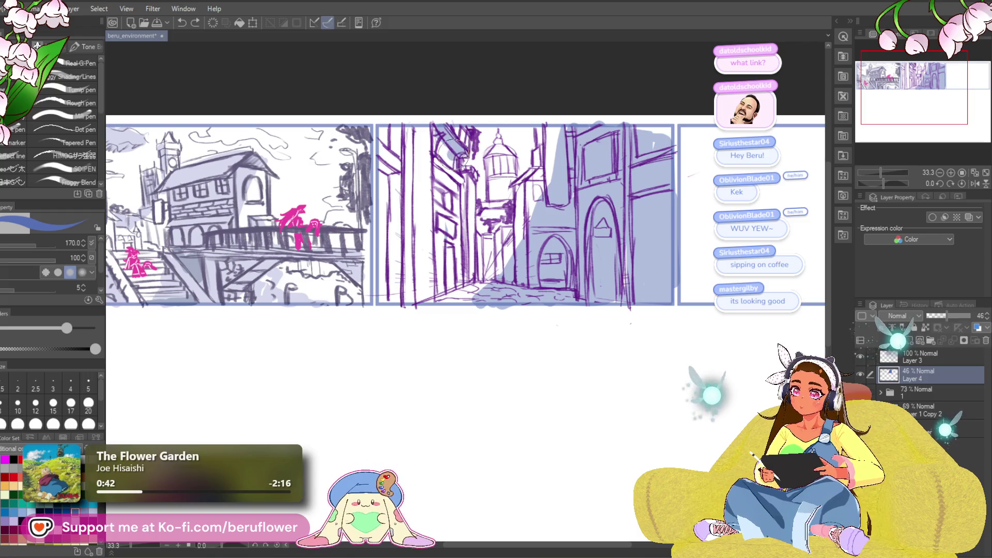
{"action": "left_click_drag", "start_coordinate": [474, 240], "coordinate": [478, 236]}
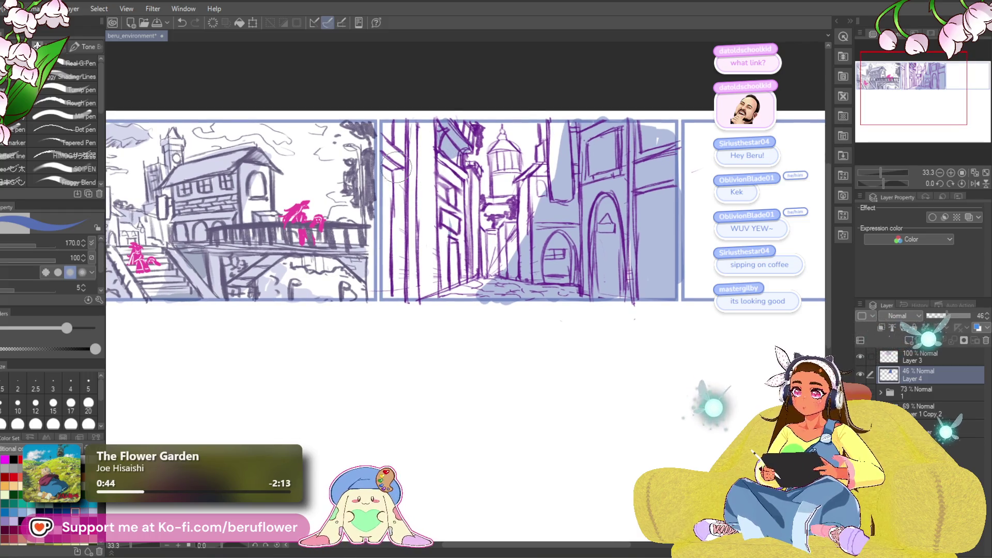
{"action": "left_click_drag", "start_coordinate": [390, 147], "coordinate": [391, 292]}
{"action": "left_click_drag", "start_coordinate": [724, 278], "coordinate": [468, 398]}
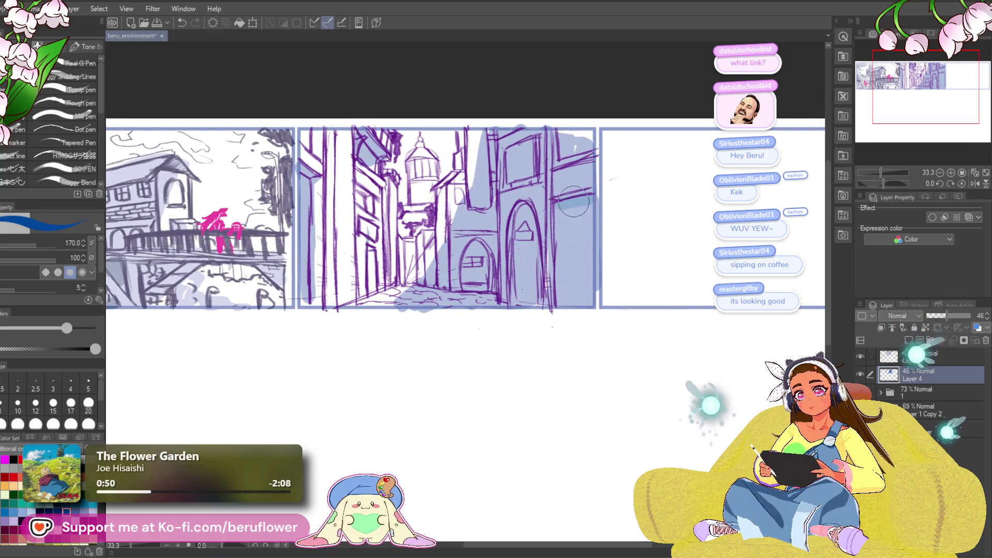
{"action": "key", "text": "ctrl+z"}
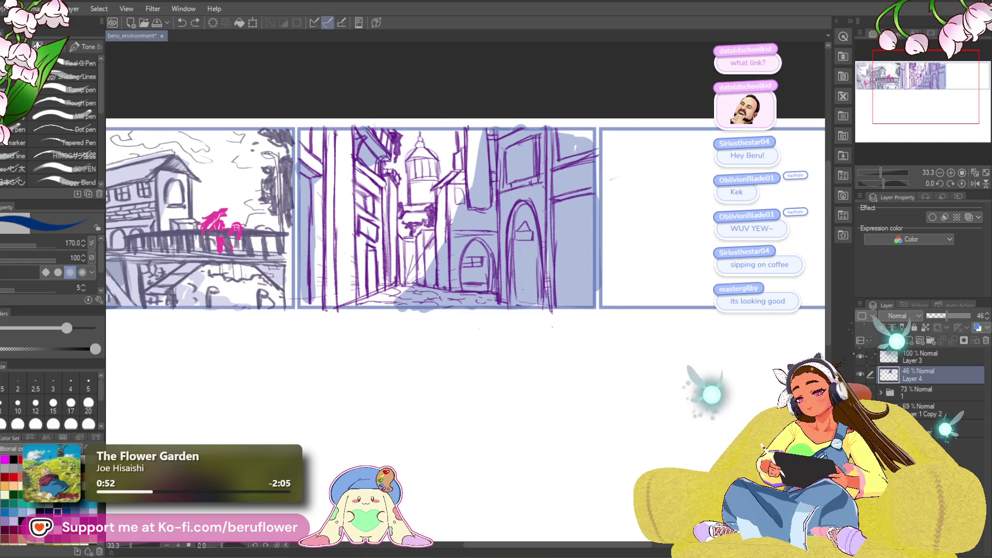
- Fill the right building with blue, deepening it upward and darkening the panel's left edge
{"action": "mouse_move", "coordinate": [552, 202]}
{"action": "left_mouse_down"}
{"action": "mouse_move", "coordinate": [594, 192]}
{"action": "mouse_move", "coordinate": [585, 233]}
{"action": "left_mouse_up"}
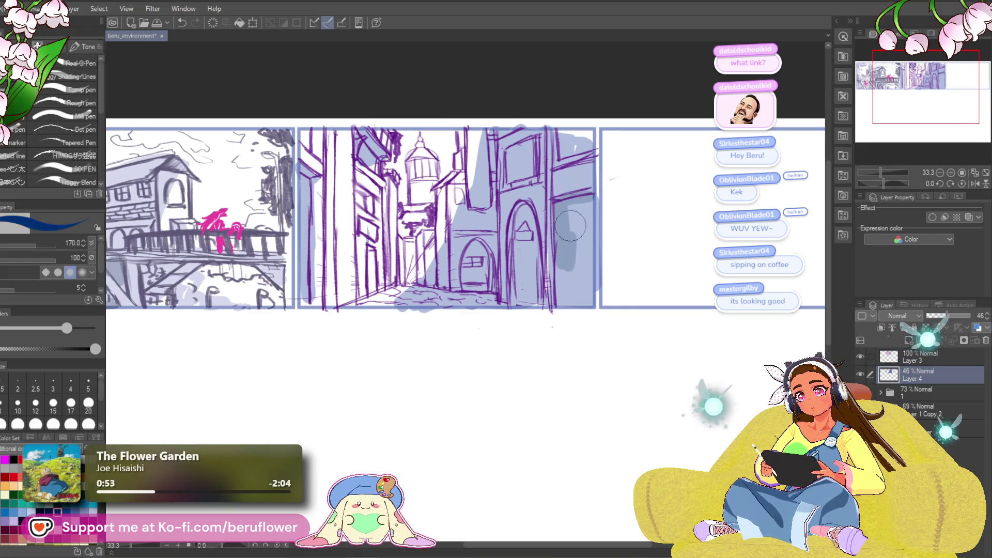
{"action": "key", "text": "ctrl+z"}
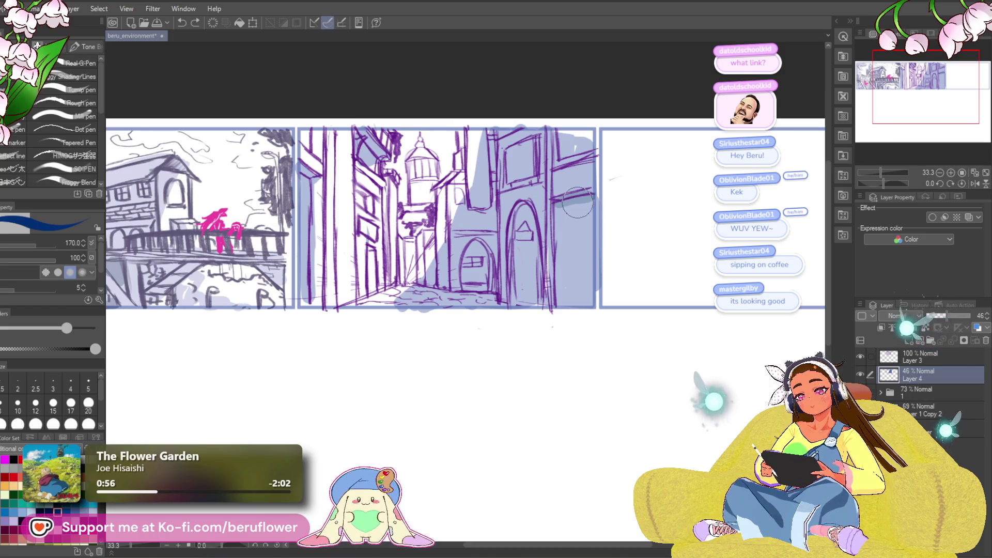
{"action": "mouse_move", "coordinate": [585, 194]}
{"action": "left_mouse_down"}
{"action": "mouse_move", "coordinate": [564, 248]}
{"action": "mouse_move", "coordinate": [584, 305]}
{"action": "mouse_move", "coordinate": [565, 286]}
{"action": "left_mouse_up"}
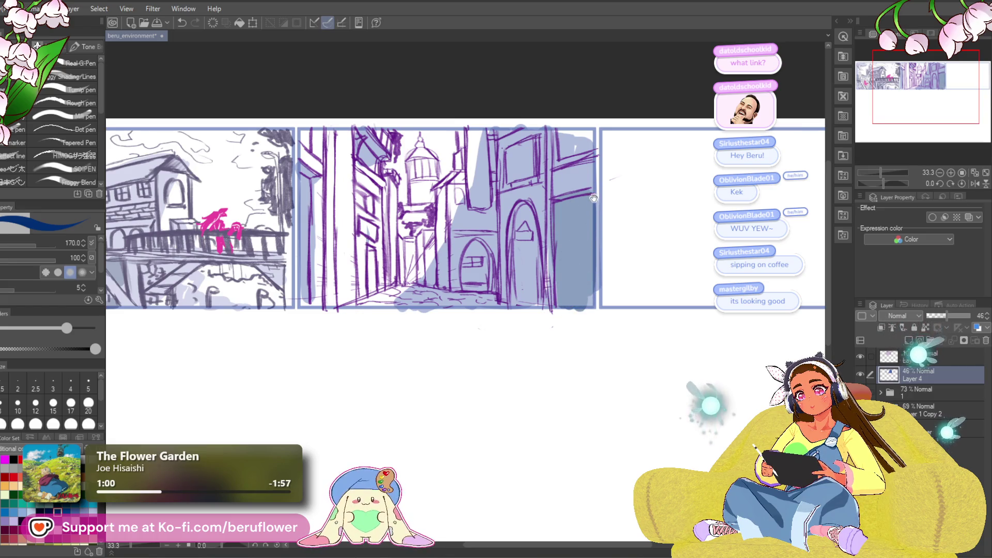
{"action": "scroll", "coordinate": [569, 233], "scroll_direction": "down", "scroll_amount": 1}
{"action": "mouse_move", "coordinate": [576, 134]}
{"action": "left_mouse_down"}
{"action": "mouse_move", "coordinate": [566, 180]}
{"action": "mouse_move", "coordinate": [584, 192]}
{"action": "mouse_move", "coordinate": [579, 140]}
{"action": "left_mouse_up"}
{"action": "left_click_drag", "start_coordinate": [579, 274], "coordinate": [599, 300]}
{"action": "scroll", "coordinate": [569, 232], "scroll_direction": "left", "scroll_amount": 1}
{"action": "left_click_drag", "start_coordinate": [563, 202], "coordinate": [569, 139]}
{"action": "scroll", "coordinate": [601, 178], "scroll_direction": "left", "scroll_amount": 1}
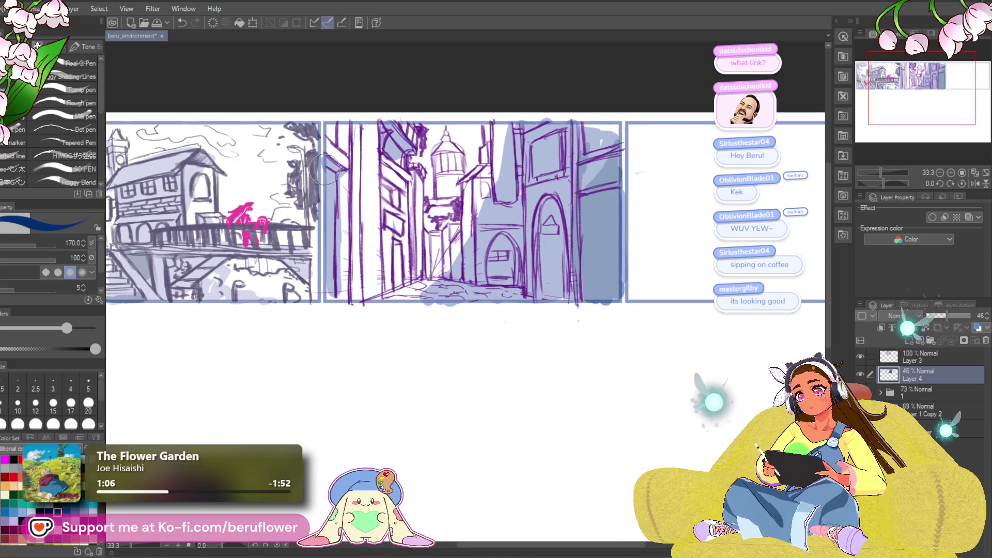
{"action": "mouse_move", "coordinate": [326, 158]}
{"action": "left_mouse_down"}
{"action": "mouse_move", "coordinate": [331, 277]}
{"action": "mouse_move", "coordinate": [358, 298]}
{"action": "left_mouse_up"}
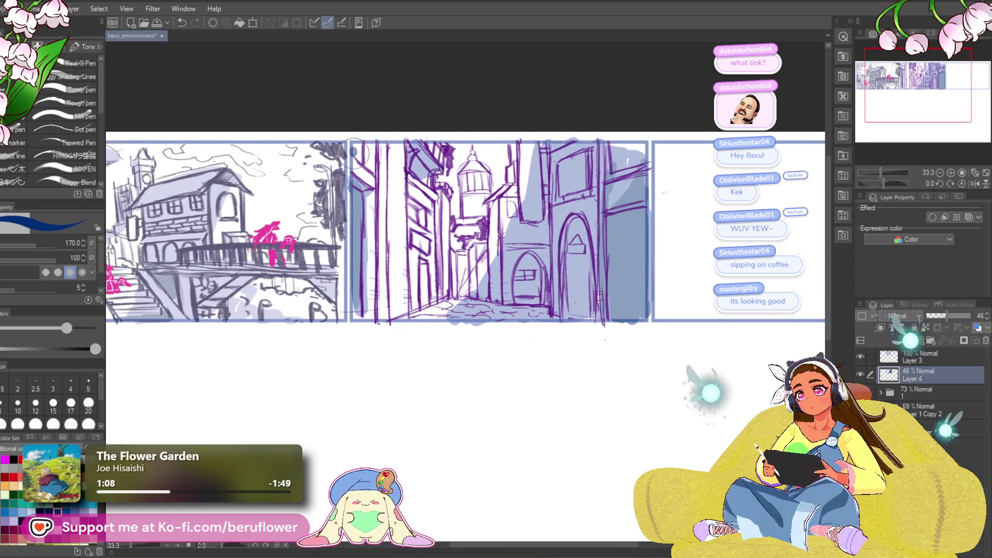
{"action": "left_click", "coordinate": [75, 512]}
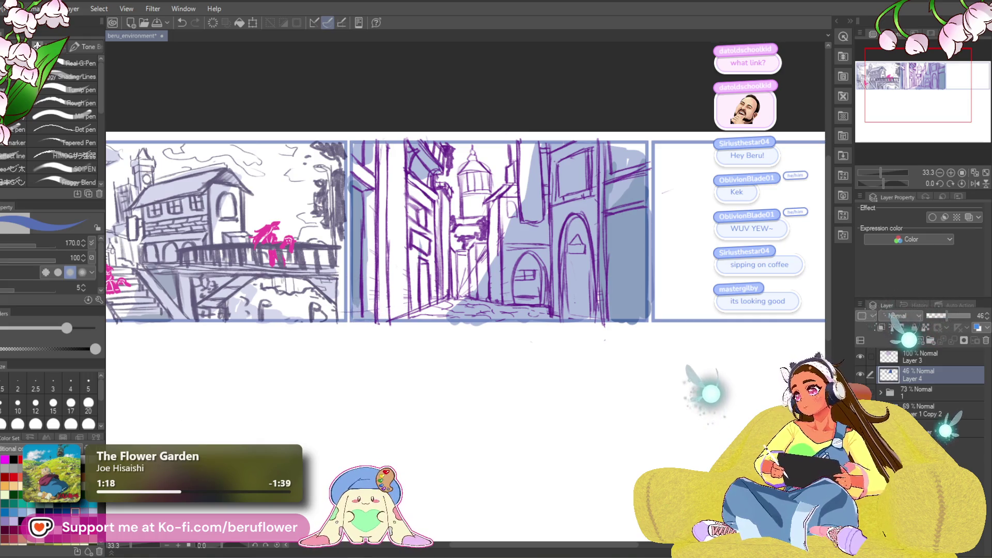
- Choose a pale lavender-blue swatch and brush a stroke across the arched building
{"action": "left_click", "coordinate": [67, 512]}
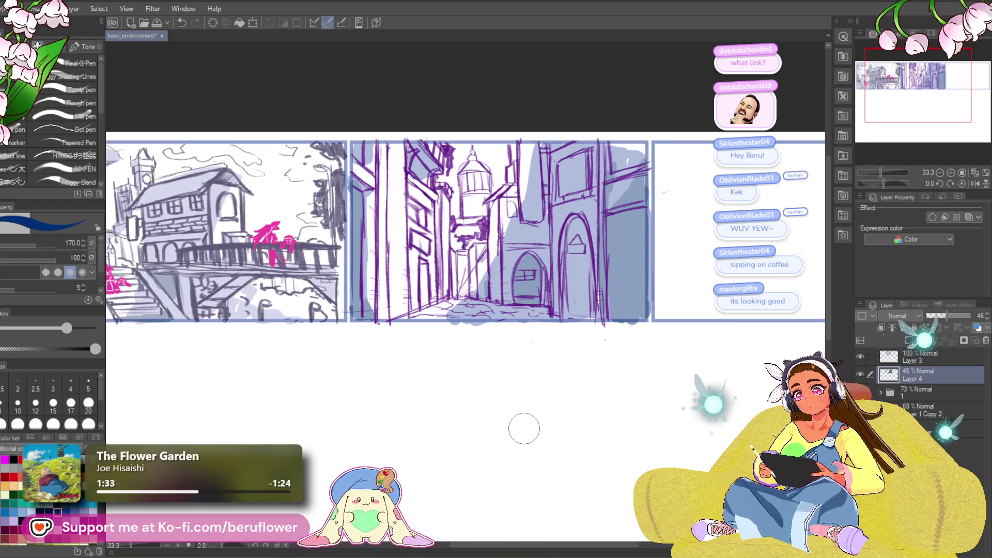
{"action": "left_click_drag", "start_coordinate": [497, 156], "coordinate": [507, 161]}
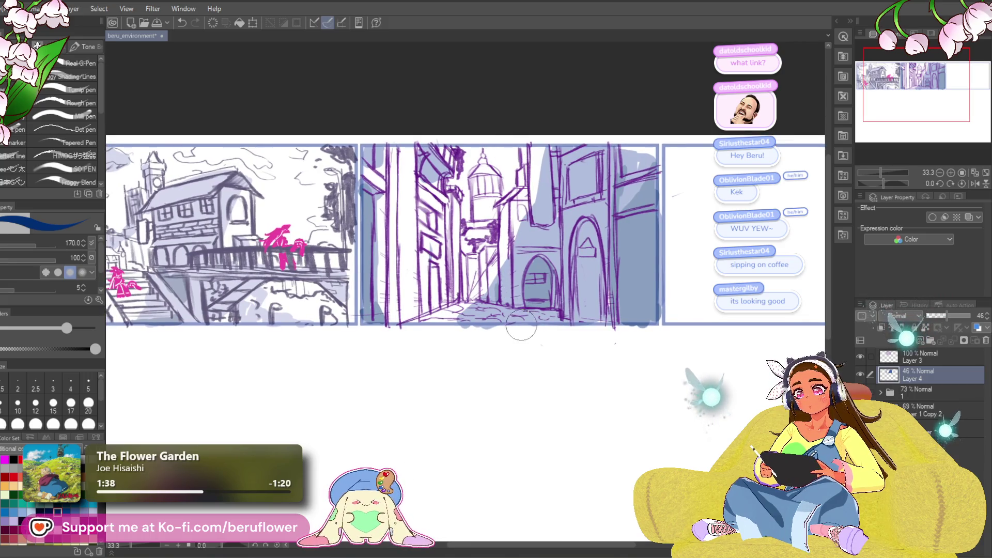
{"action": "left_click", "coordinate": [512, 305], "text": "alt"}
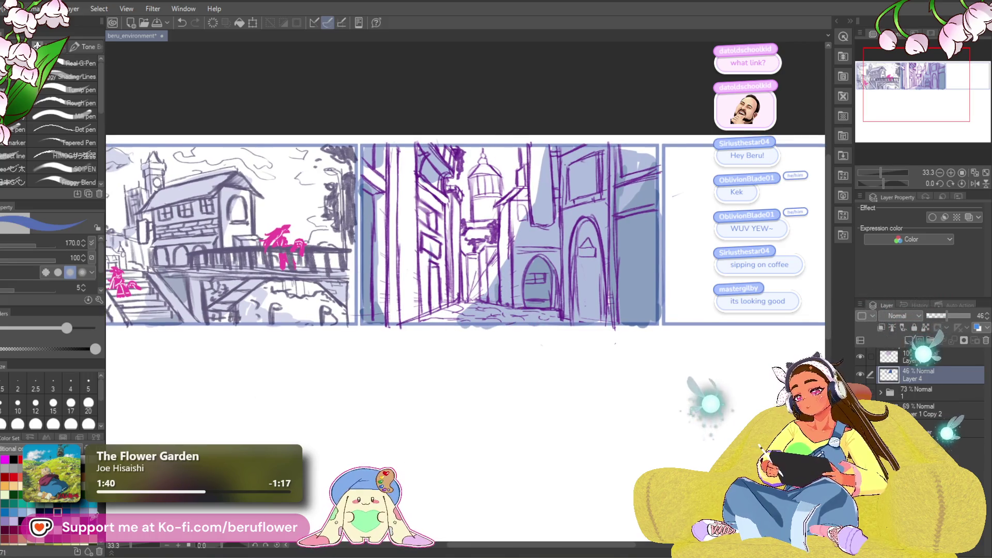
{"action": "left_click", "coordinate": [228, 318], "text": "alt"}
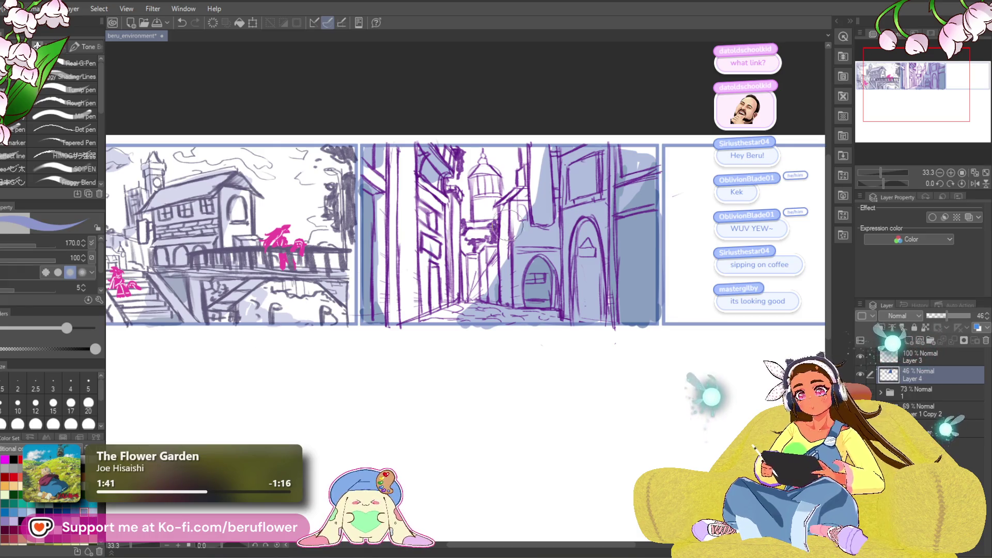
{"action": "left_click_drag", "start_coordinate": [511, 228], "coordinate": [558, 233]}
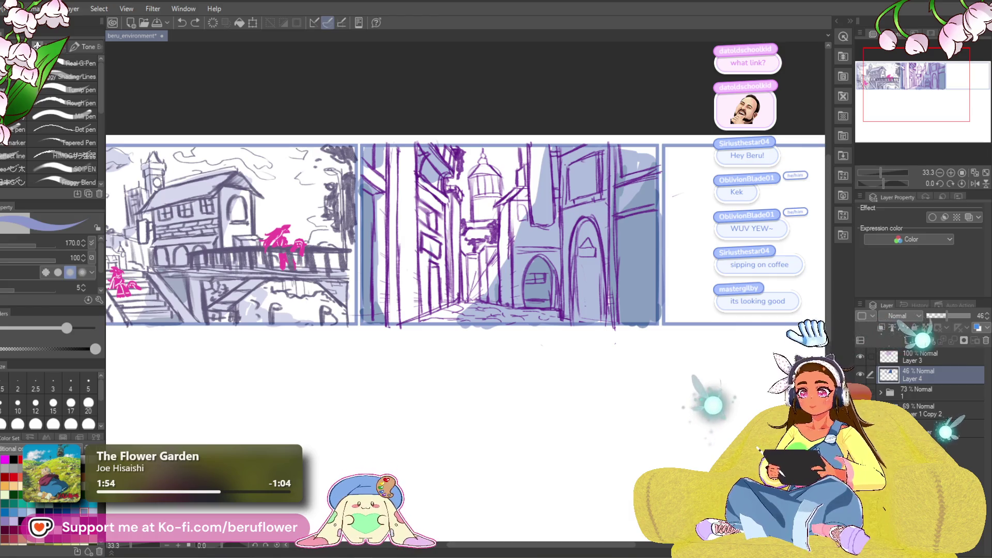
- Lasso the domed tower on Layer 3, shrink and nudge it, then hide Layer 4's shading
{"action": "key", "text": "m"}
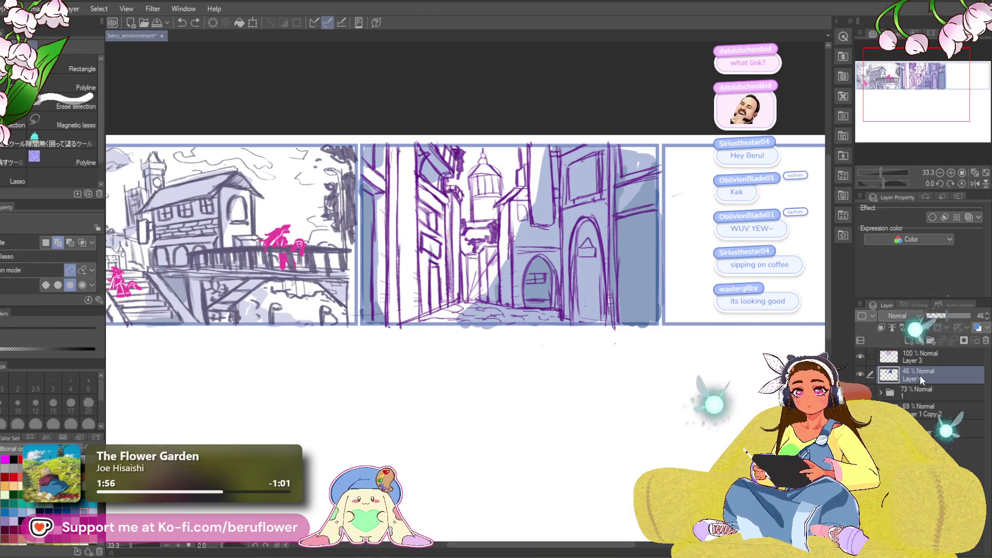
{"action": "left_click", "coordinate": [922, 356]}
{"action": "left_click_drag", "start_coordinate": [504, 186], "coordinate": [471, 188]}
{"action": "key", "text": "ctrl+t"}
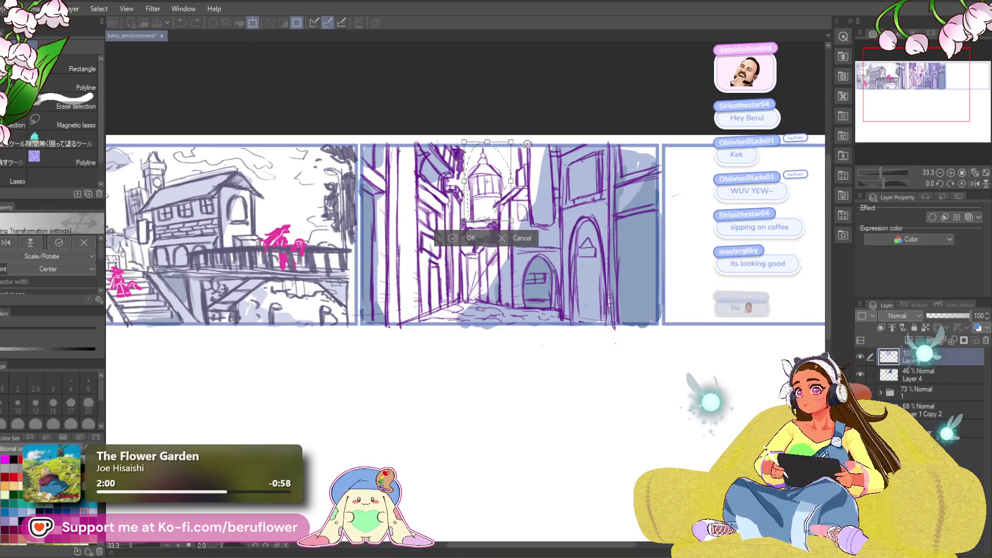
{"action": "left_click_drag", "start_coordinate": [486, 141], "coordinate": [494, 169]}
{"action": "key", "text": "ctrl+z"}
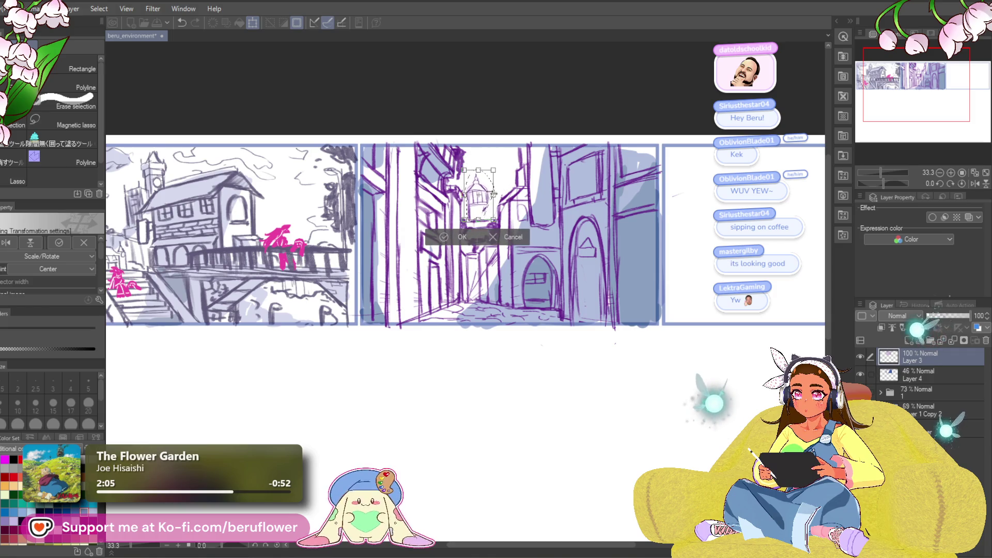
{"action": "left_click_drag", "start_coordinate": [483, 208], "coordinate": [491, 212]}
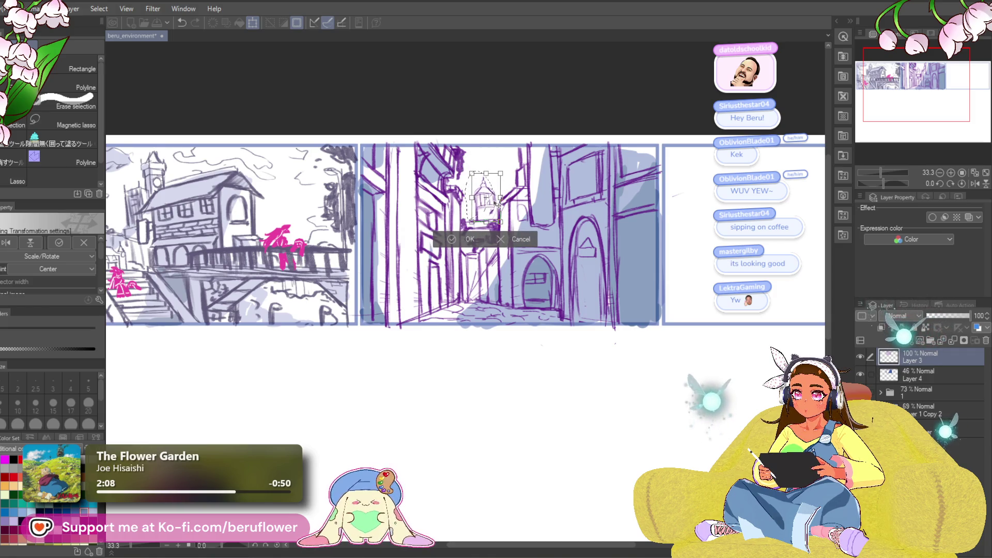
{"action": "left_click_drag", "start_coordinate": [501, 174], "coordinate": [499, 177]}
{"action": "left_click_drag", "start_coordinate": [499, 182], "coordinate": [492, 191]}
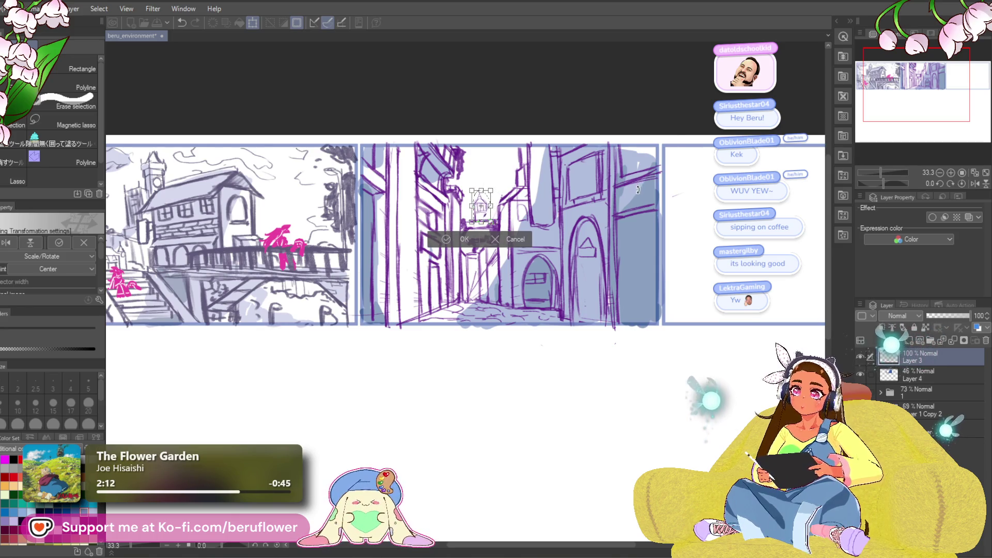
{"action": "key", "text": "Return"}
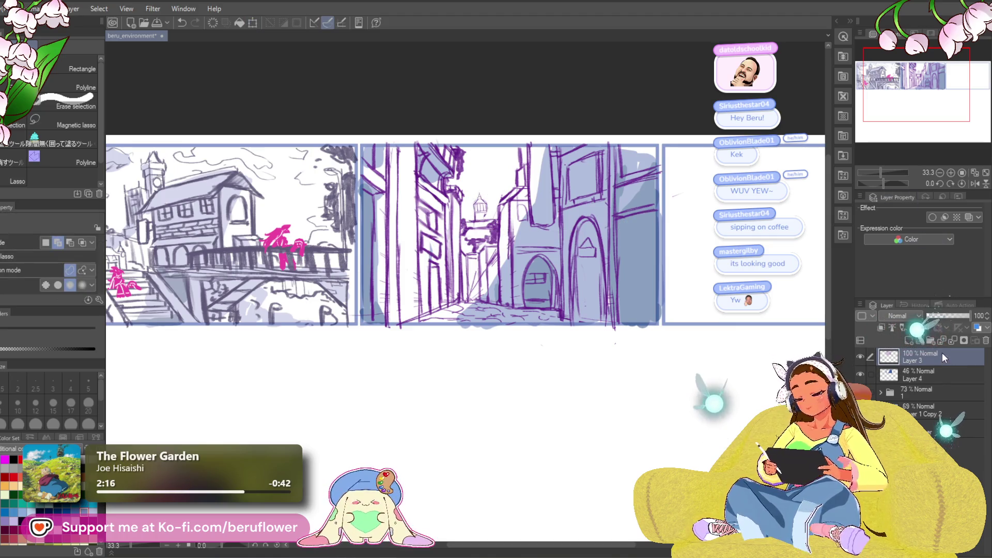
{"action": "left_click", "coordinate": [860, 374]}
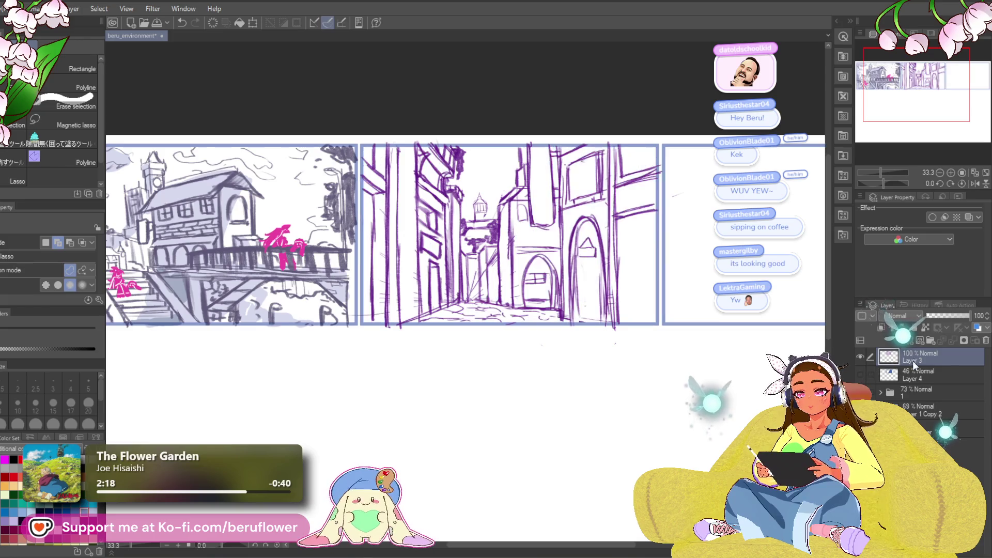
- Try skewing the alley sketch, undo the skew and drop the tower selection
{"action": "key", "text": "ctrl+t"}
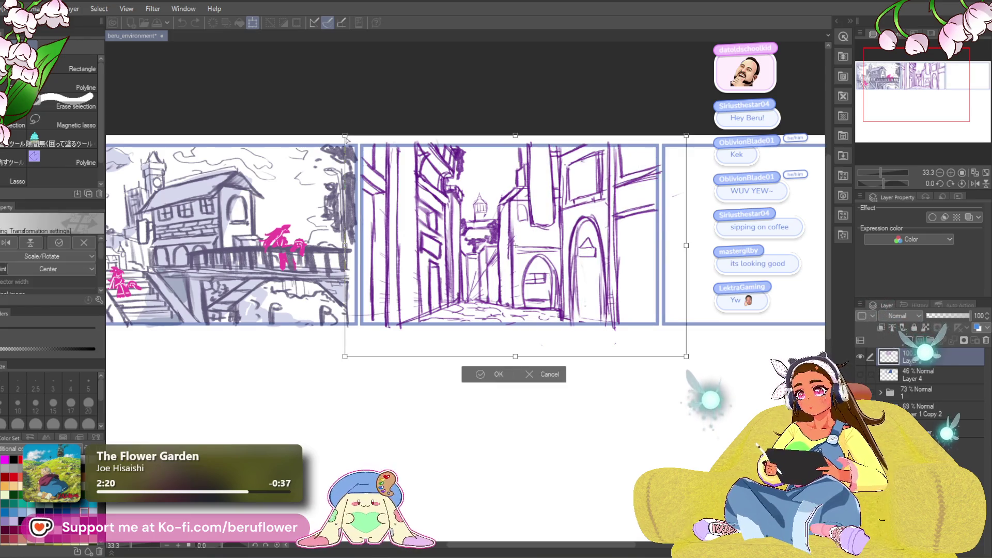
{"action": "left_click_drag", "start_coordinate": [345, 356], "coordinate": [350, 347]}
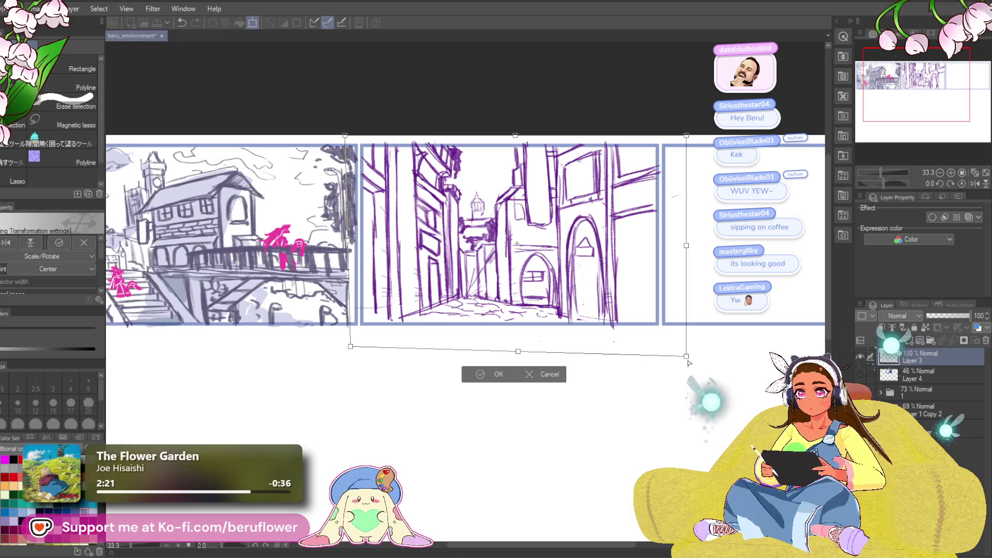
{"action": "left_click_drag", "start_coordinate": [685, 356], "coordinate": [674, 352]}
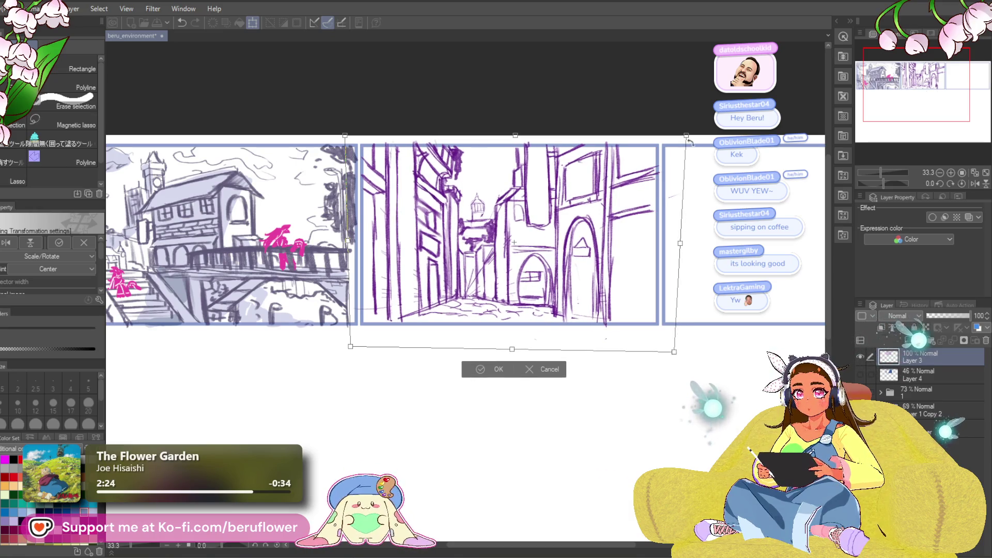
{"action": "left_click_drag", "start_coordinate": [687, 136], "coordinate": [701, 127]}
{"action": "left_click_drag", "start_coordinate": [345, 136], "coordinate": [334, 129]}
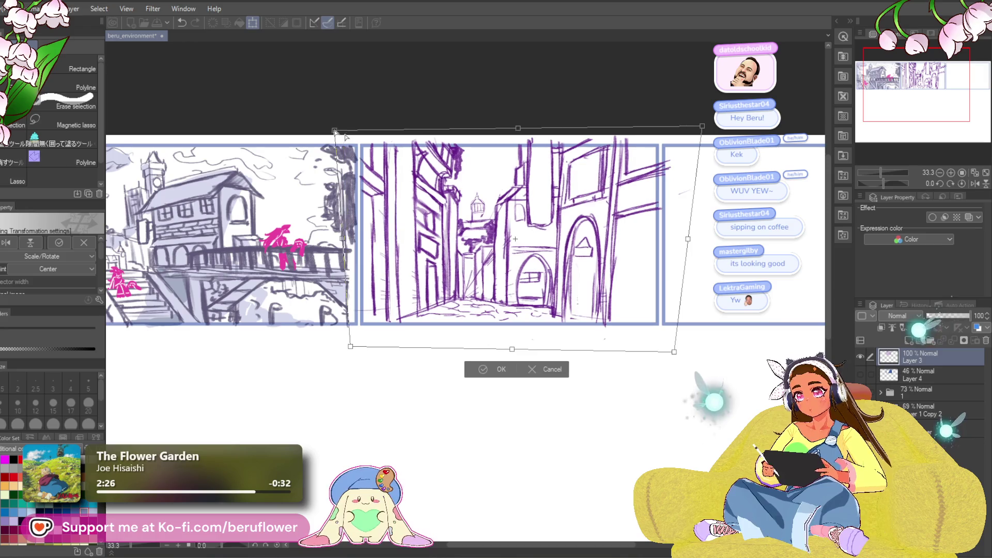
{"action": "left_click_drag", "start_coordinate": [512, 349], "coordinate": [512, 351]}
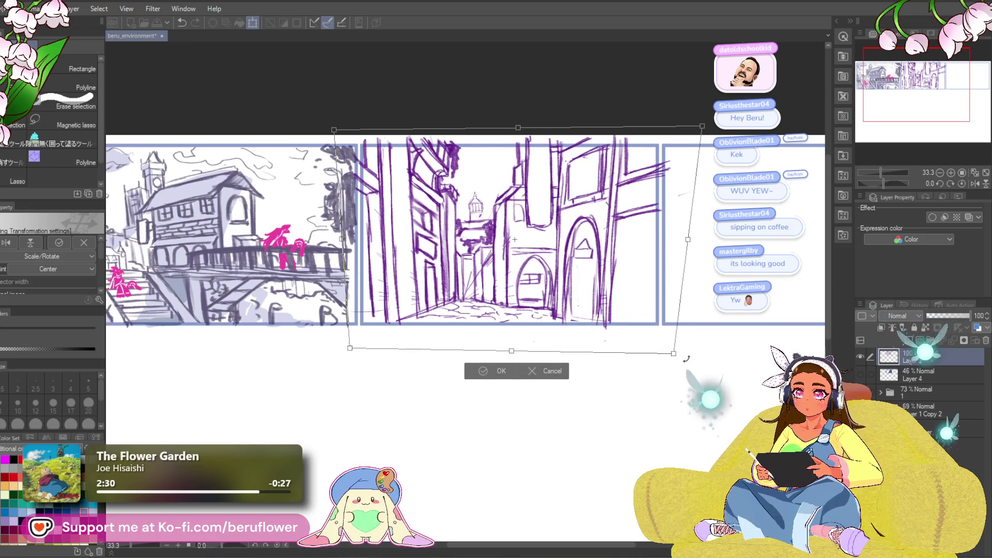
{"action": "left_click_drag", "start_coordinate": [674, 355], "coordinate": [680, 356]}
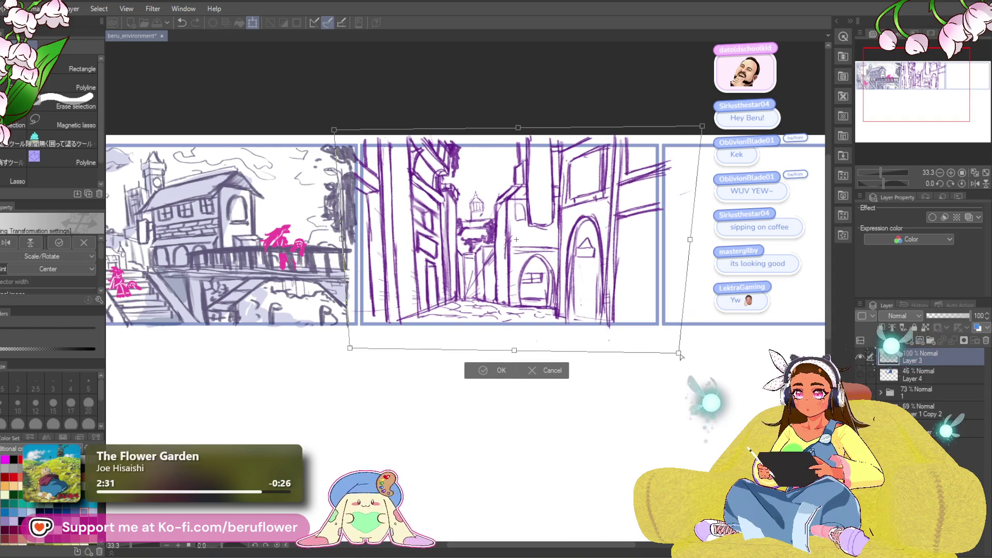
{"action": "key", "text": "ctrl+z"}
{"action": "key", "text": "ctrl+z"}
{"action": "key", "text": "ctrl+z"}
{"action": "key", "text": "ctrl+z"}
{"action": "key", "text": "ctrl+z"}
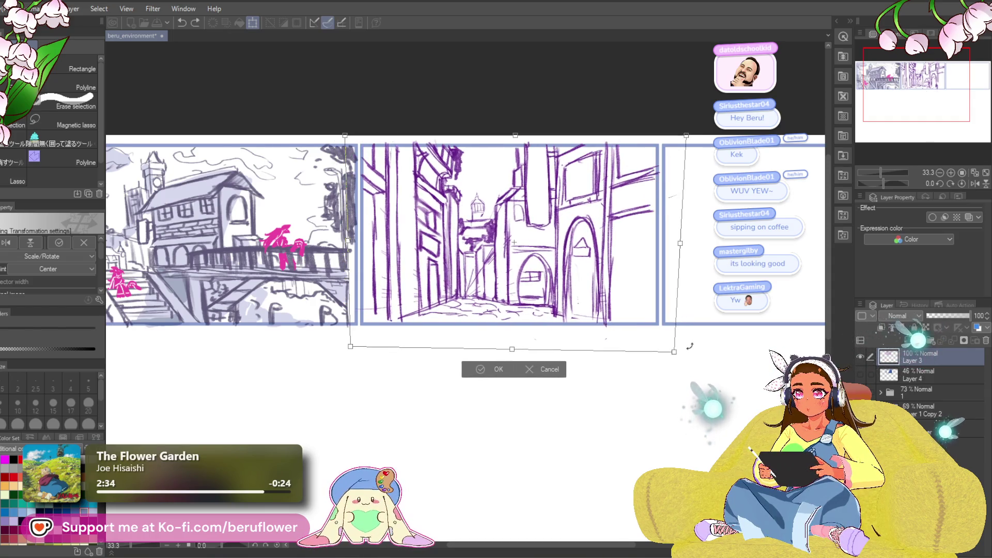
{"action": "key", "text": "ctrl+z"}
{"action": "key", "text": "ctrl+z"}
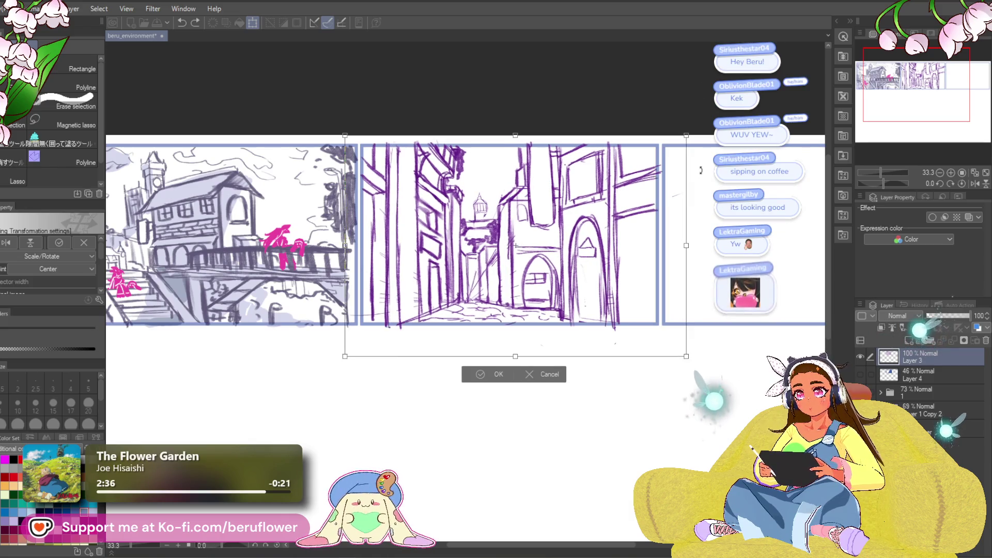
{"action": "key", "text": "Return"}
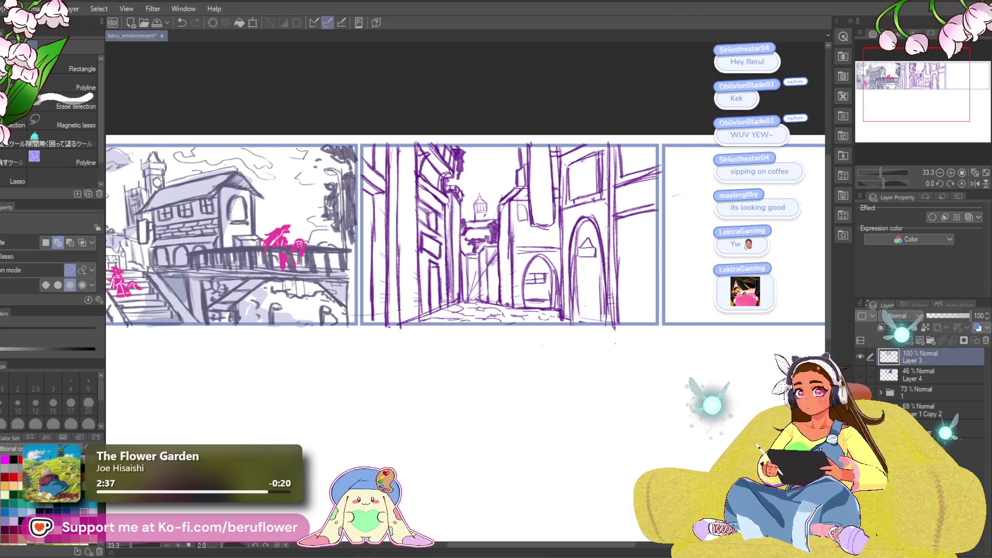
{"action": "left_click_drag", "start_coordinate": [481, 190], "coordinate": [476, 192]}
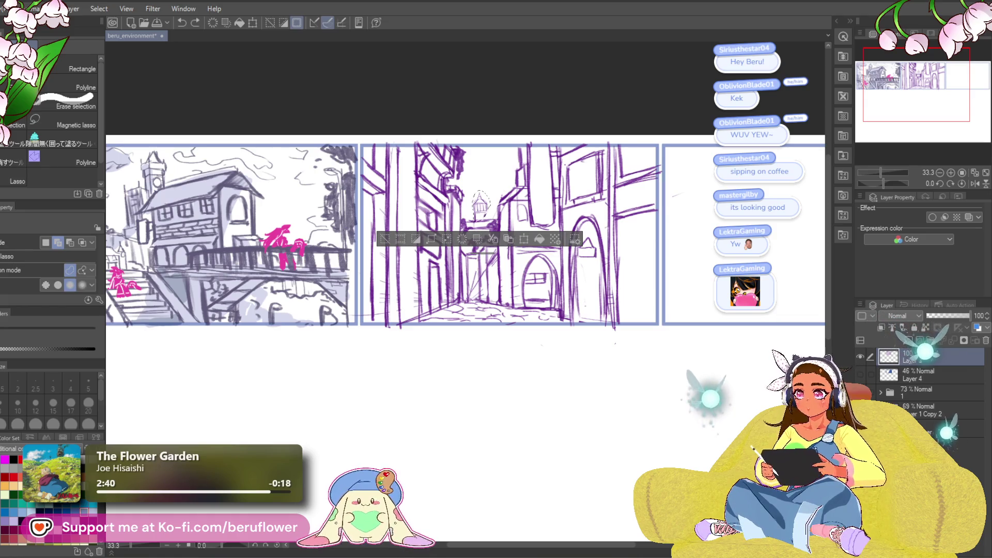
{"action": "key", "text": "ctrl+d"}
- Resize the alley sketch from its corner and reposition it to fit the middle panel
{"action": "key", "text": "ctrl+t"}
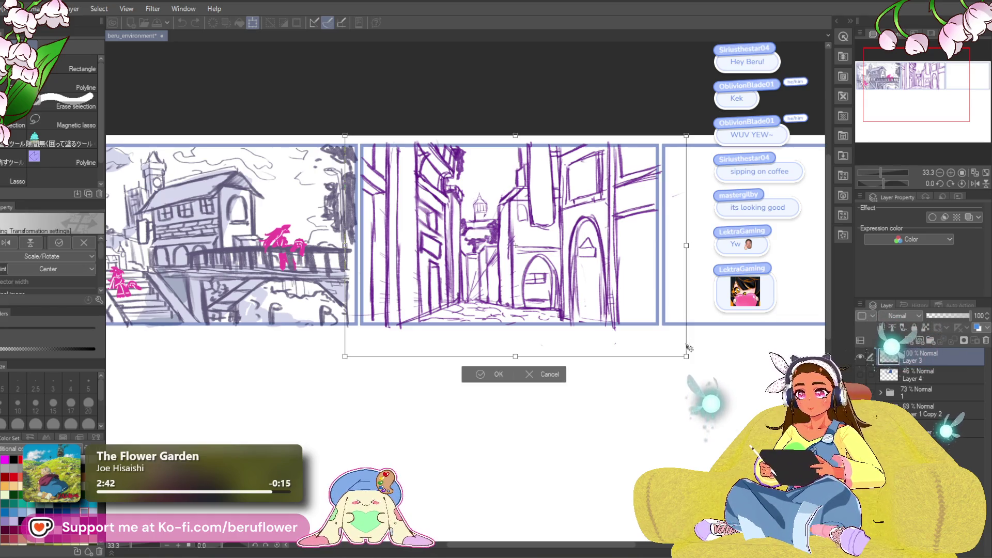
{"action": "left_click_drag", "start_coordinate": [685, 356], "coordinate": [672, 342]}
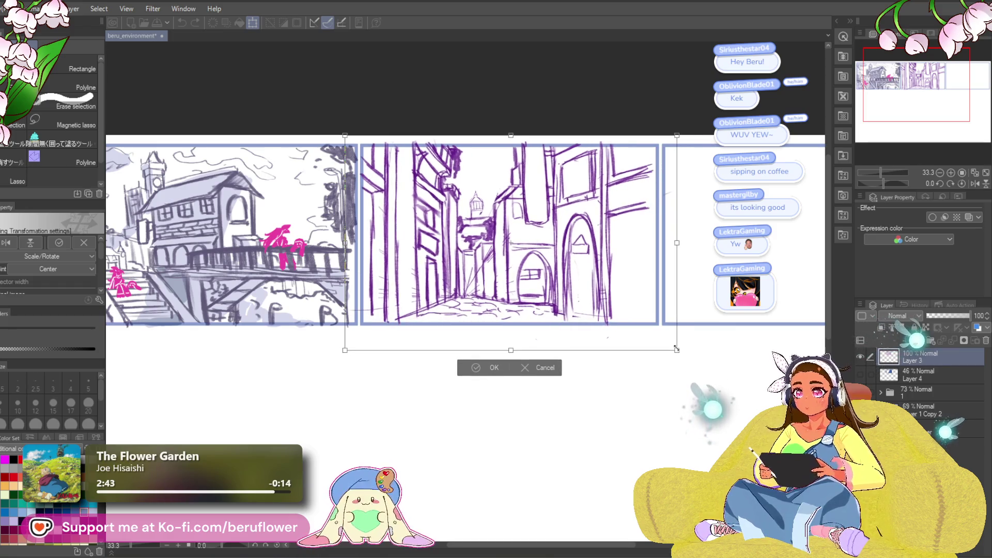
{"action": "left_click_drag", "start_coordinate": [654, 212], "coordinate": [659, 220]}
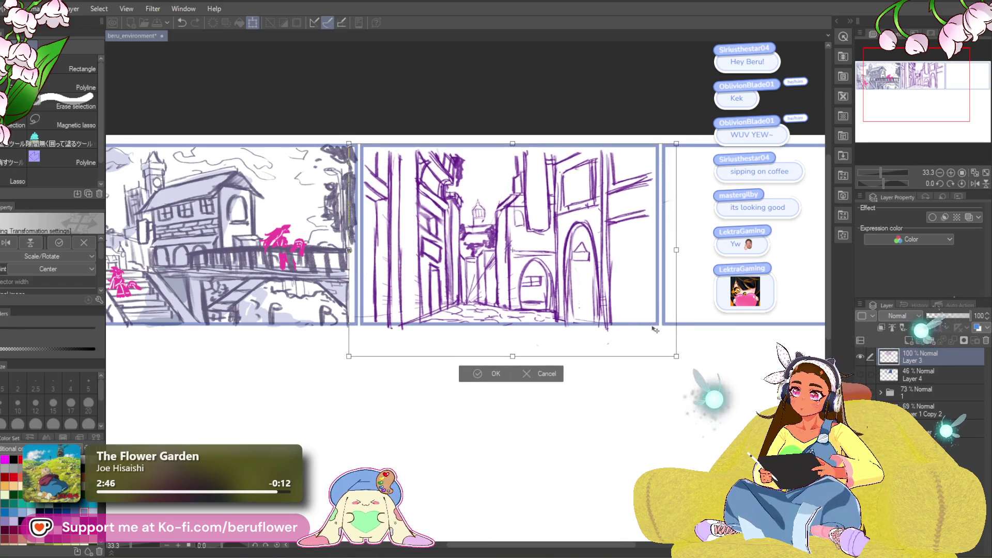
{"action": "left_click_drag", "start_coordinate": [624, 261], "coordinate": [625, 259]}
{"action": "left_click_drag", "start_coordinate": [512, 141], "coordinate": [513, 146]}
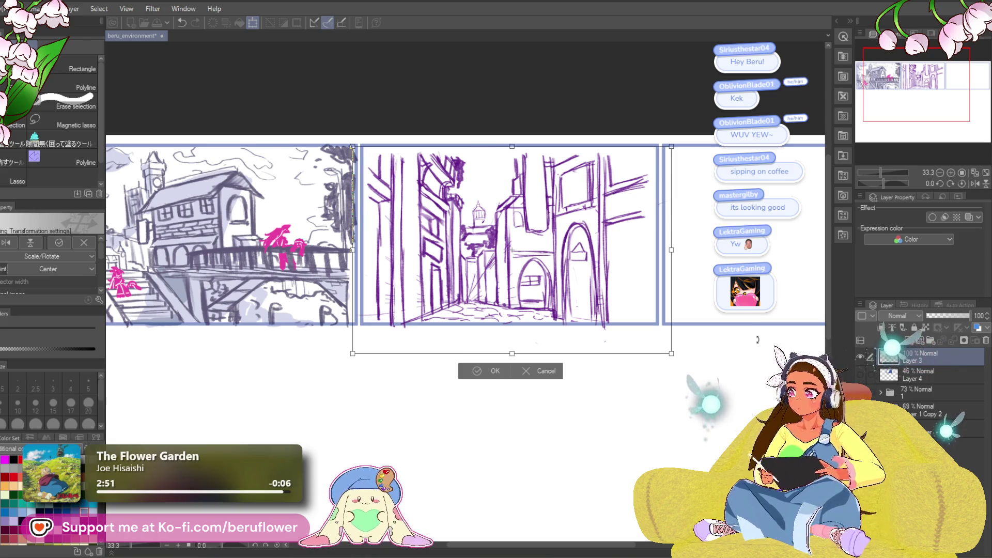
{"action": "key", "text": "Return"}
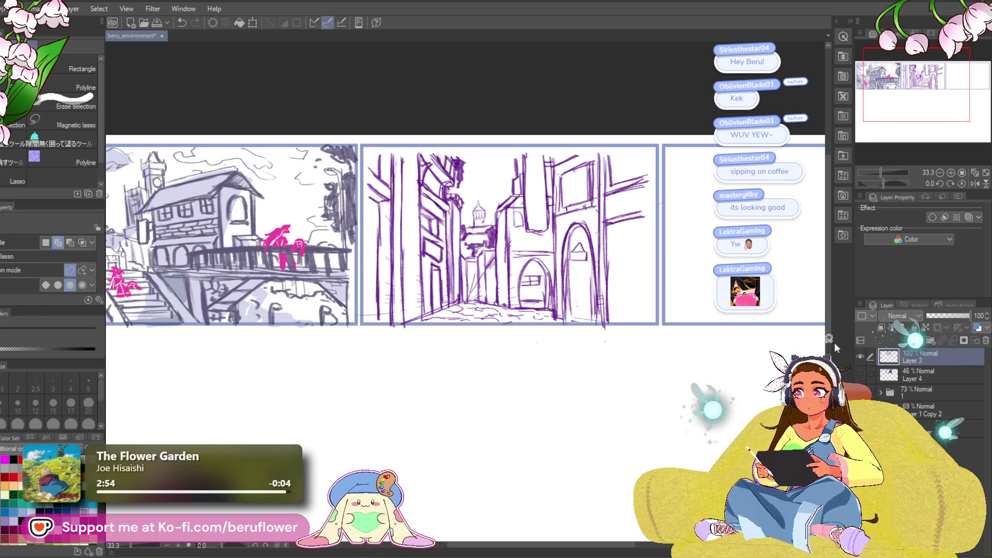
- Switch to the pencil and zoom in on the middle alley panel
{"action": "key", "text": "p"}
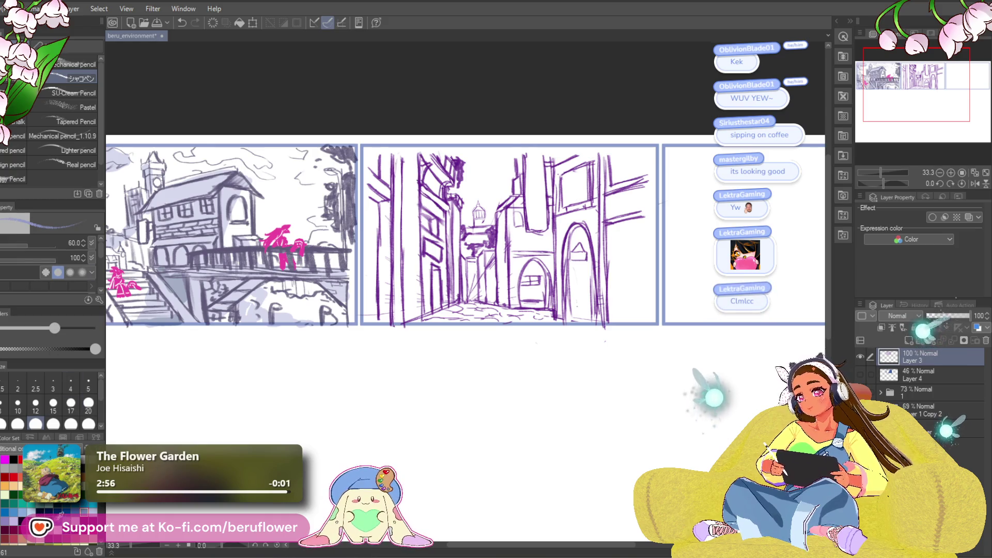
{"action": "scroll", "coordinate": [489, 210], "scroll_direction": "up", "scroll_amount": 2}
{"action": "left_click_drag", "start_coordinate": [430, 124], "coordinate": [448, 165]}
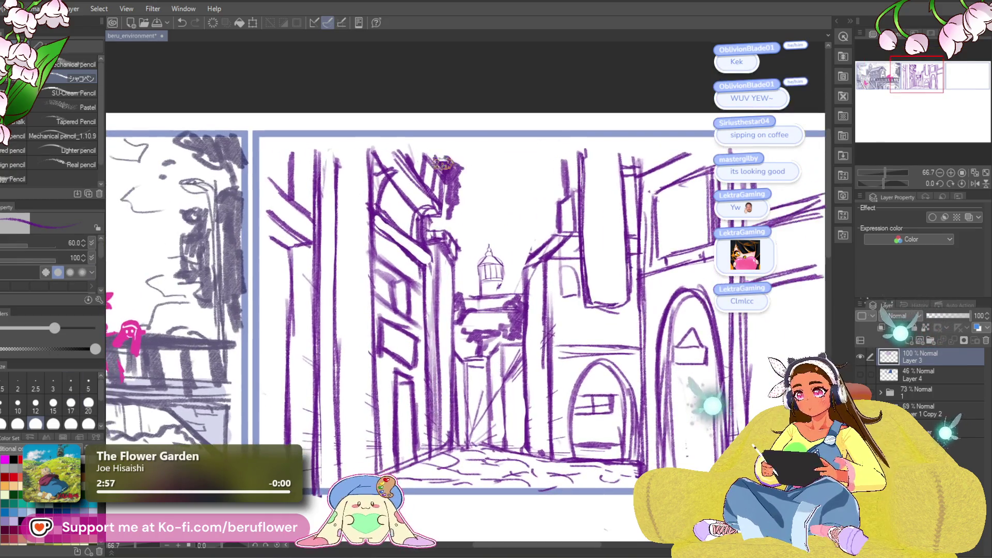
{"action": "scroll", "coordinate": [465, 181], "scroll_direction": "down", "scroll_amount": 2}
{"action": "scroll", "coordinate": [517, 228], "scroll_direction": "down", "scroll_amount": 2}
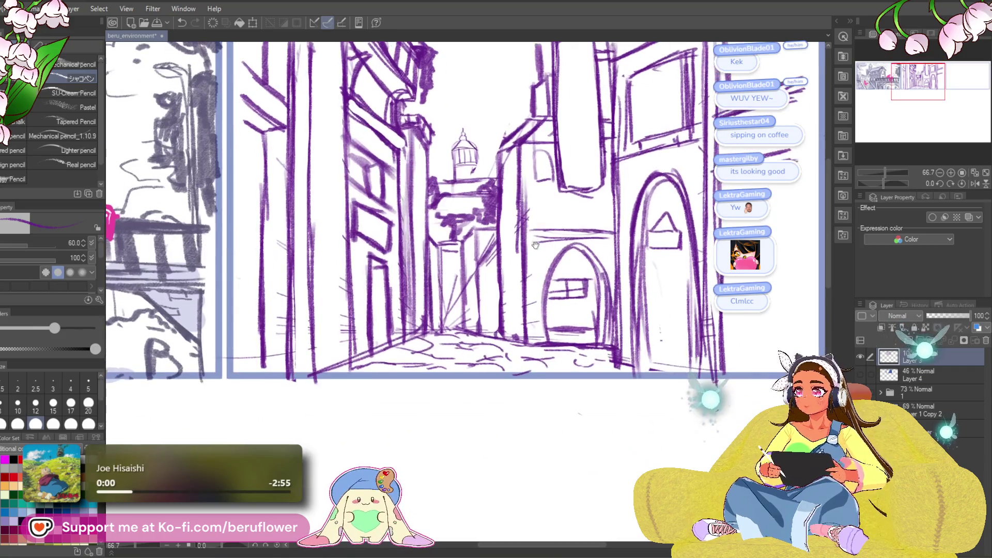
{"action": "scroll", "coordinate": [524, 240], "scroll_direction": "down", "scroll_amount": 2}
{"action": "scroll", "coordinate": [487, 194], "scroll_direction": "up", "scroll_amount": 1}
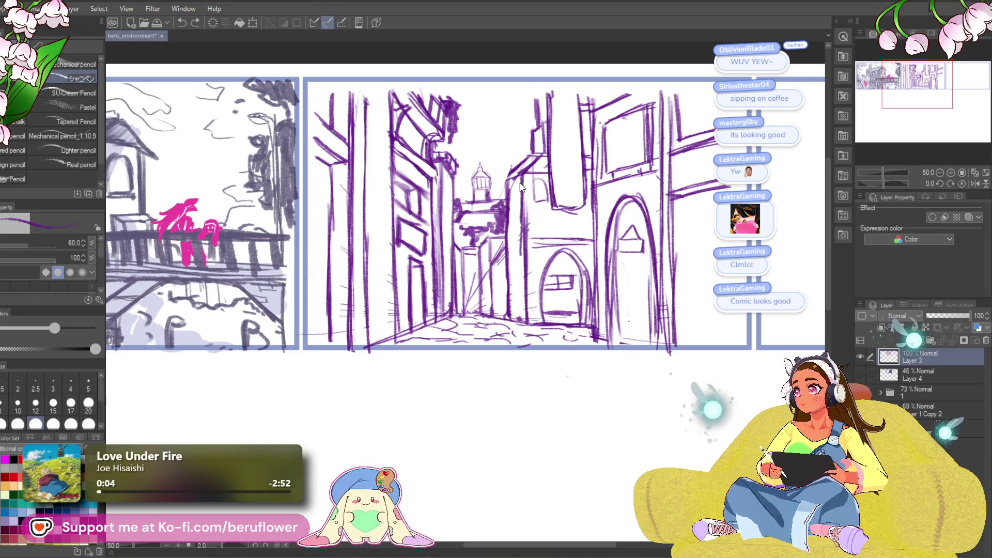
{"action": "scroll", "coordinate": [496, 228], "scroll_direction": "up", "scroll_amount": 1}
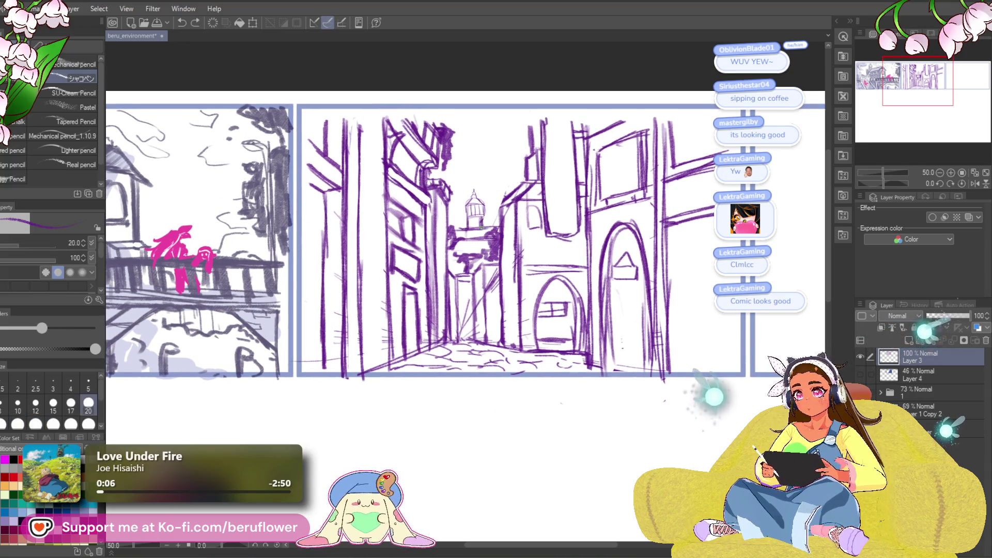
{"action": "scroll", "coordinate": [483, 224], "scroll_direction": "down", "scroll_amount": 2}
{"action": "scroll", "coordinate": [483, 224], "scroll_direction": "up", "scroll_amount": 2}
{"action": "scroll", "coordinate": [607, 300], "scroll_direction": "right", "scroll_amount": 3}
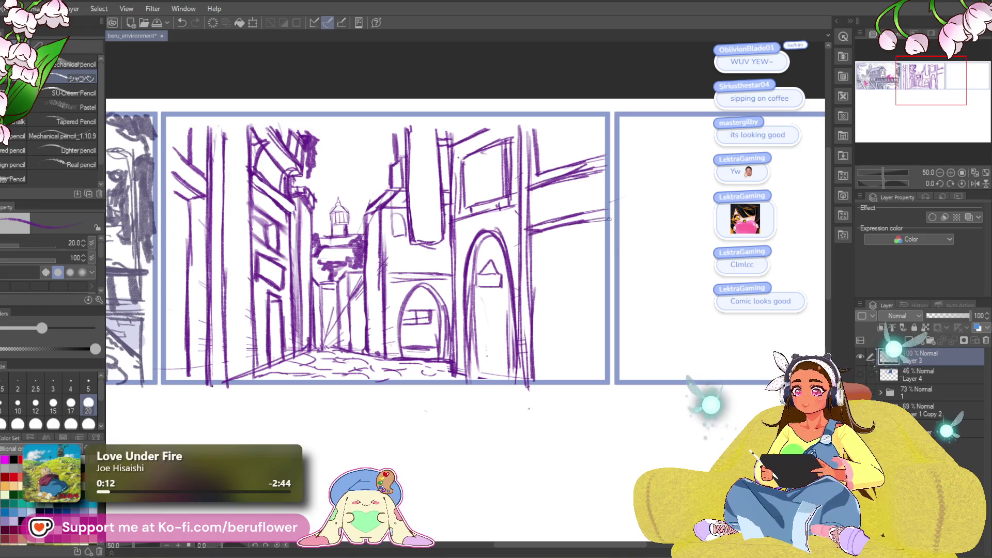
{"action": "scroll", "coordinate": [605, 260], "scroll_direction": "left", "scroll_amount": 2}
{"action": "scroll", "coordinate": [638, 297], "scroll_direction": "down", "scroll_amount": 2}
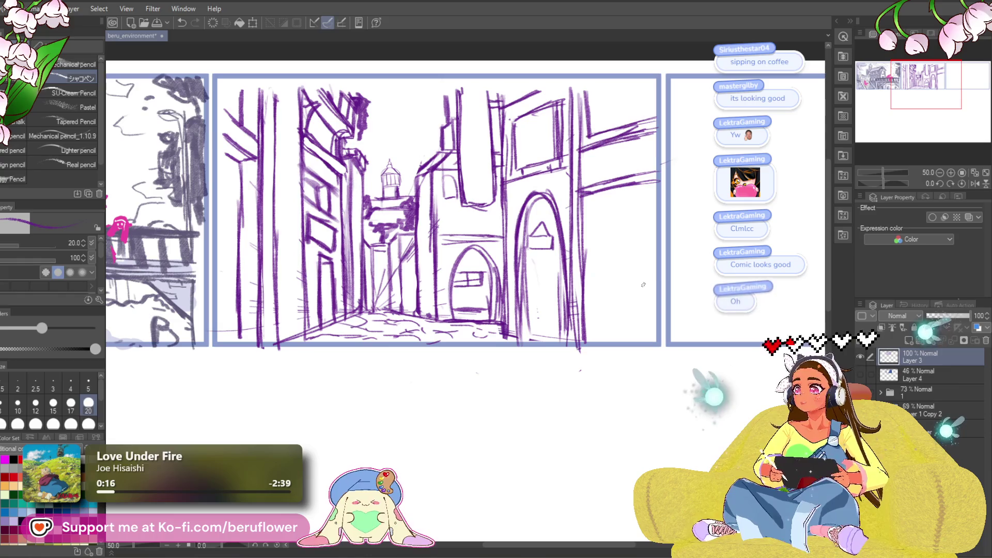
{"action": "left_click_drag", "start_coordinate": [624, 280], "coordinate": [615, 283]}
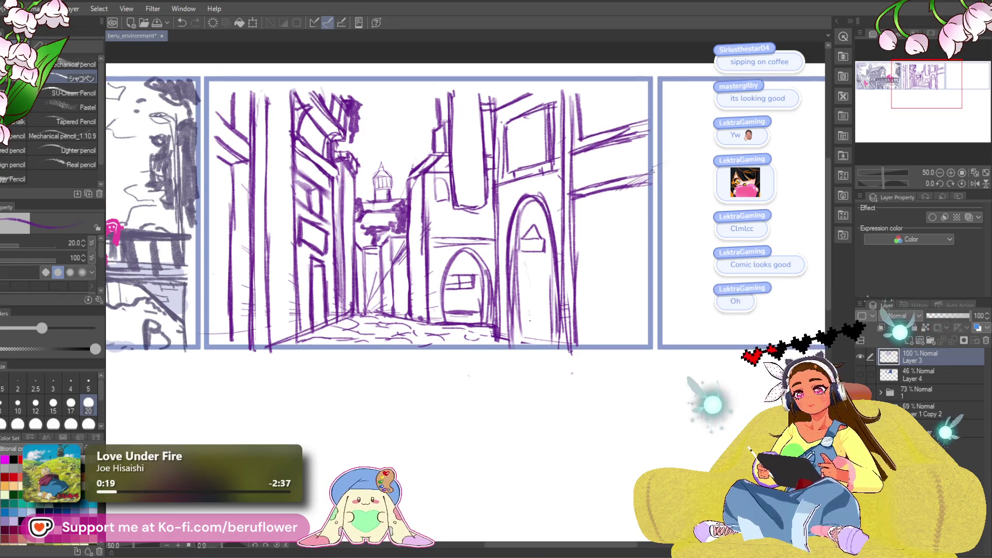
- Draw tall vertical building edge lines along the alley's right side, redrawing one slightly slanted
{"action": "left_click_drag", "start_coordinate": [635, 249], "coordinate": [615, 237]}
{"action": "left_click_drag", "start_coordinate": [593, 183], "coordinate": [593, 290]}
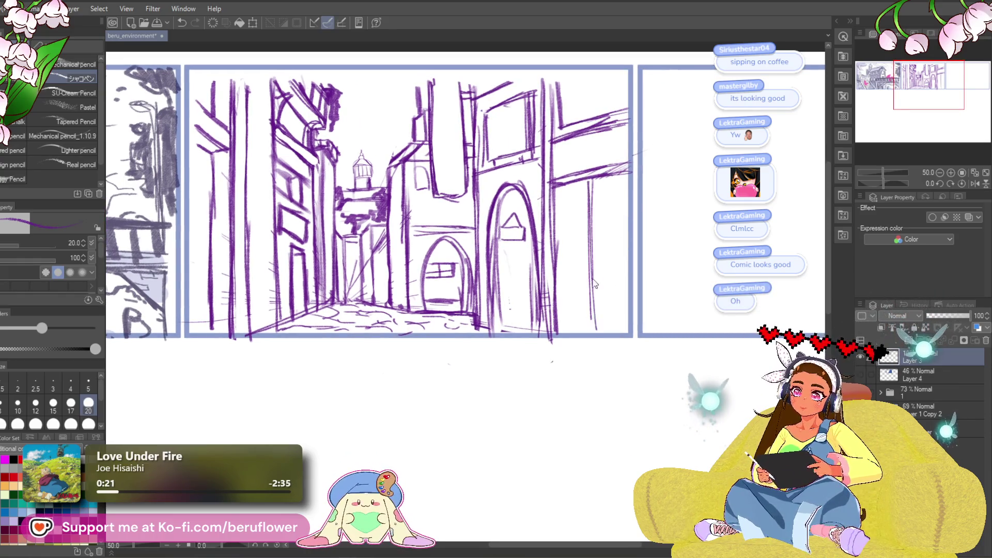
{"action": "key", "text": "ctrl+z"}
{"action": "left_click_drag", "start_coordinate": [576, 185], "coordinate": [582, 272]}
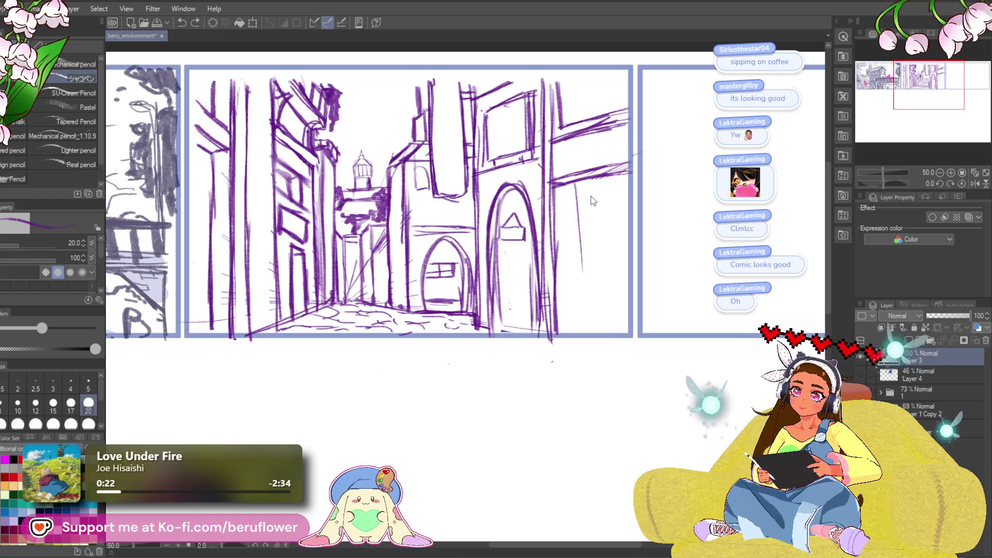
{"action": "left_click_drag", "start_coordinate": [598, 337], "coordinate": [590, 199]}
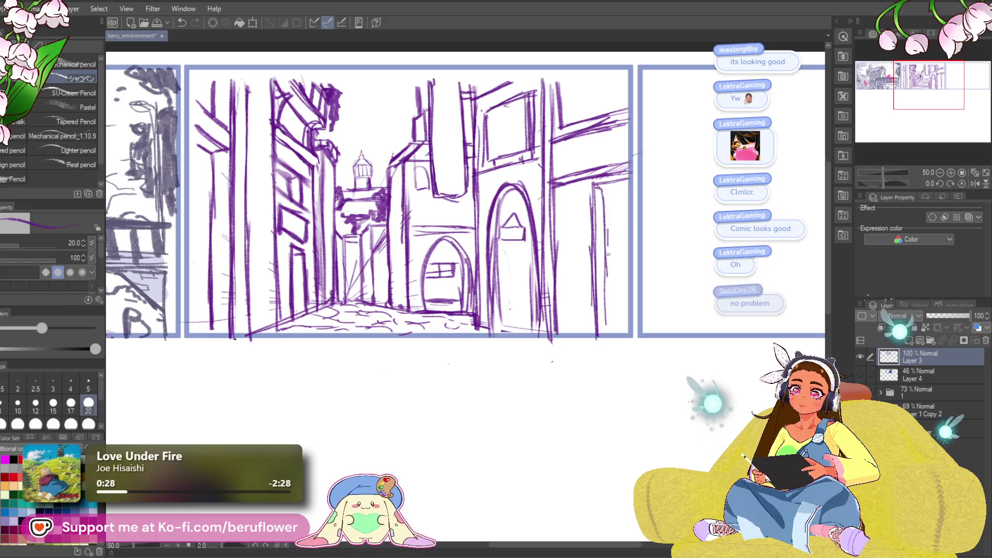
{"action": "left_click_drag", "start_coordinate": [603, 190], "coordinate": [599, 334]}
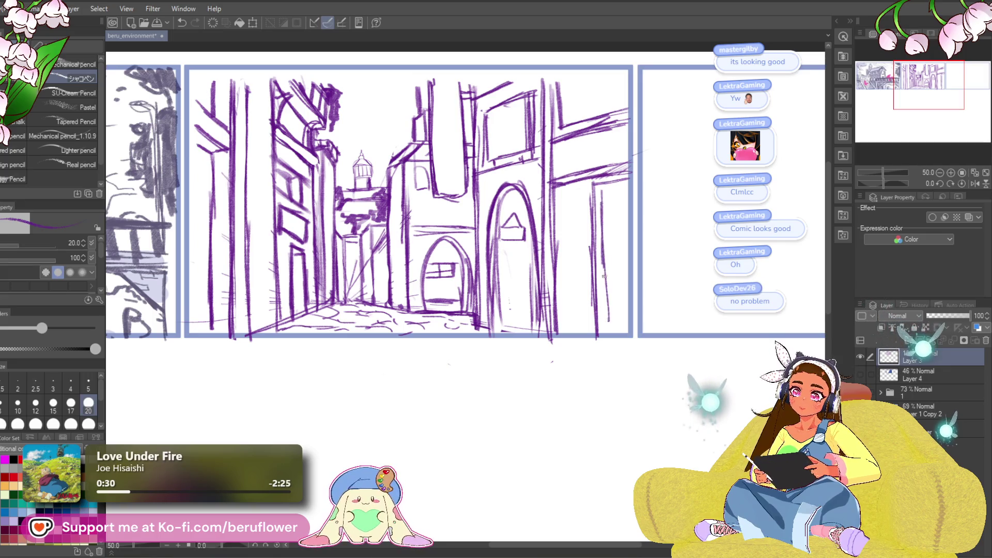
{"action": "left_click_drag", "start_coordinate": [603, 193], "coordinate": [623, 188]}
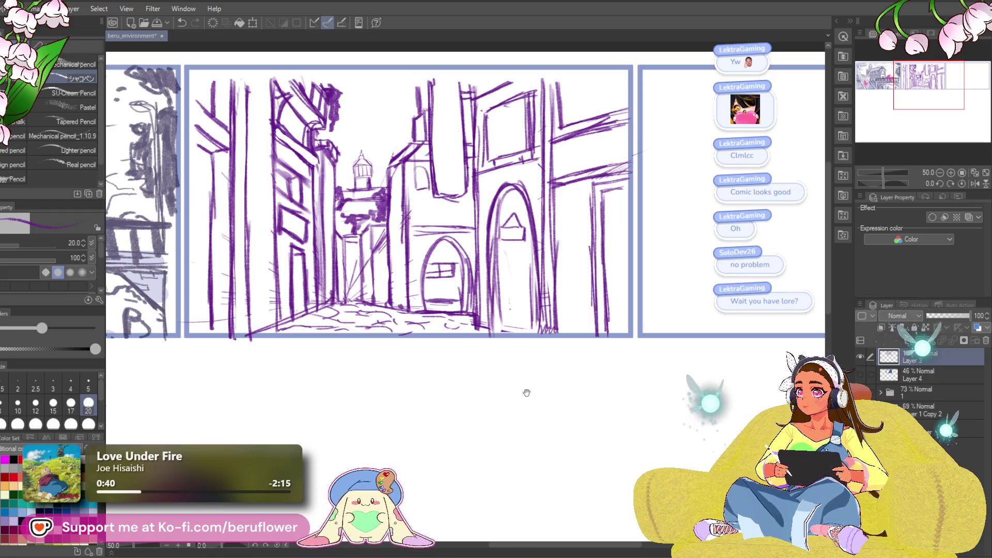
{"action": "left_click_drag", "start_coordinate": [507, 406], "coordinate": [533, 398]}
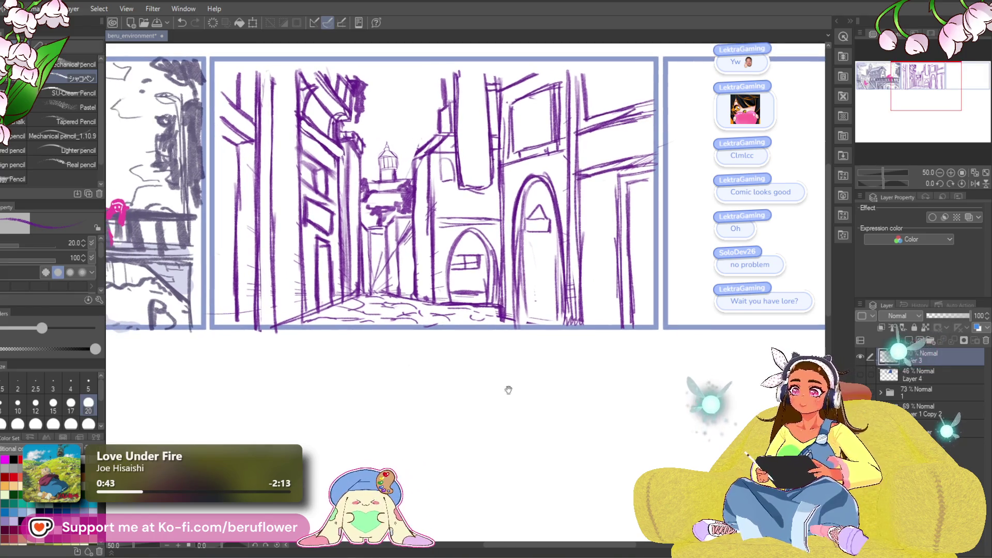
- Show Layer 4's blue-grey shading and scale it down with Ctrl+T to fit the middle panel
{"action": "left_click", "coordinate": [862, 374]}
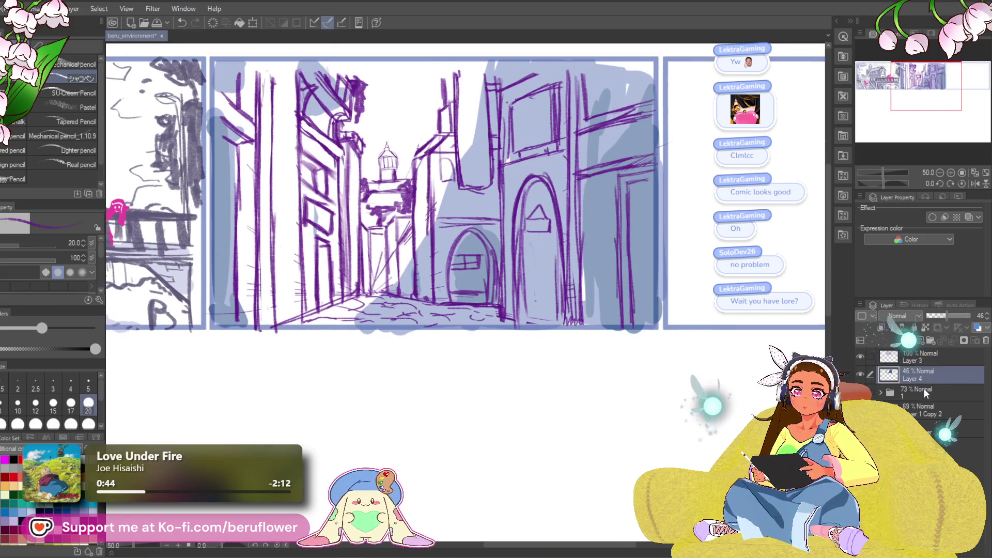
{"action": "key", "text": "ctrl+t"}
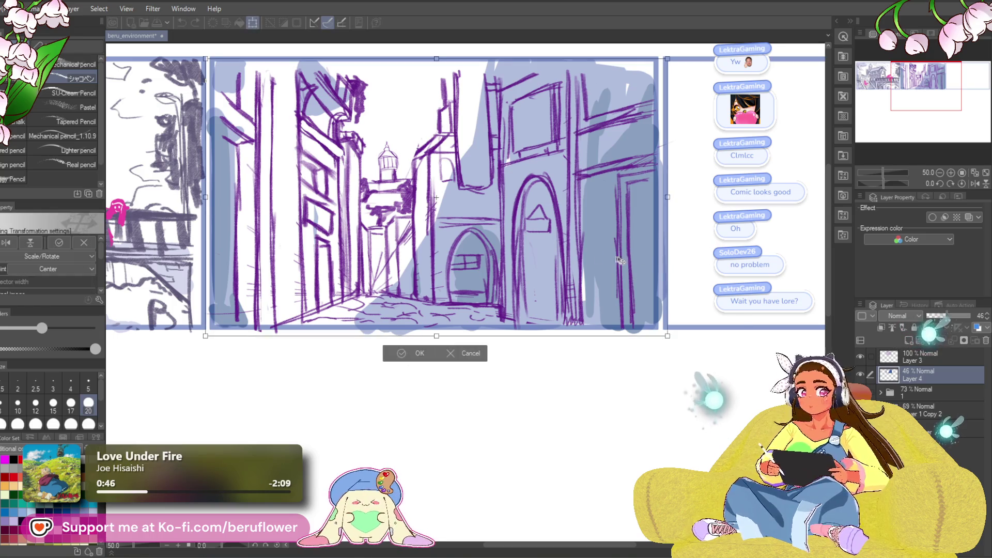
{"action": "scroll", "coordinate": [589, 255], "scroll_direction": "down", "scroll_amount": 4}
{"action": "scroll", "coordinate": [591, 255], "scroll_direction": "up", "scroll_amount": 2}
{"action": "left_click_drag", "start_coordinate": [640, 121], "coordinate": [634, 127]}
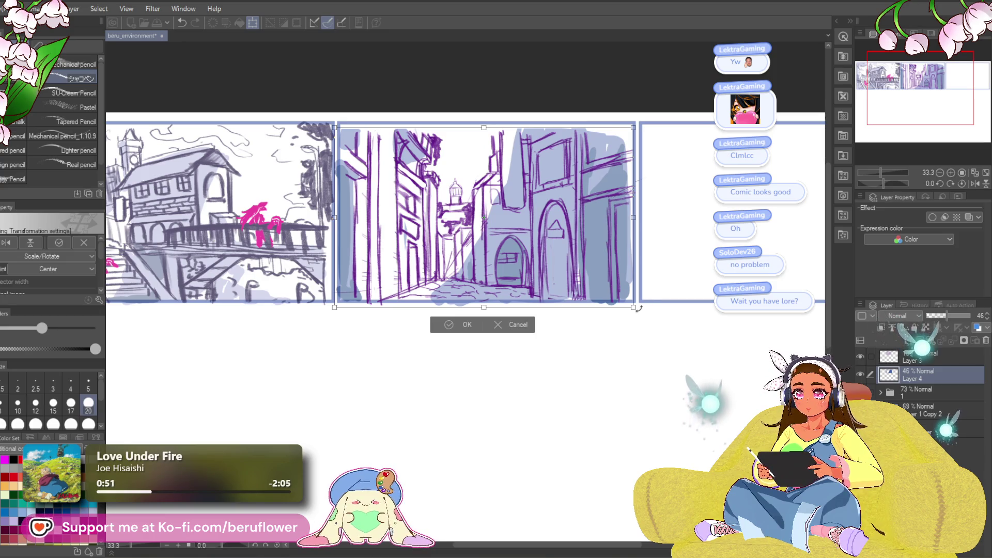
{"action": "key", "text": "Return"}
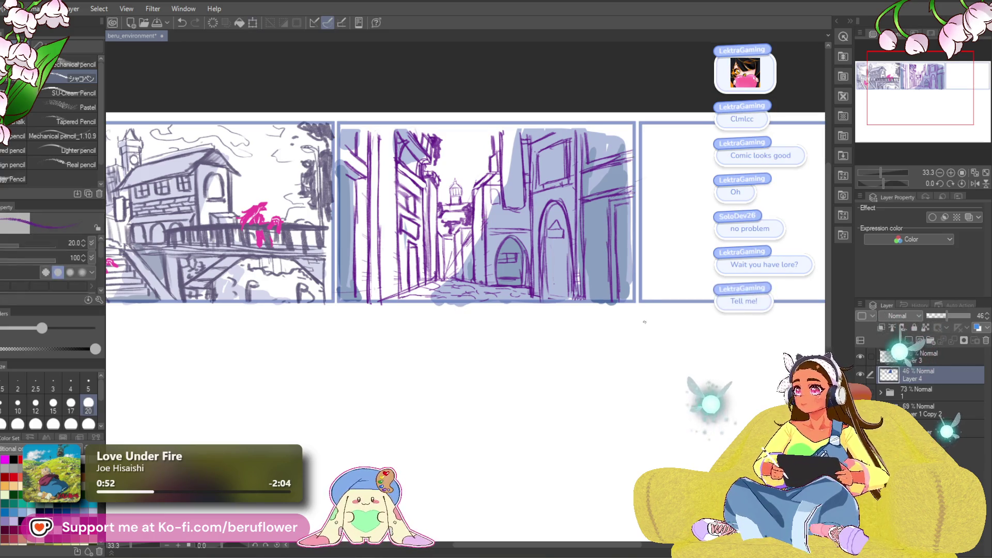
{"action": "left_click", "coordinate": [921, 391]}
{"action": "left_click", "coordinate": [924, 379]}
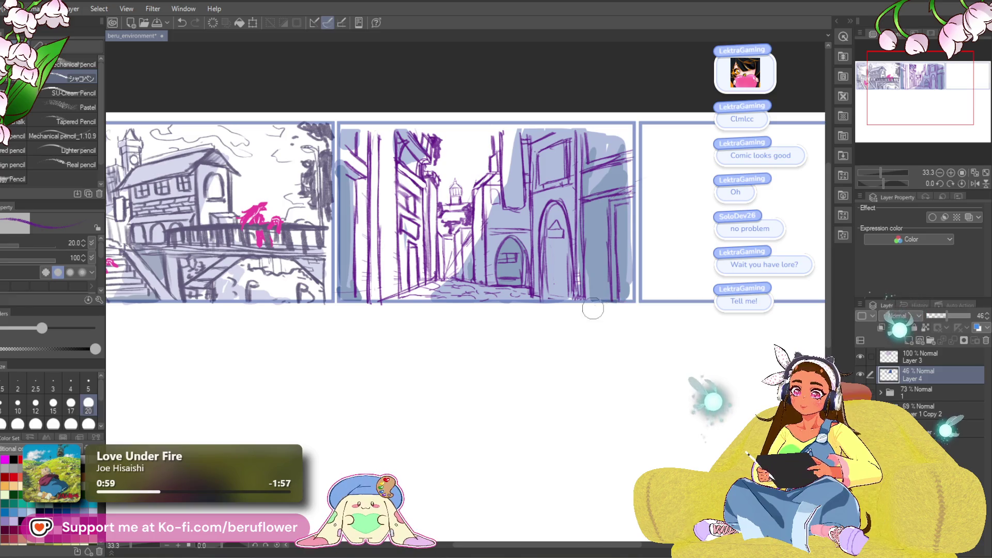
{"action": "scroll", "coordinate": [517, 396], "scroll_direction": "left", "scroll_amount": 1}
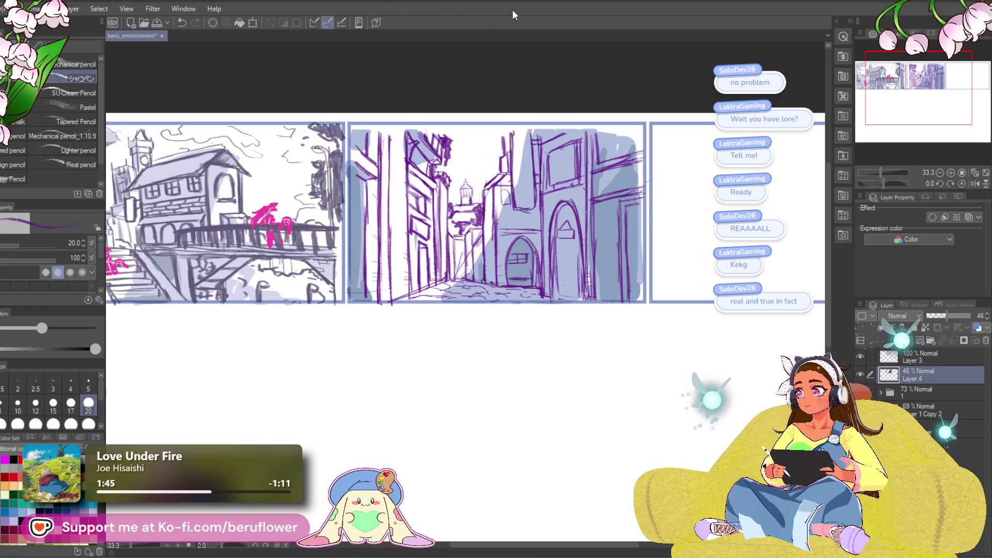
- Pan the view toward the second panel and make Layer 3 the working layer
{"action": "scroll", "coordinate": [319, 200], "scroll_direction": "down", "scroll_amount": 2}
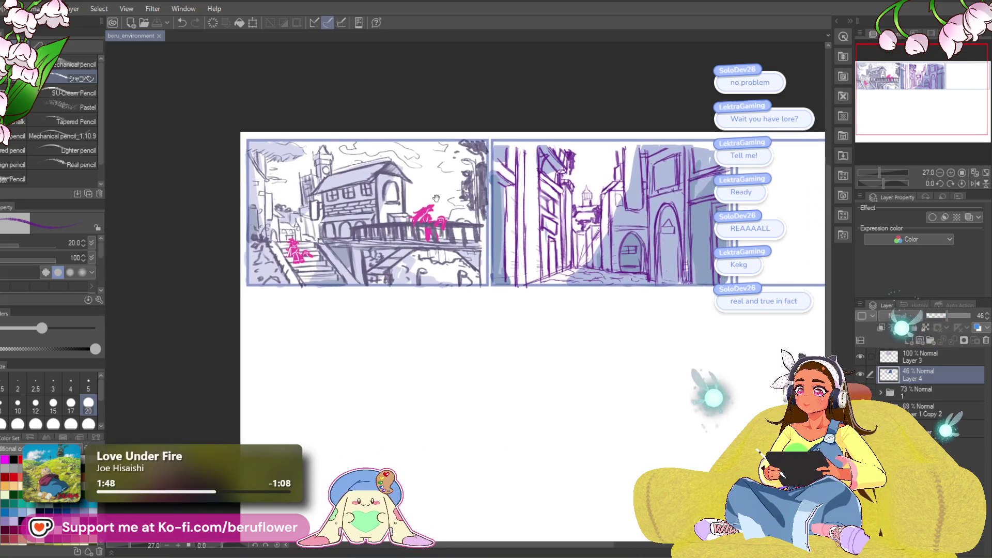
{"action": "scroll", "coordinate": [320, 201], "scroll_direction": "up", "scroll_amount": 4}
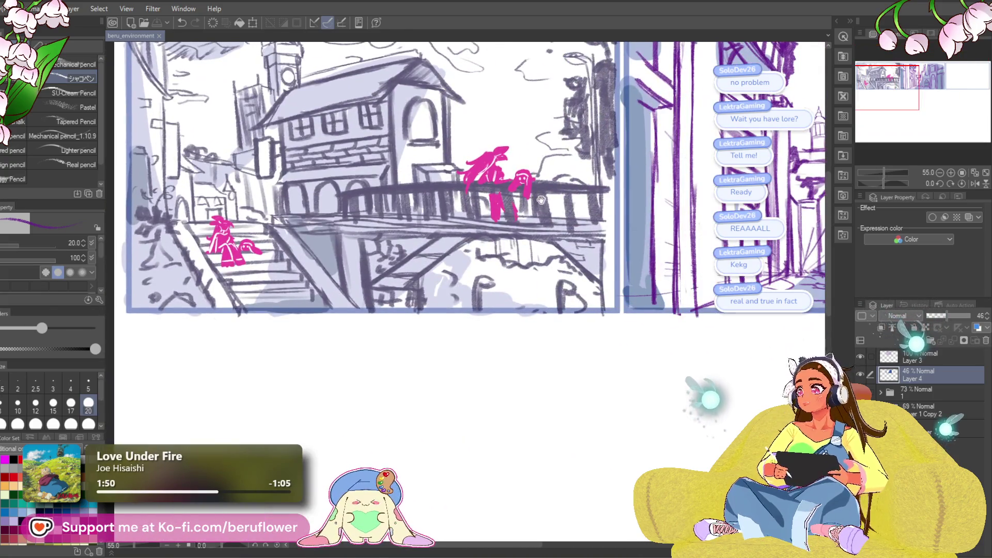
{"action": "left_click_drag", "start_coordinate": [541, 200], "coordinate": [413, 156]}
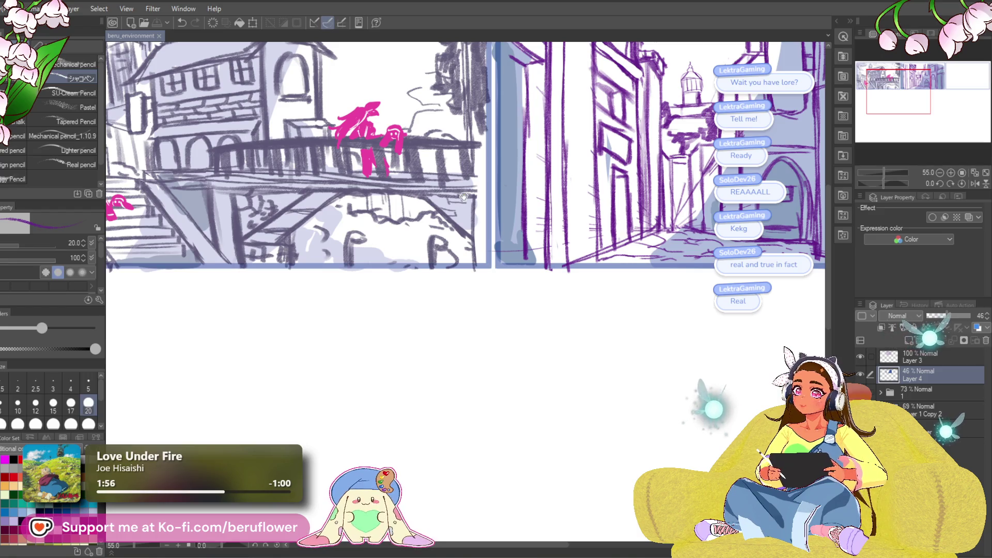
{"action": "mouse_move", "coordinate": [544, 198]}
{"action": "left_mouse_down"}
{"action": "mouse_move", "coordinate": [482, 259]}
{"action": "mouse_move", "coordinate": [414, 248]}
{"action": "left_mouse_up"}
{"action": "scroll", "coordinate": [411, 247], "scroll_direction": "down", "scroll_amount": 3}
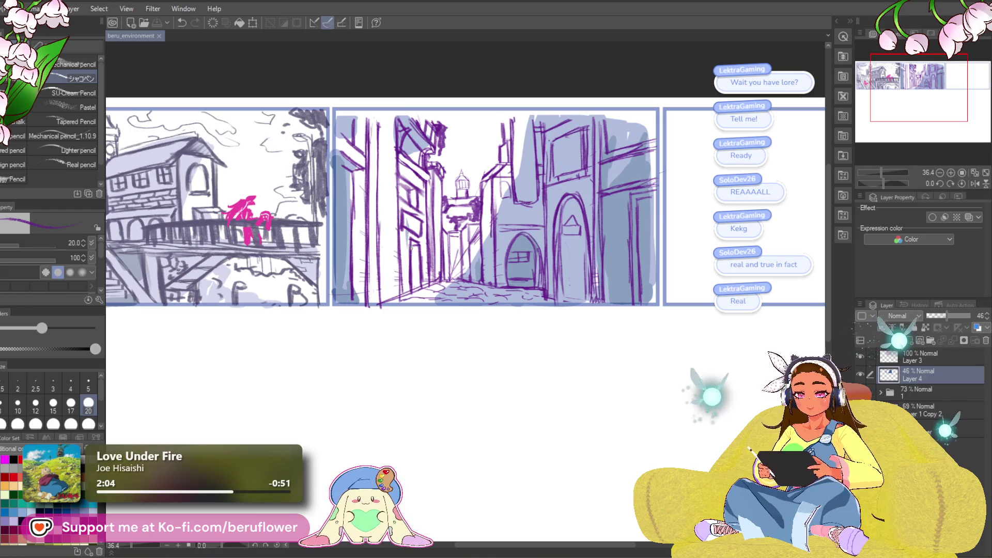
{"action": "left_click", "coordinate": [920, 356]}
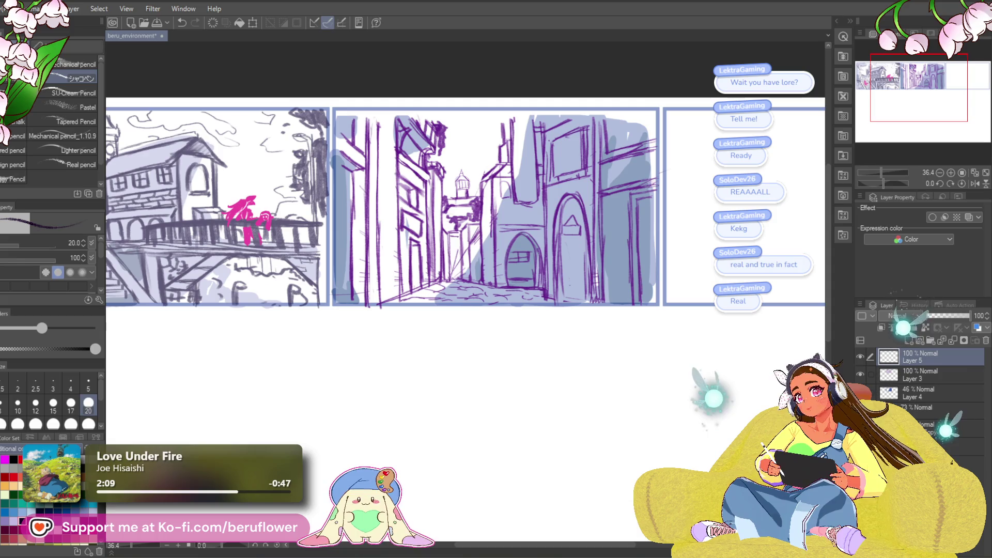
- Switch to the pen brush, zoom into the panels and return to the new Layer 5
{"action": "key", "text": "p"}
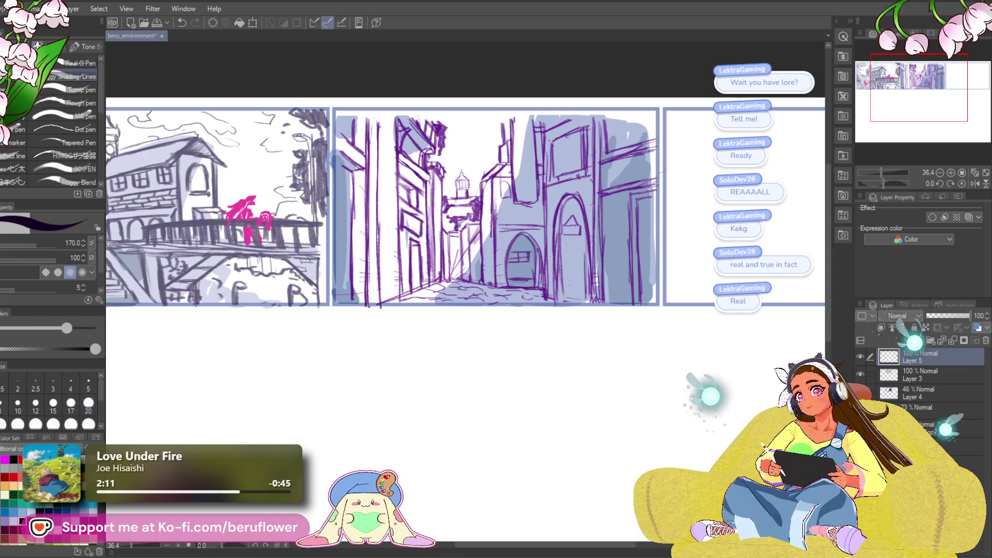
{"action": "left_click_drag", "start_coordinate": [424, 306], "coordinate": [480, 309]}
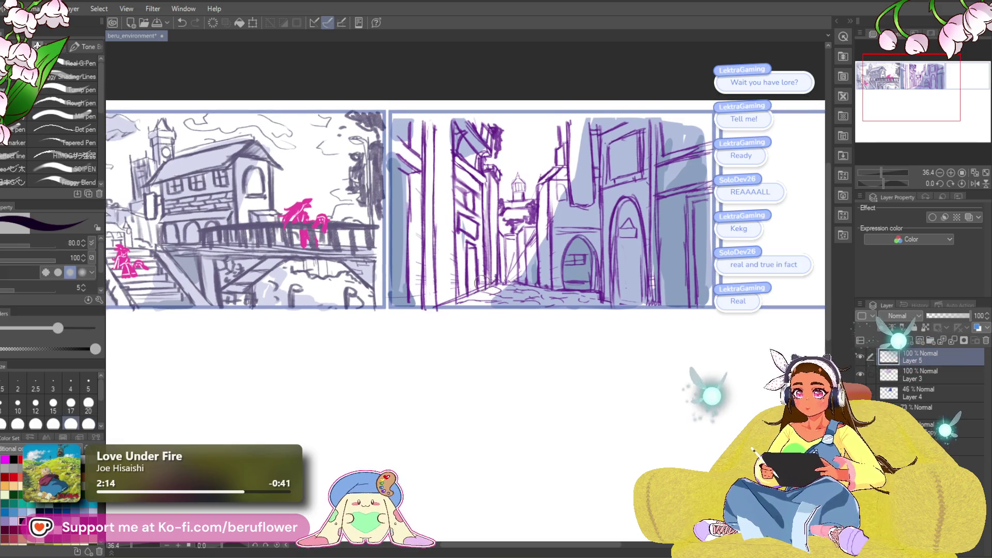
{"action": "scroll", "coordinate": [469, 259], "scroll_direction": "up", "scroll_amount": 1}
{"action": "scroll", "coordinate": [476, 266], "scroll_direction": "up", "scroll_amount": 1}
{"action": "scroll", "coordinate": [486, 276], "scroll_direction": "up", "scroll_amount": 1}
{"action": "scroll", "coordinate": [497, 287], "scroll_direction": "up", "scroll_amount": 1}
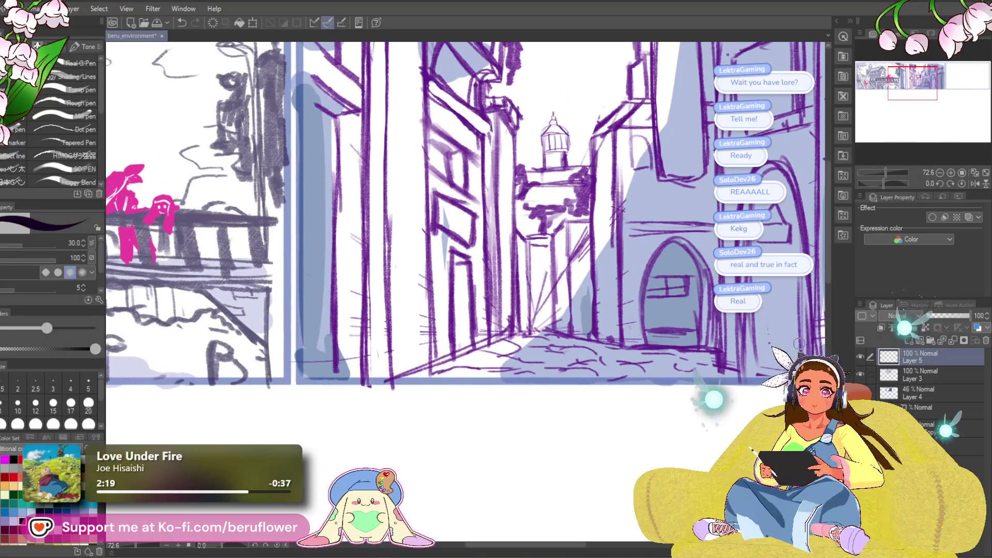
{"action": "left_click", "coordinate": [920, 393]}
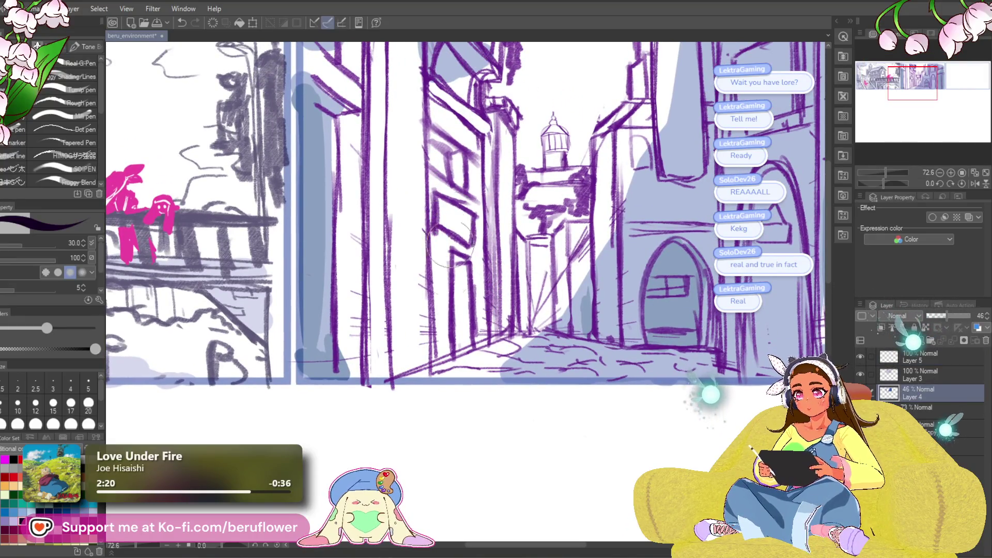
{"action": "left_click", "coordinate": [950, 355]}
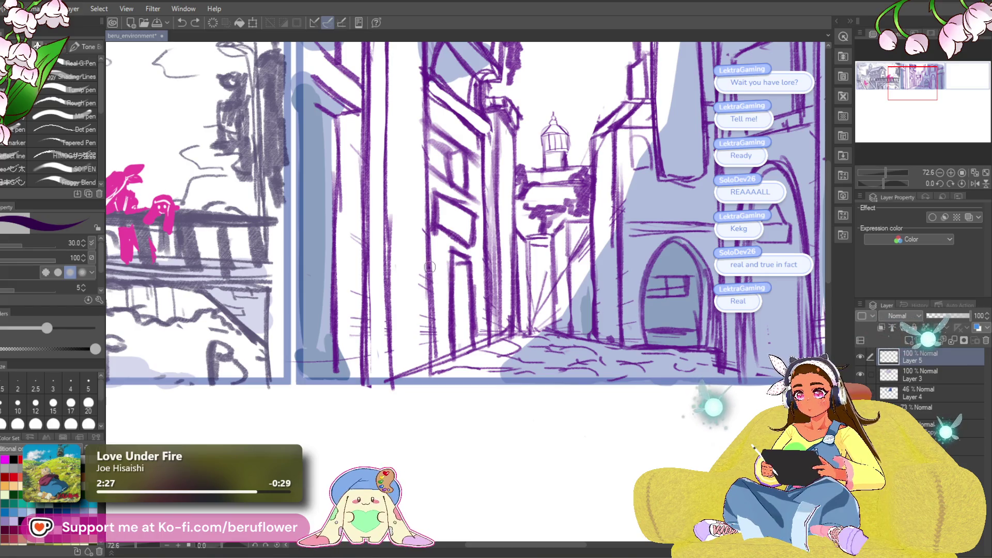
- Undo a stray dark dot, set the drawing colour to bright magenta, and select Layer 3
{"action": "scroll", "coordinate": [480, 279], "scroll_direction": "right", "scroll_amount": 1}
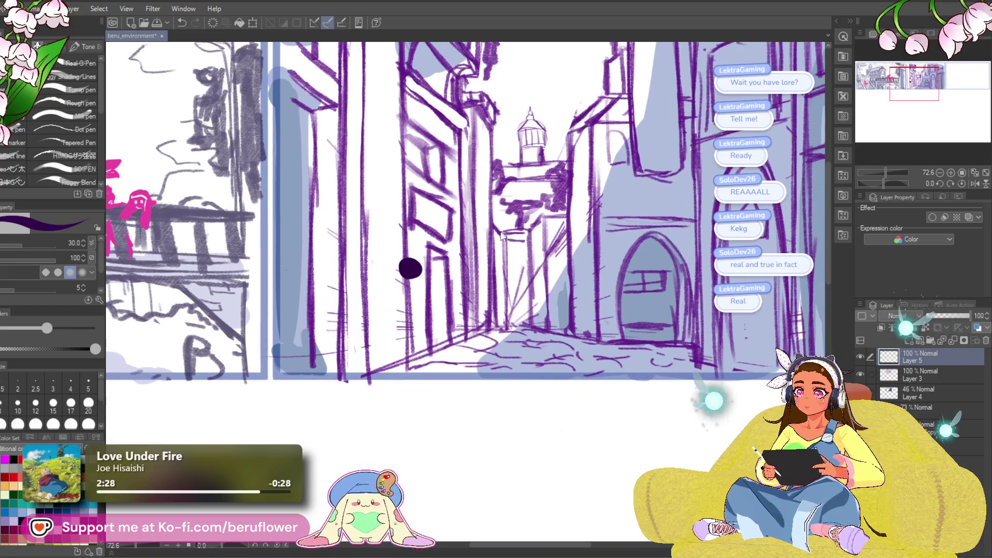
{"action": "key", "text": "ctrl+z"}
{"action": "scroll", "coordinate": [481, 243], "scroll_direction": "right", "scroll_amount": 1}
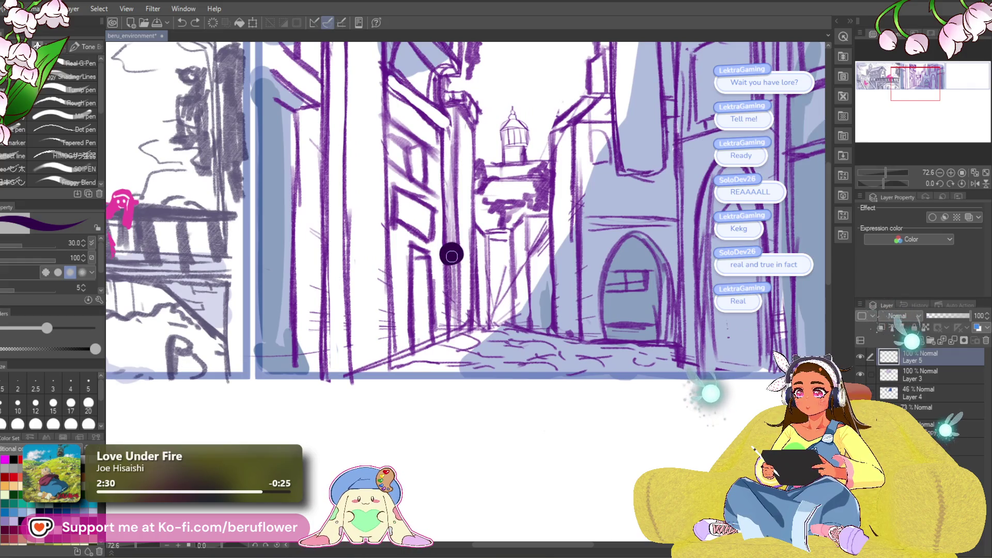
{"action": "scroll", "coordinate": [451, 253], "scroll_direction": "down", "scroll_amount": 5}
{"action": "scroll", "coordinate": [455, 254], "scroll_direction": "up", "scroll_amount": 4}
{"action": "left_click", "coordinate": [455, 255], "text": "alt"}
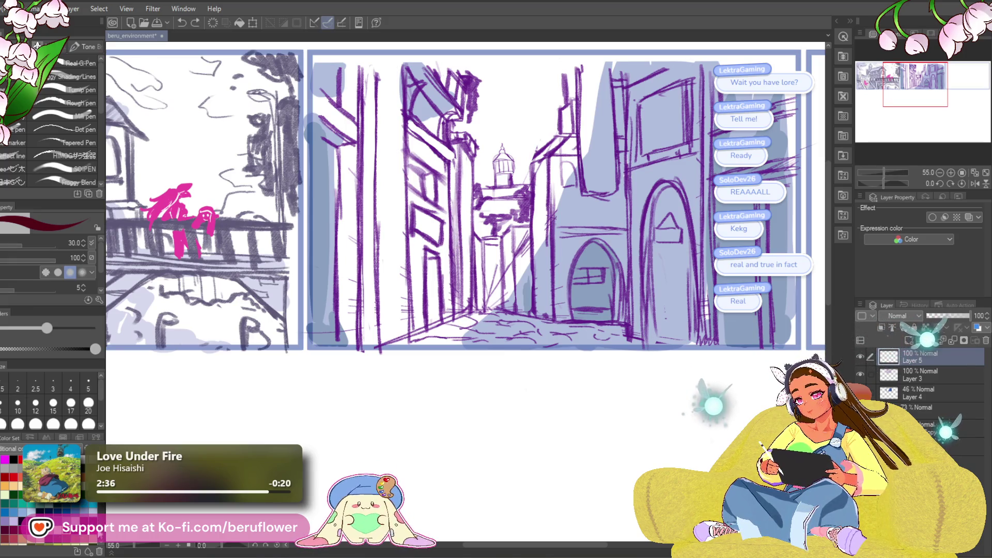
{"action": "key", "text": "x"}
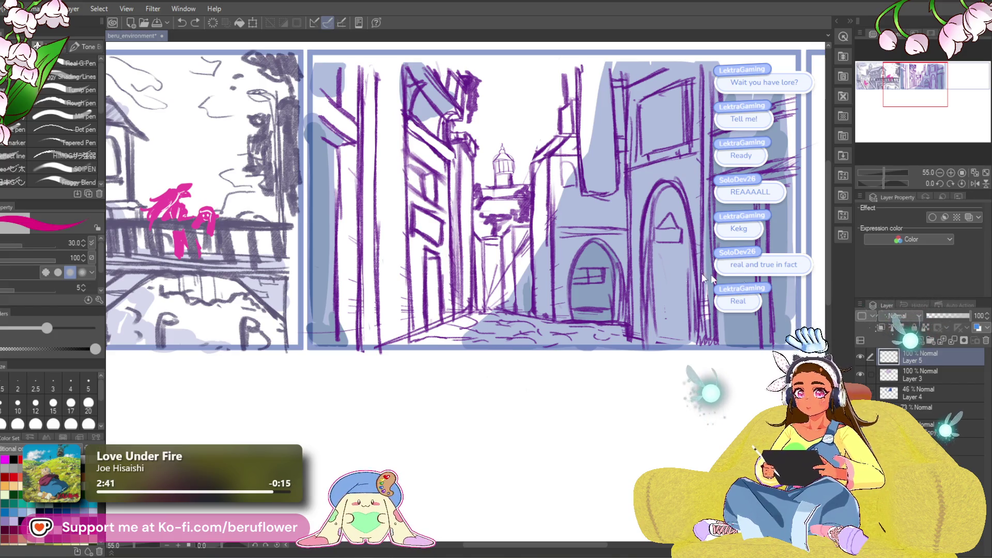
{"action": "left_click", "coordinate": [897, 378]}
{"action": "key", "text": "ctrl+u"}
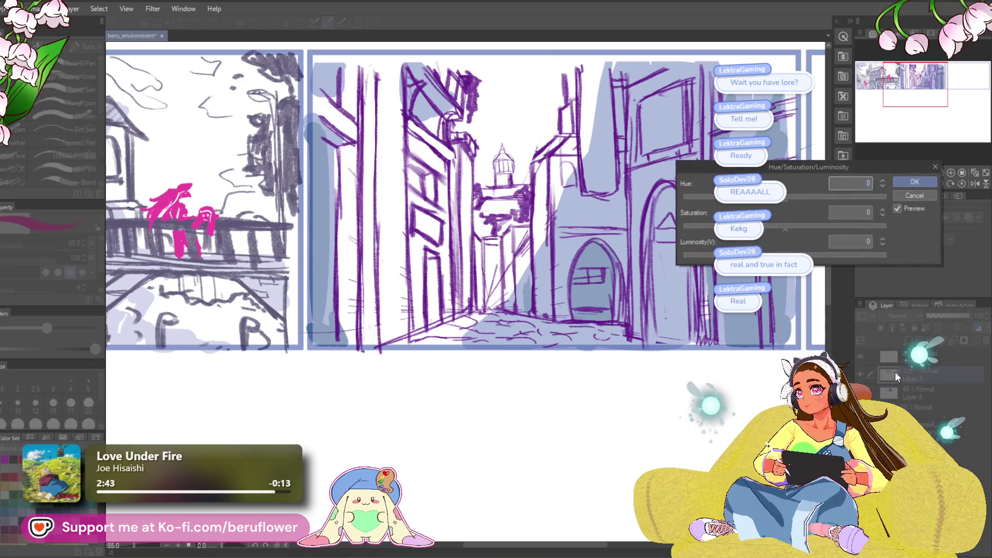
- Mute the purple sketch lines with saturation about -39 and luminosity about -7, and apply
{"action": "left_click_drag", "start_coordinate": [791, 229], "coordinate": [745, 229]}
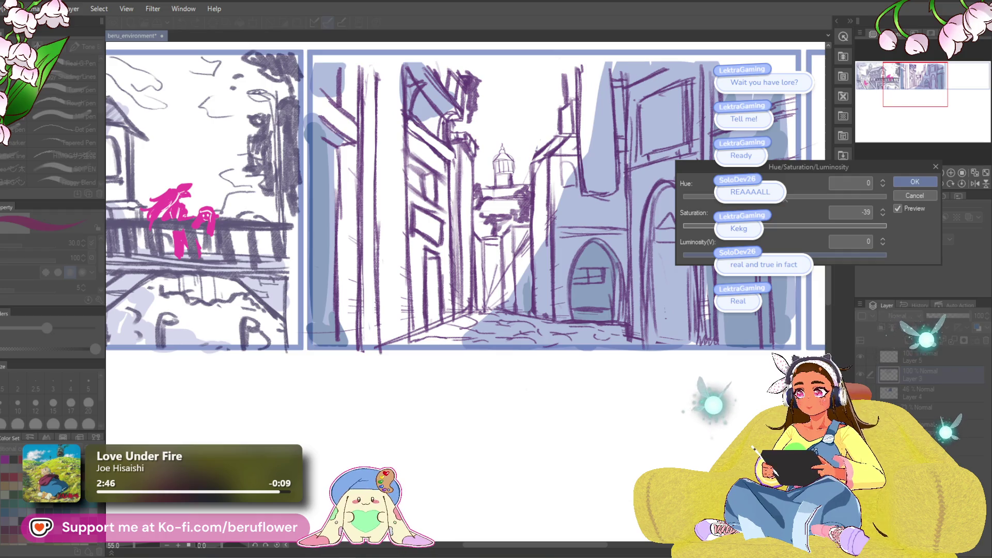
{"action": "left_click", "coordinate": [882, 239]}
{"action": "left_click", "coordinate": [883, 244]}
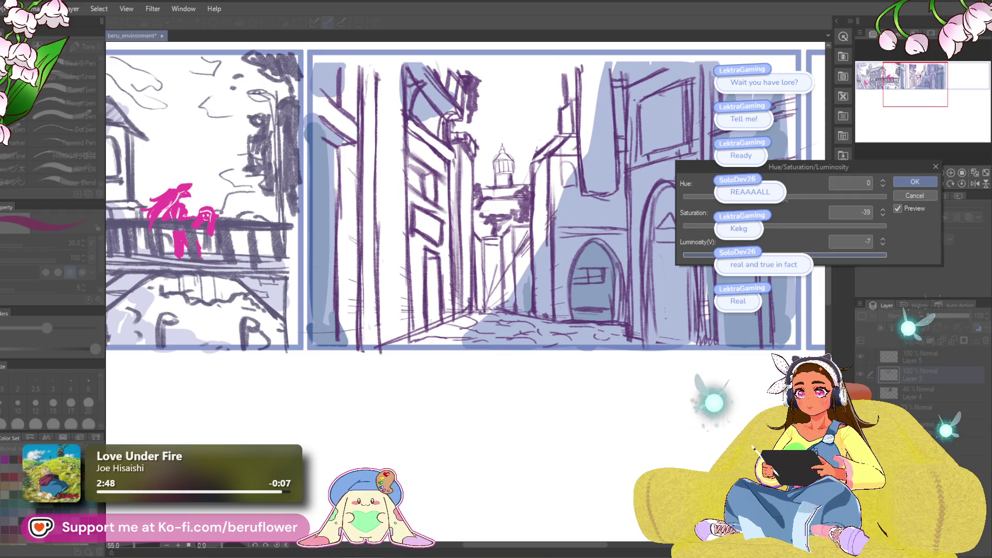
{"action": "left_click", "coordinate": [915, 181]}
{"action": "key", "text": "ctrl+z"}
{"action": "mouse_move", "coordinate": [497, 278]}
{"action": "left_mouse_down"}
{"action": "mouse_move", "coordinate": [592, 361]}
{"action": "mouse_move", "coordinate": [556, 313]}
{"action": "left_mouse_up"}
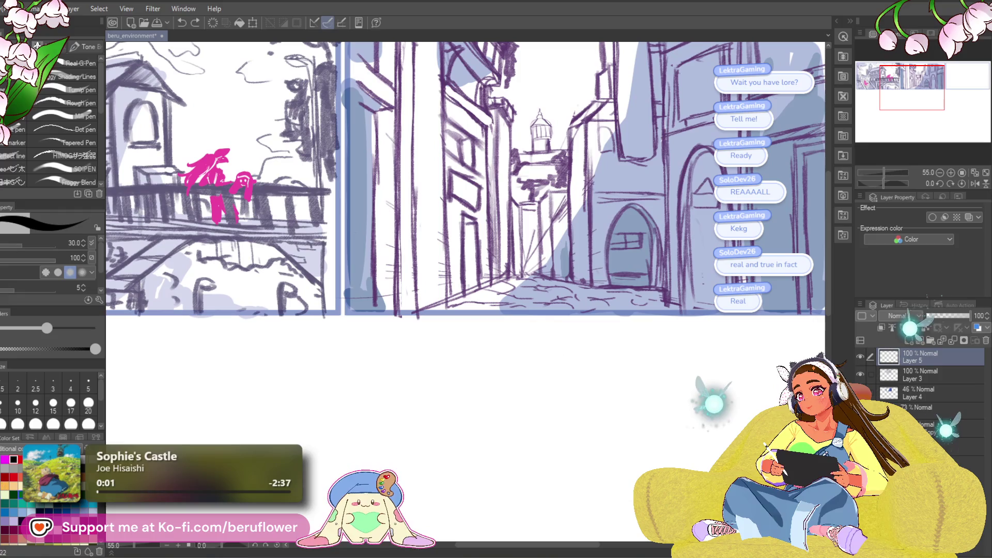
- Undo the stray stroke and extend the small black figure's body and legs downward
{"action": "left_click_drag", "start_coordinate": [494, 236], "coordinate": [485, 233]}
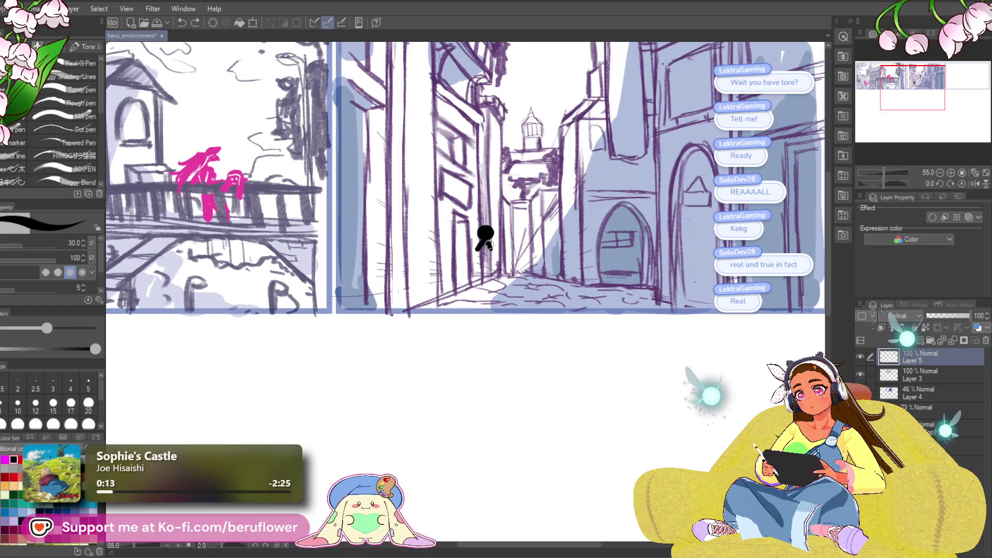
{"action": "key", "text": "ctrl+z"}
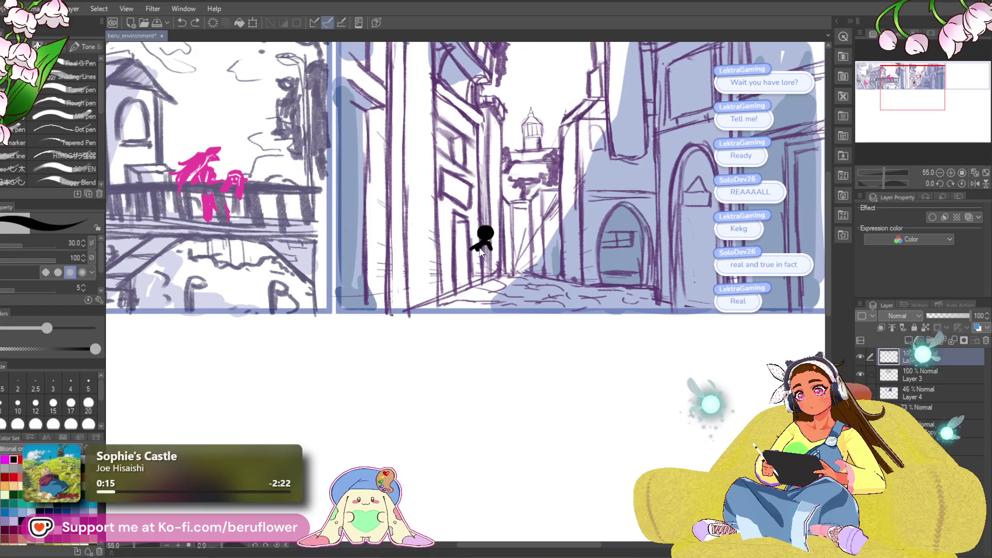
{"action": "left_click_drag", "start_coordinate": [485, 243], "coordinate": [470, 273]}
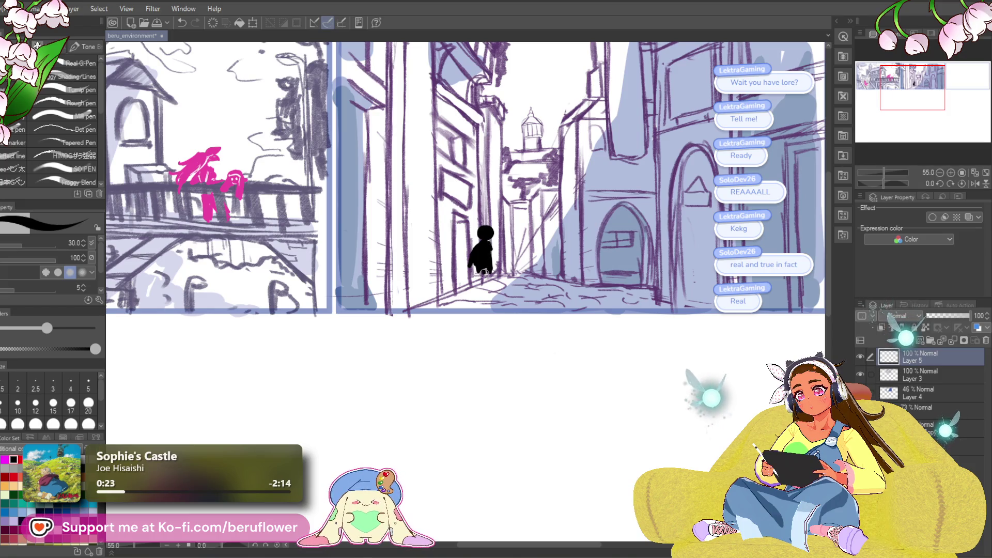
{"action": "mouse_move", "coordinate": [533, 274]}
{"action": "left_mouse_down"}
{"action": "mouse_move", "coordinate": [473, 283]}
{"action": "mouse_move", "coordinate": [489, 304]}
{"action": "left_mouse_up"}
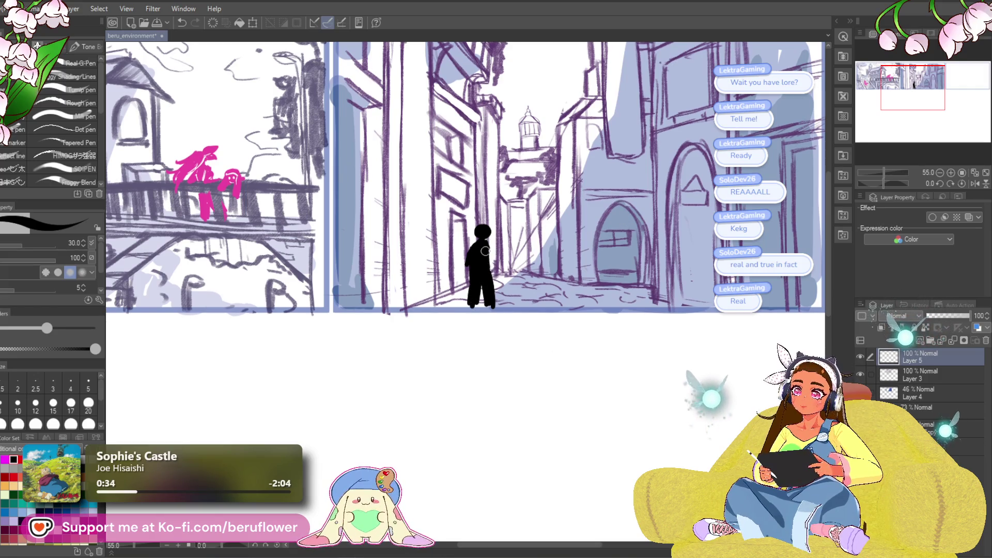
{"action": "mouse_move", "coordinate": [566, 269]}
{"action": "left_mouse_down"}
{"action": "mouse_move", "coordinate": [593, 329]}
{"action": "mouse_move", "coordinate": [570, 300]}
{"action": "left_mouse_up"}
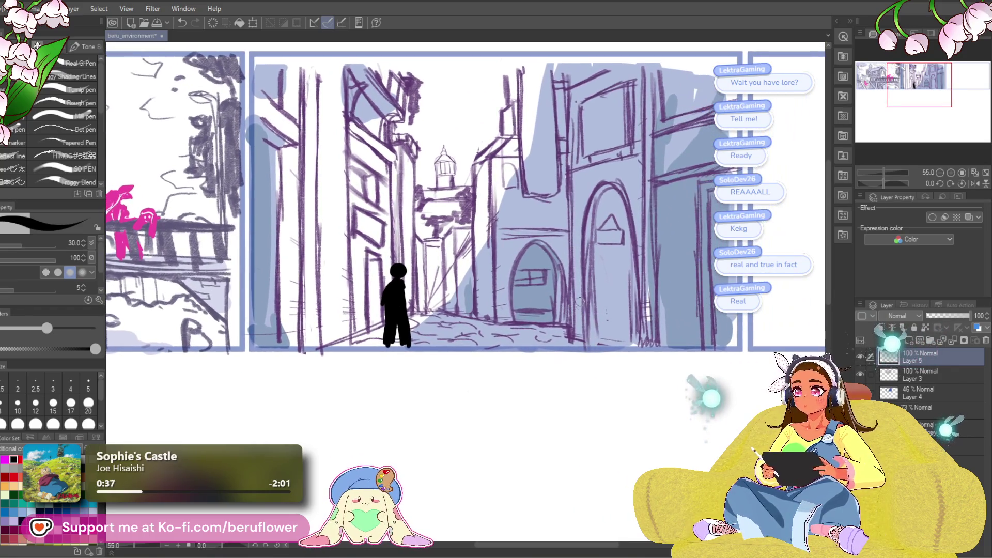
{"action": "scroll", "coordinate": [570, 300], "scroll_direction": "down", "scroll_amount": 3}
- Paint a tall black silhouette down to the ground beside the right arch and begin small distant figures
{"action": "scroll", "coordinate": [568, 300], "scroll_direction": "up", "scroll_amount": 3}
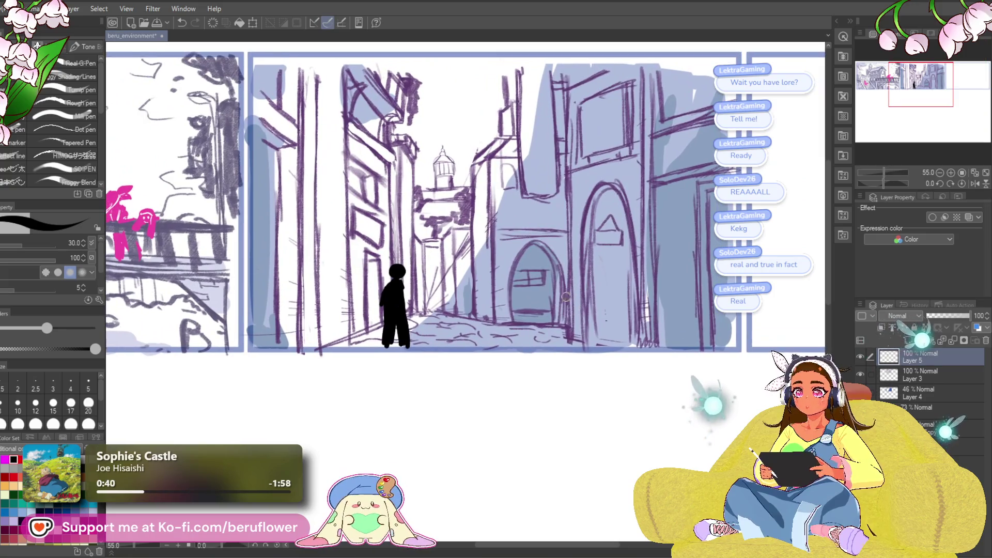
{"action": "scroll", "coordinate": [568, 290], "scroll_direction": "up", "scroll_amount": 1}
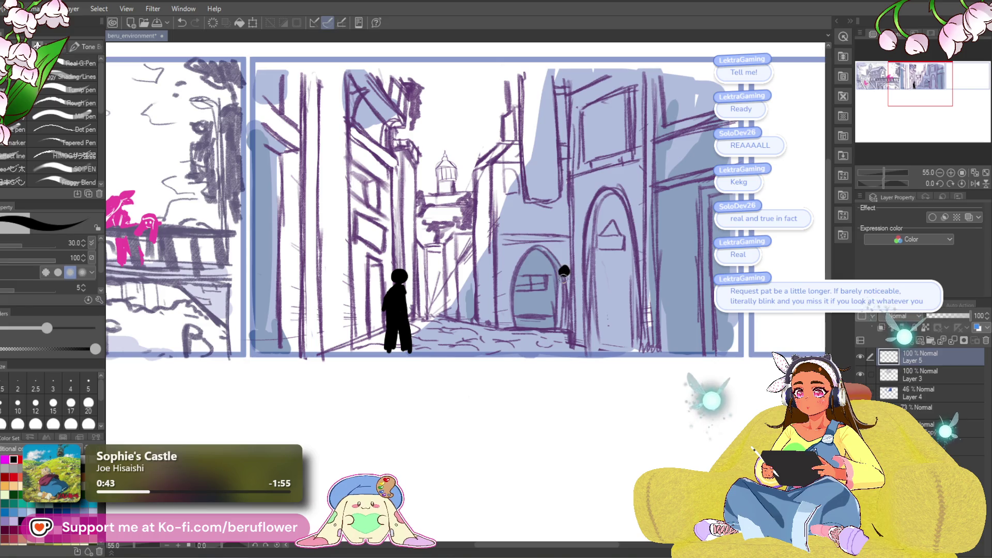
{"action": "left_click_drag", "start_coordinate": [565, 277], "coordinate": [557, 339]}
{"action": "left_click_drag", "start_coordinate": [565, 300], "coordinate": [562, 336]}
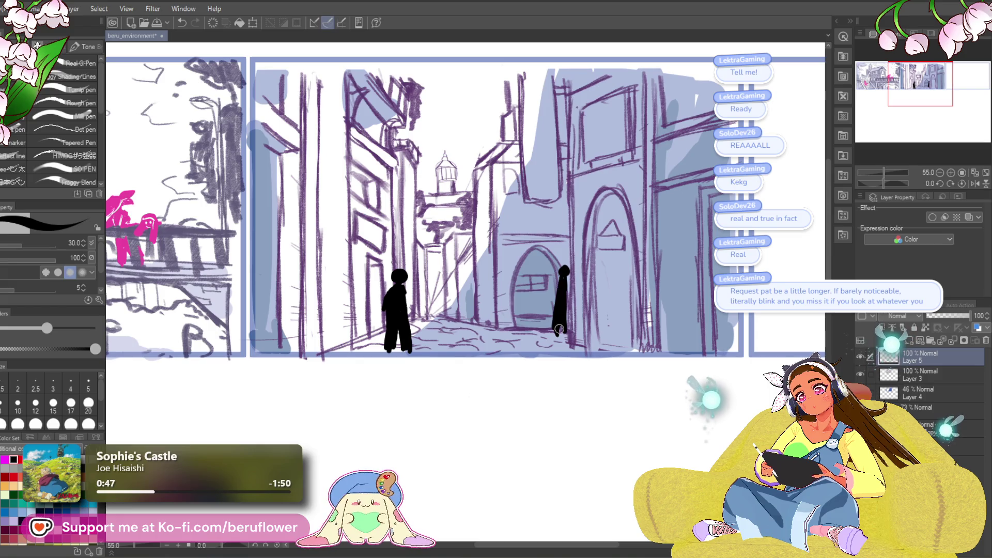
{"action": "left_click_drag", "start_coordinate": [465, 330], "coordinate": [507, 343]}
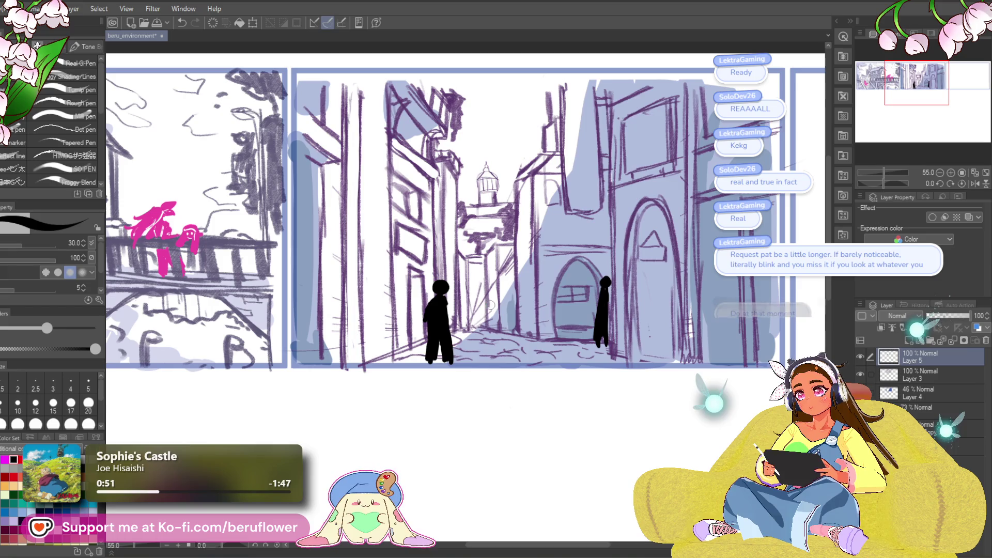
{"action": "mouse_move", "coordinate": [471, 307]}
{"action": "left_mouse_down"}
{"action": "mouse_move", "coordinate": [461, 331]}
{"action": "mouse_move", "coordinate": [471, 317]}
{"action": "left_mouse_up"}
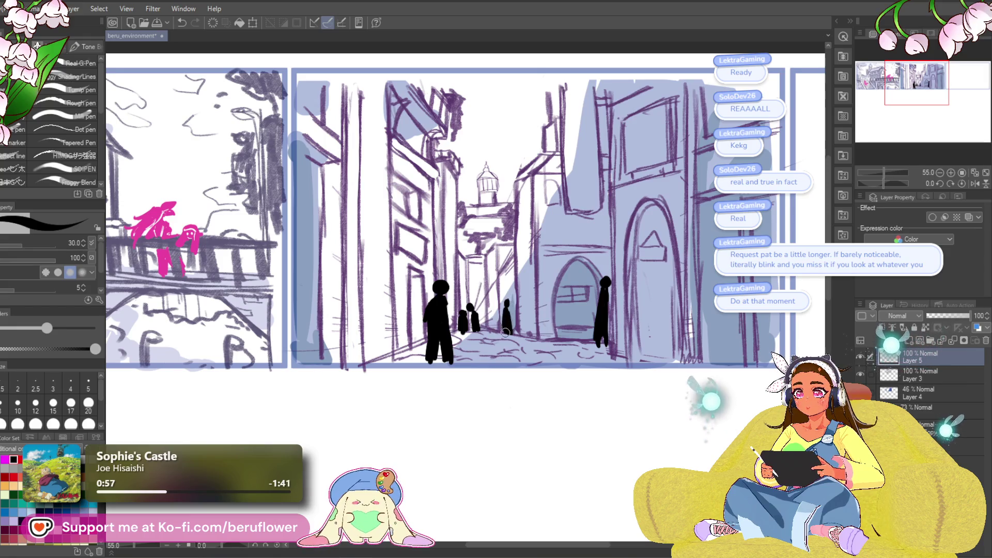
- Paint more small black figures down the alley, undoing stray marks and adding another head
{"action": "left_click_drag", "start_coordinate": [489, 293], "coordinate": [490, 292]}
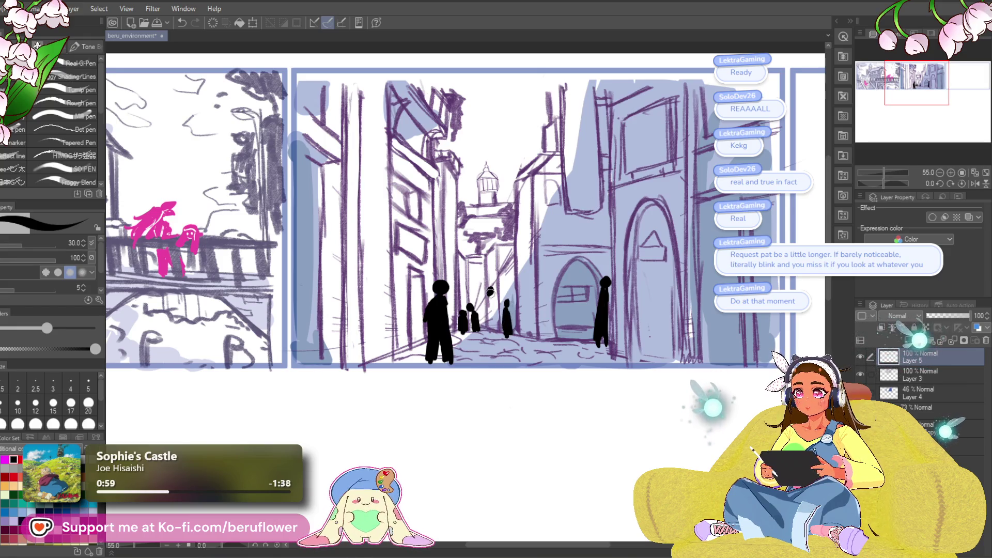
{"action": "key", "text": "ctrl+z"}
{"action": "left_click_drag", "start_coordinate": [498, 409], "coordinate": [487, 406]}
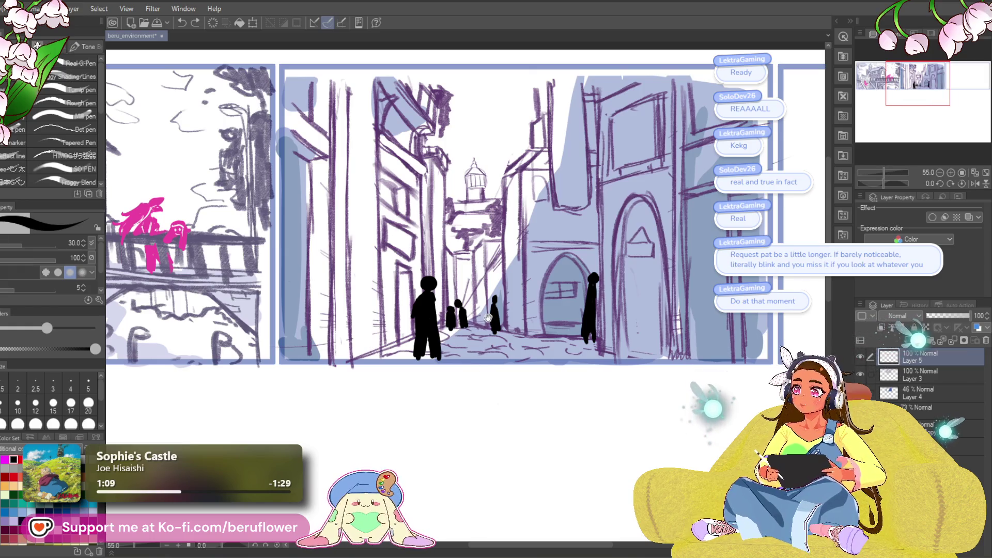
{"action": "left_click_drag", "start_coordinate": [505, 394], "coordinate": [522, 396]}
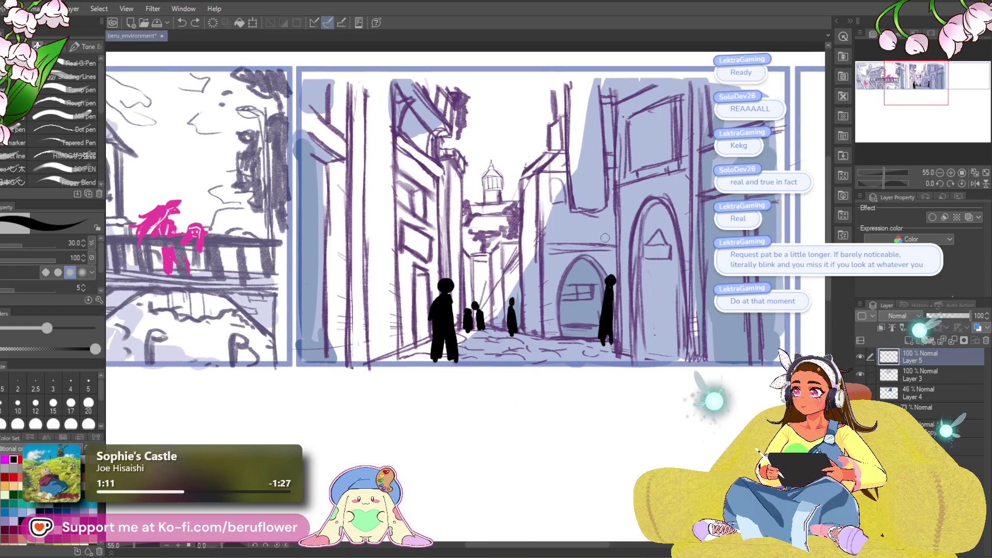
{"action": "left_click_drag", "start_coordinate": [557, 302], "coordinate": [562, 302]}
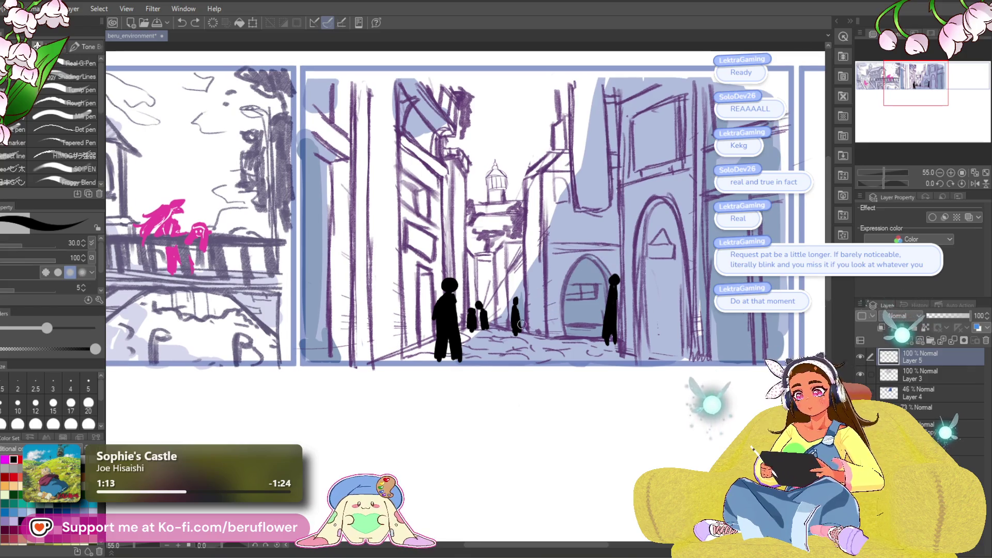
{"action": "key", "text": "ctrl+z"}
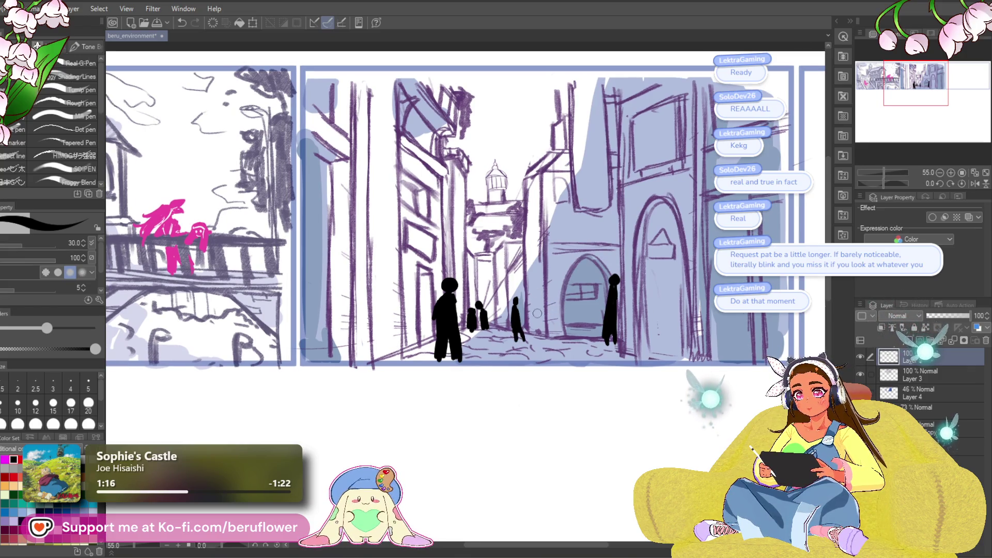
{"action": "left_click_drag", "start_coordinate": [489, 334], "coordinate": [495, 336]}
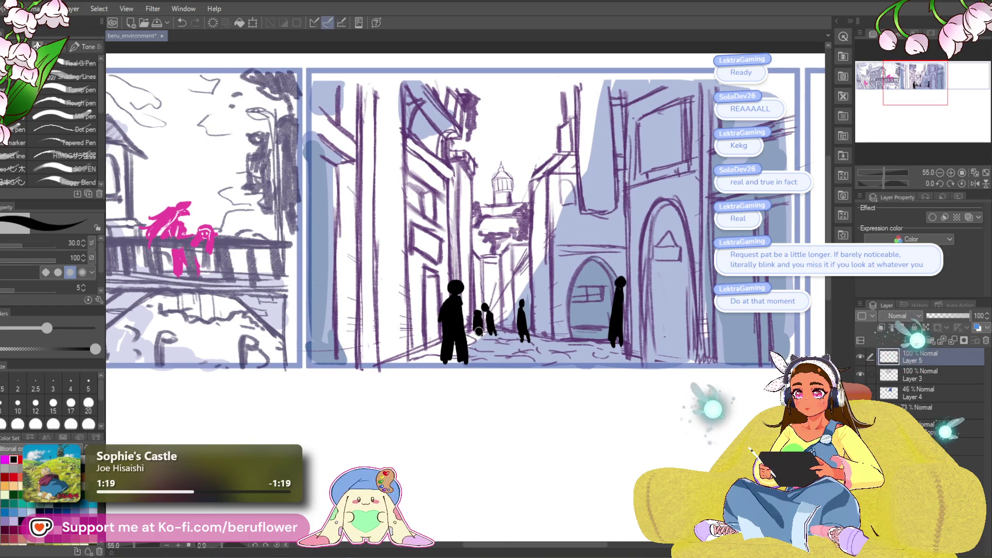
{"action": "left_click_drag", "start_coordinate": [480, 317], "coordinate": [476, 313]}
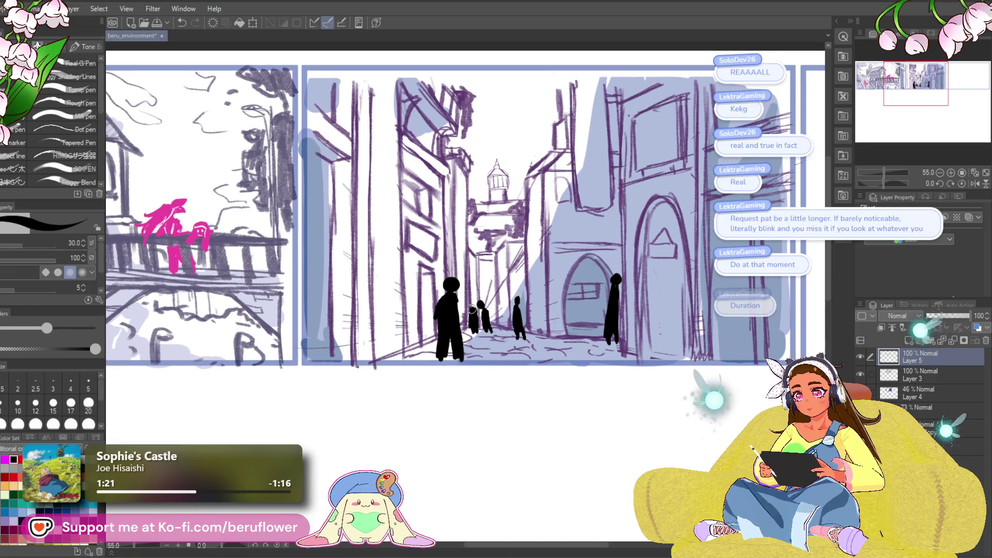
{"action": "left_click_drag", "start_coordinate": [547, 286], "coordinate": [547, 279]}
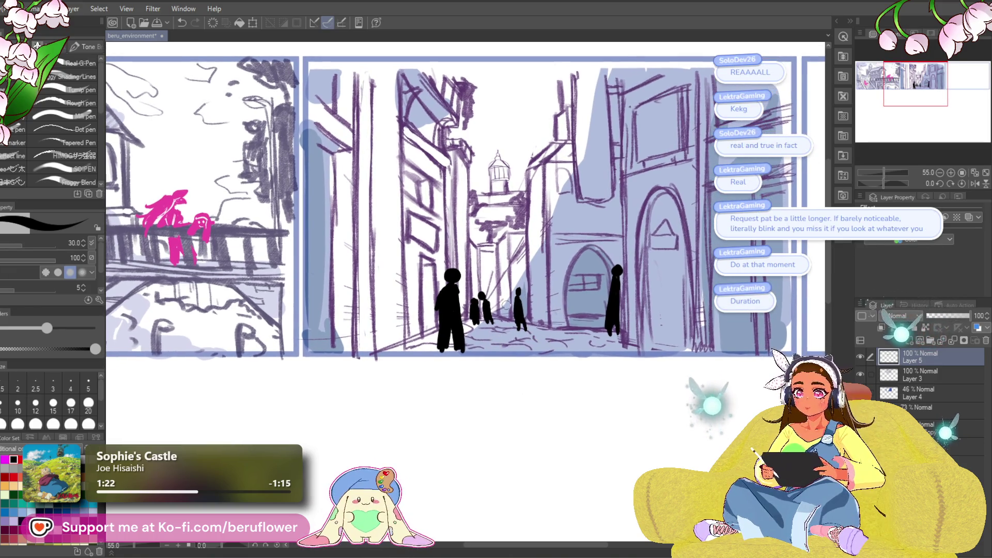
{"action": "left_click_drag", "start_coordinate": [524, 366], "coordinate": [527, 367]}
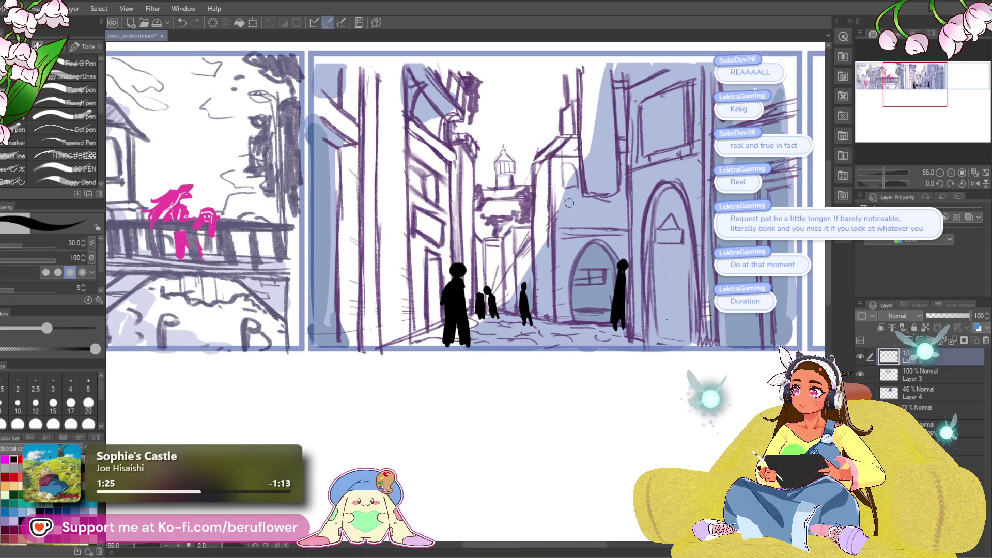
{"action": "left_click_drag", "start_coordinate": [505, 298], "coordinate": [506, 320]}
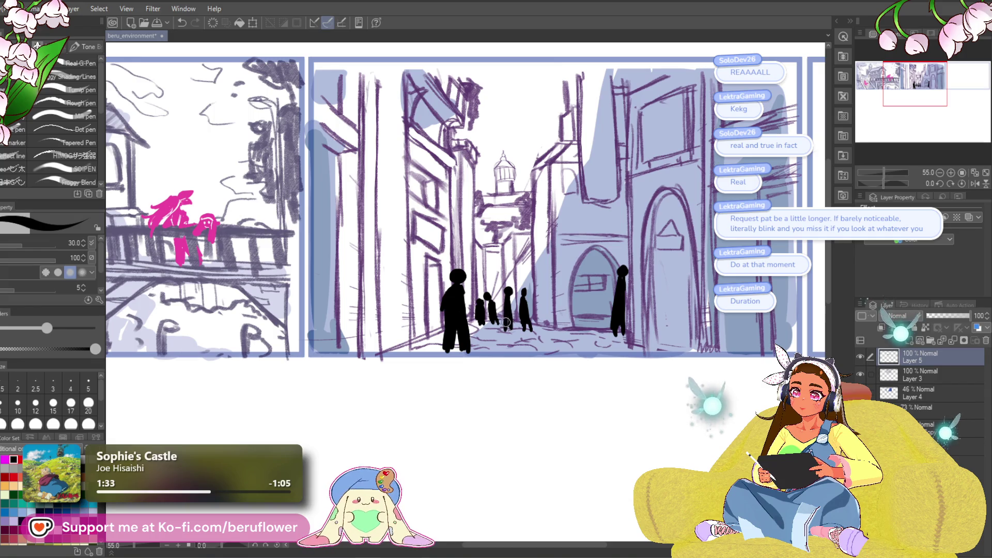
{"action": "left_click_drag", "start_coordinate": [510, 298], "coordinate": [505, 277]}
{"action": "left_click", "coordinate": [494, 279]}
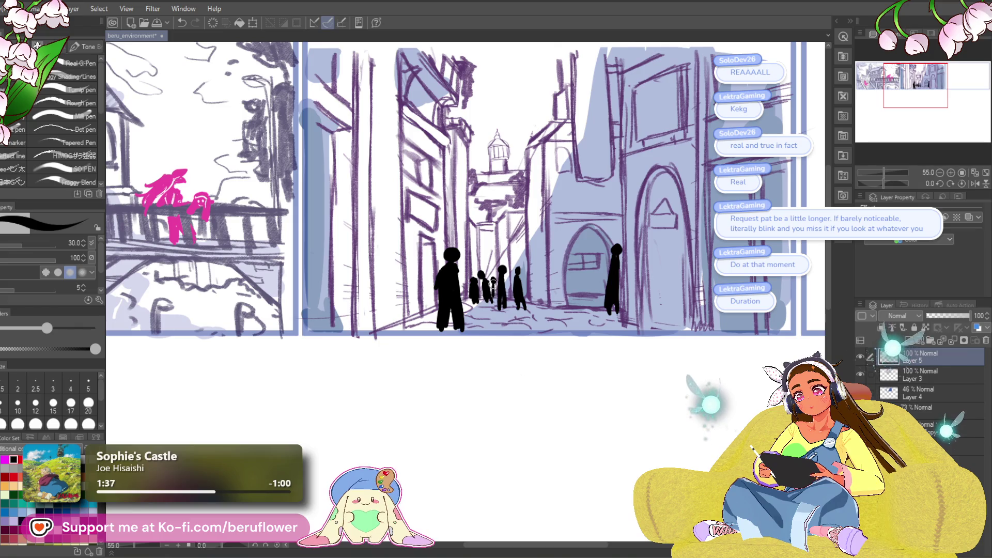
- Rework the right-hand figure's head by the arch, erasing and repainting it
{"action": "mouse_move", "coordinate": [481, 346]}
{"action": "left_mouse_down"}
{"action": "mouse_move", "coordinate": [635, 309]}
{"action": "mouse_move", "coordinate": [634, 349]}
{"action": "left_mouse_up"}
{"action": "left_click_drag", "start_coordinate": [601, 256], "coordinate": [603, 299]}
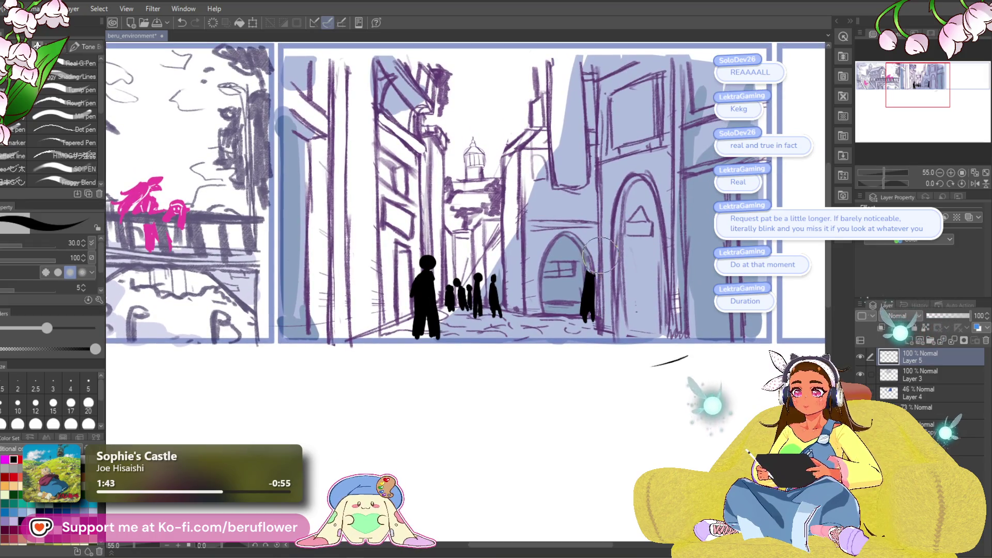
{"action": "left_click", "coordinate": [589, 264]}
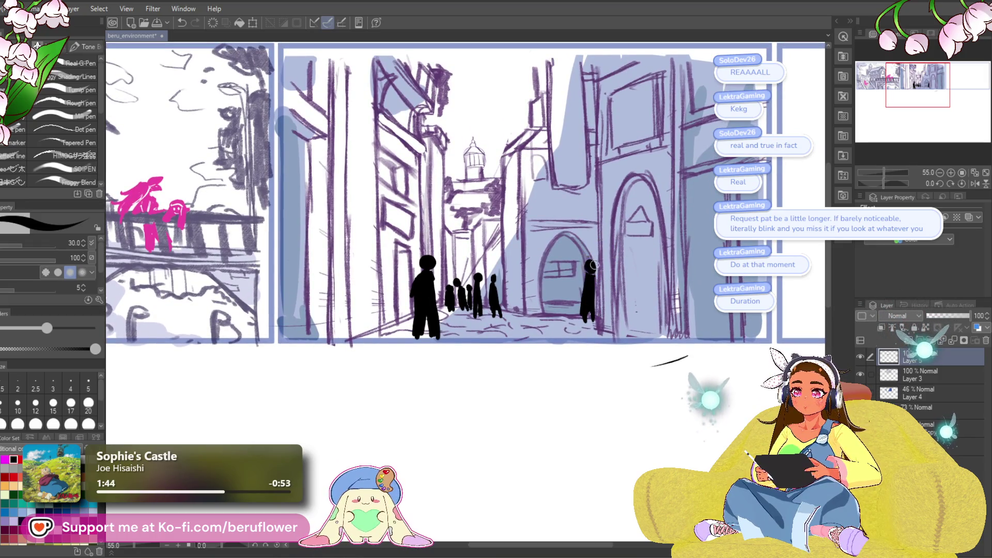
{"action": "key", "text": "ctrl+z"}
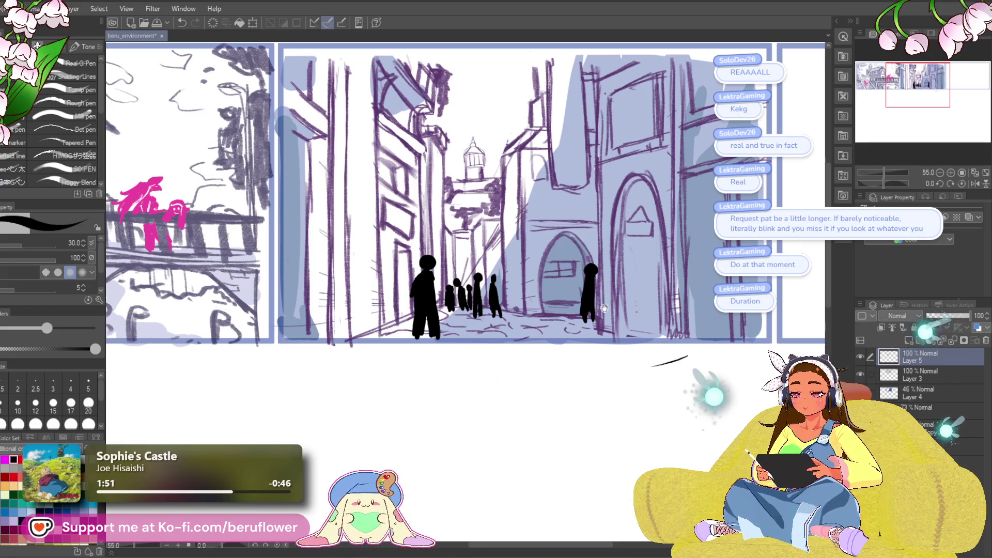
- Add a head for a new distant figure in the alley
{"action": "scroll", "coordinate": [594, 331], "scroll_direction": "down", "scroll_amount": 1}
{"action": "scroll", "coordinate": [595, 331], "scroll_direction": "down", "scroll_amount": 1}
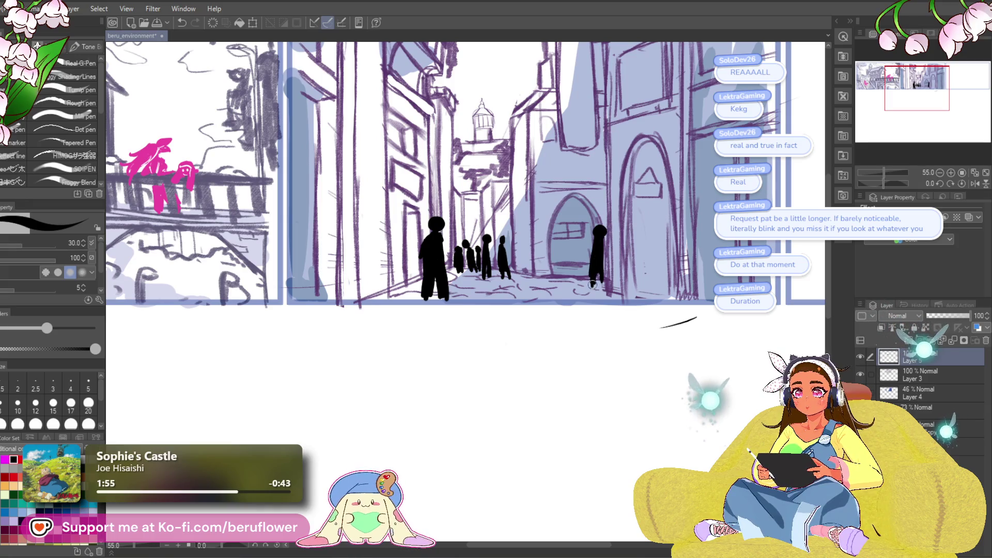
{"action": "left_click_drag", "start_coordinate": [593, 328], "coordinate": [611, 340]}
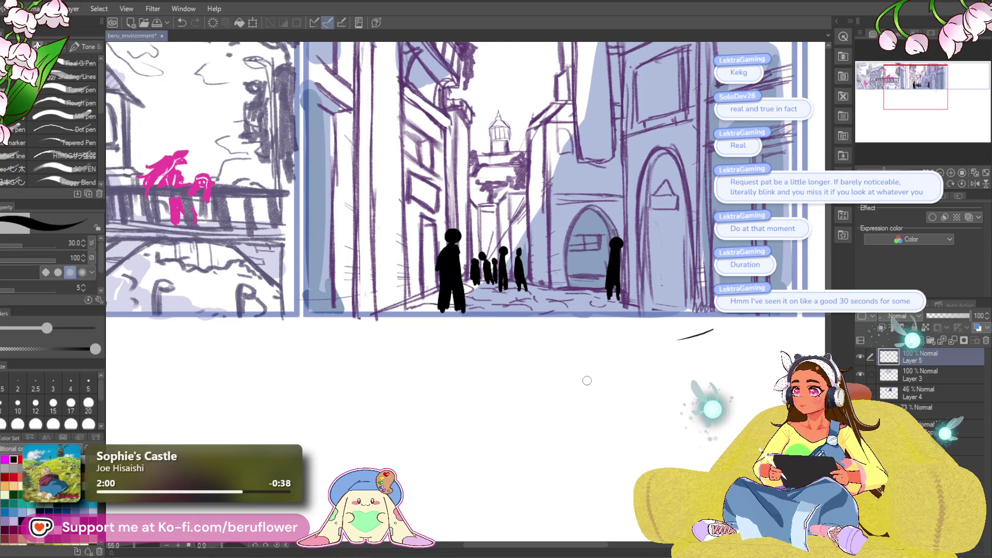
{"action": "left_click_drag", "start_coordinate": [516, 410], "coordinate": [507, 418]}
{"action": "left_click_drag", "start_coordinate": [475, 359], "coordinate": [493, 366]}
{"action": "left_click_drag", "start_coordinate": [583, 337], "coordinate": [578, 332]}
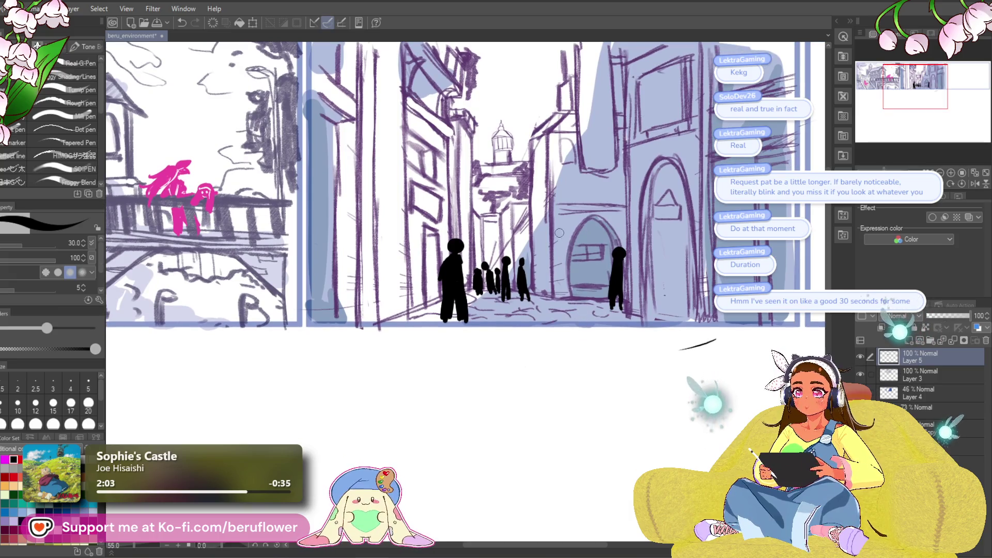
{"action": "left_click_drag", "start_coordinate": [572, 356], "coordinate": [570, 351]}
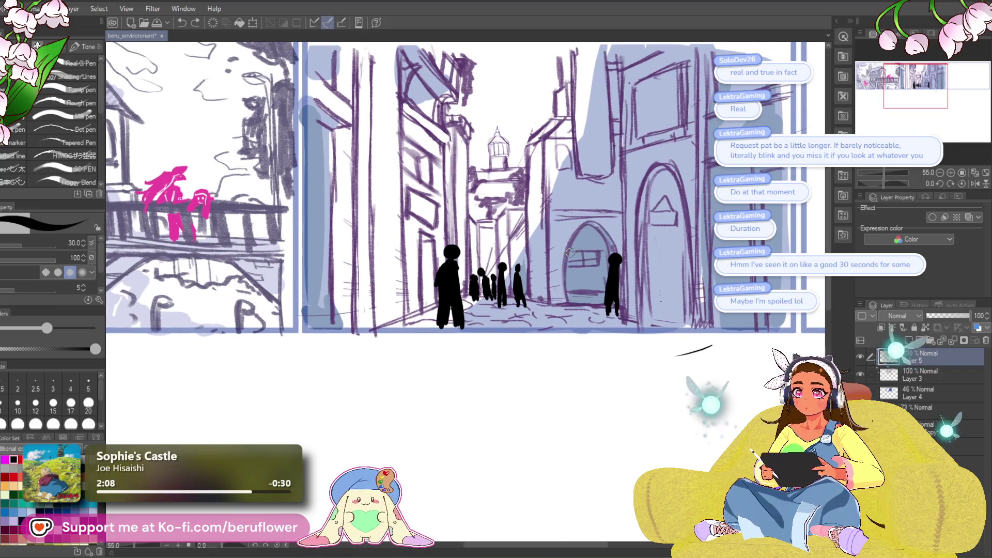
{"action": "left_click_drag", "start_coordinate": [552, 248], "coordinate": [550, 254]}
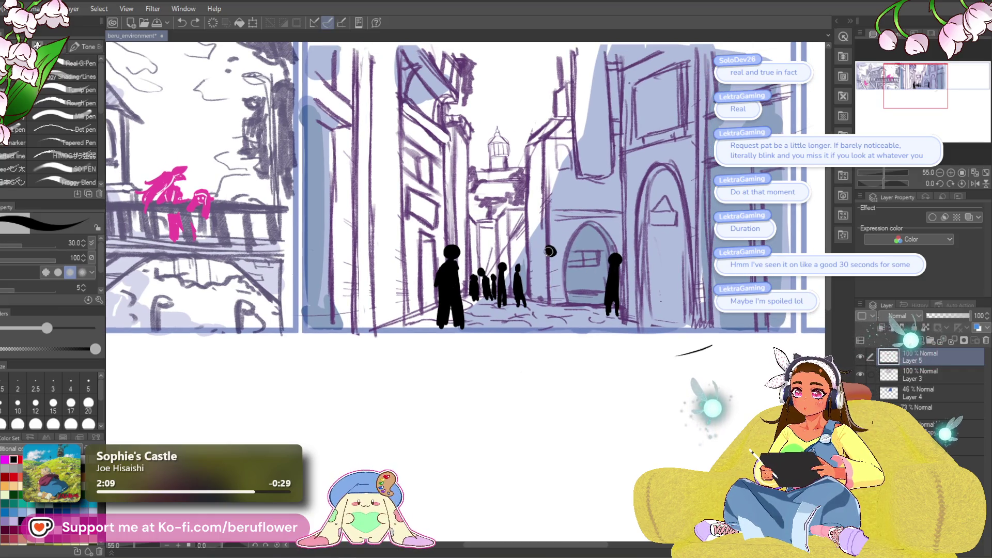
- Fill in the silhouette's body by the doorway and remove a stray ink mark on the doorway
{"action": "left_click_drag", "start_coordinate": [605, 295], "coordinate": [604, 294]}
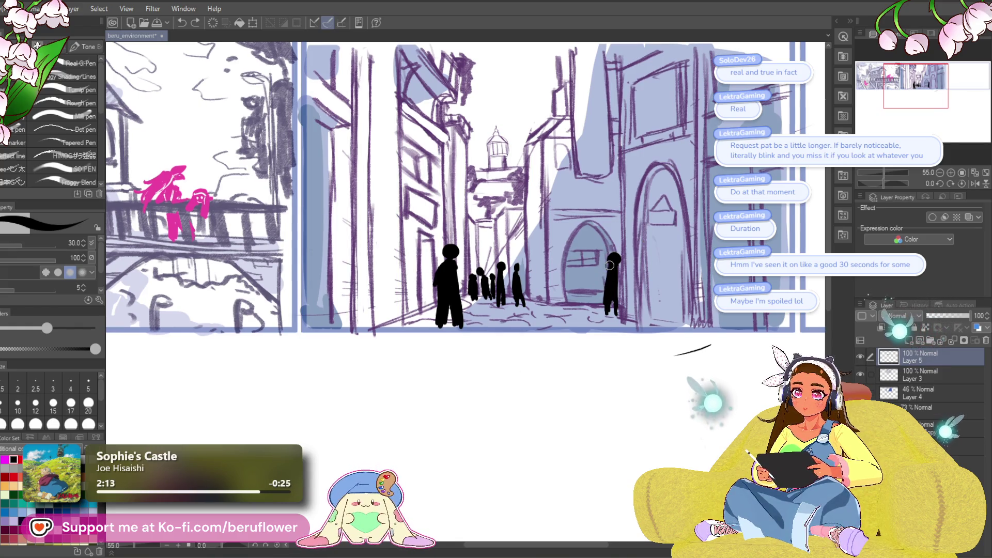
{"action": "left_click_drag", "start_coordinate": [612, 265], "coordinate": [606, 282]}
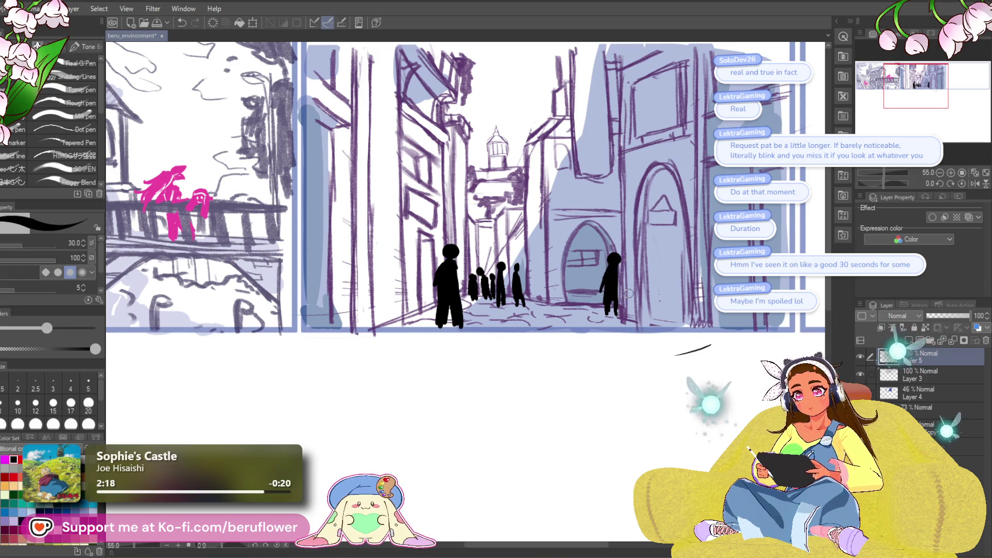
{"action": "left_click_drag", "start_coordinate": [605, 291], "coordinate": [622, 281]}
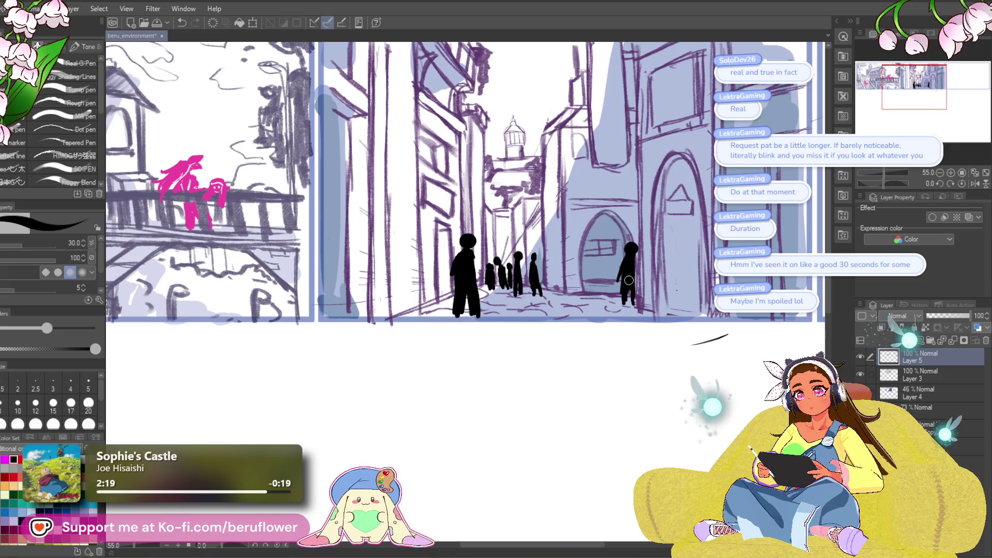
{"action": "left_click_drag", "start_coordinate": [598, 259], "coordinate": [598, 257]}
{"action": "key", "text": "ctrl+z"}
{"action": "left_click_drag", "start_coordinate": [526, 265], "coordinate": [503, 253]}
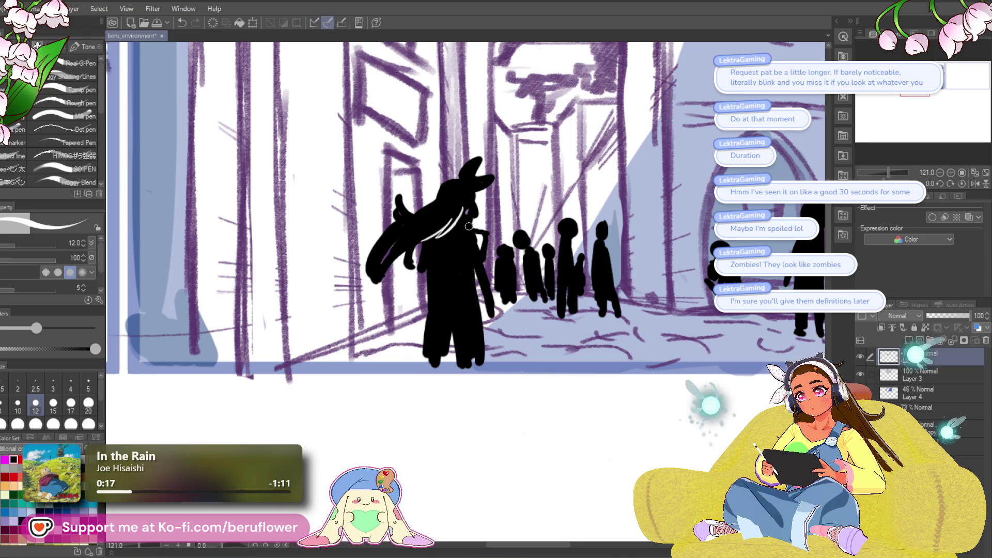
- Paint white highlight strokes on the foreground figure's hair and fill its right edge black
{"action": "mouse_move", "coordinate": [460, 252]}
{"action": "left_mouse_down"}
{"action": "mouse_move", "coordinate": [471, 269]}
{"action": "mouse_move", "coordinate": [482, 245]}
{"action": "left_mouse_up"}
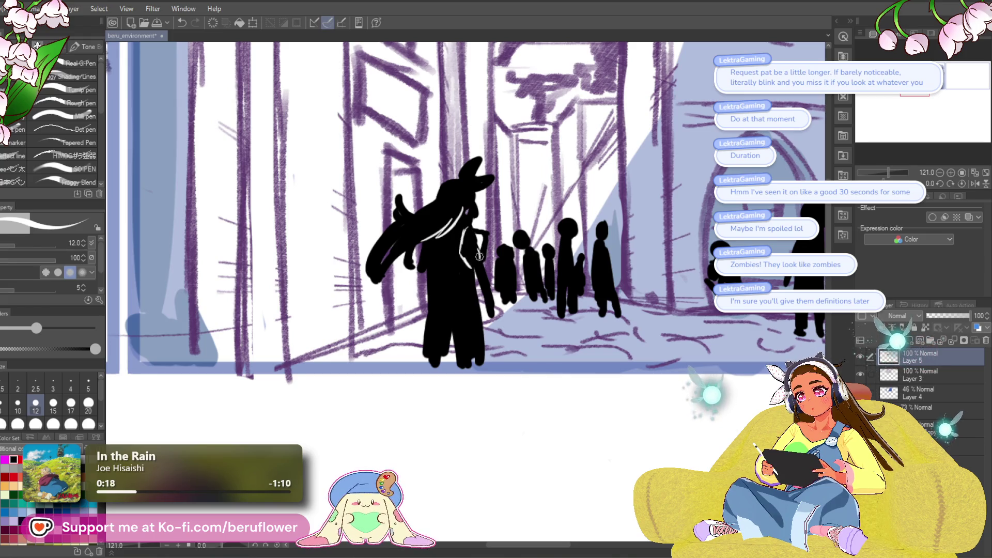
{"action": "key", "text": "x"}
{"action": "left_click_drag", "start_coordinate": [491, 248], "coordinate": [487, 268]}
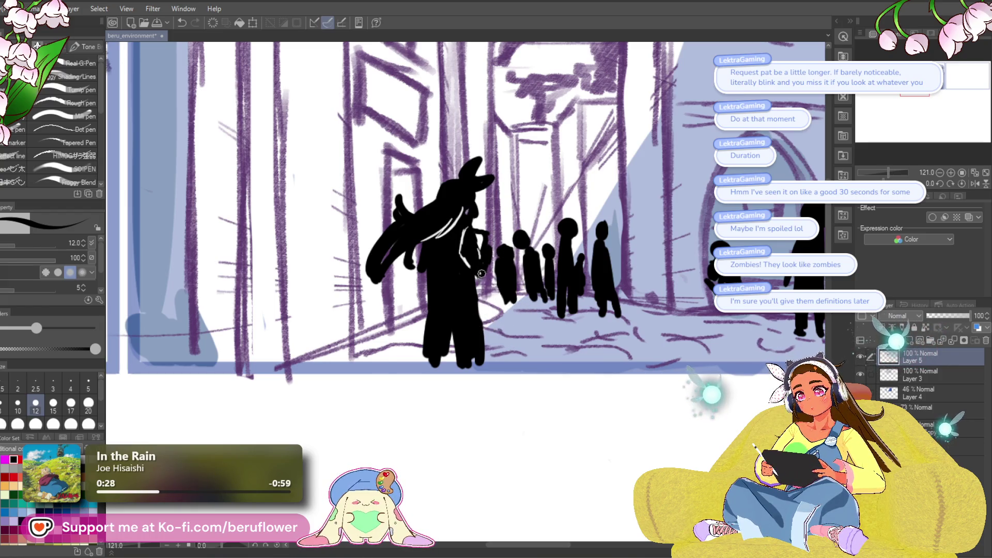
{"action": "key", "text": "x"}
{"action": "left_click_drag", "start_coordinate": [445, 214], "coordinate": [421, 252]}
{"action": "key", "text": "x"}
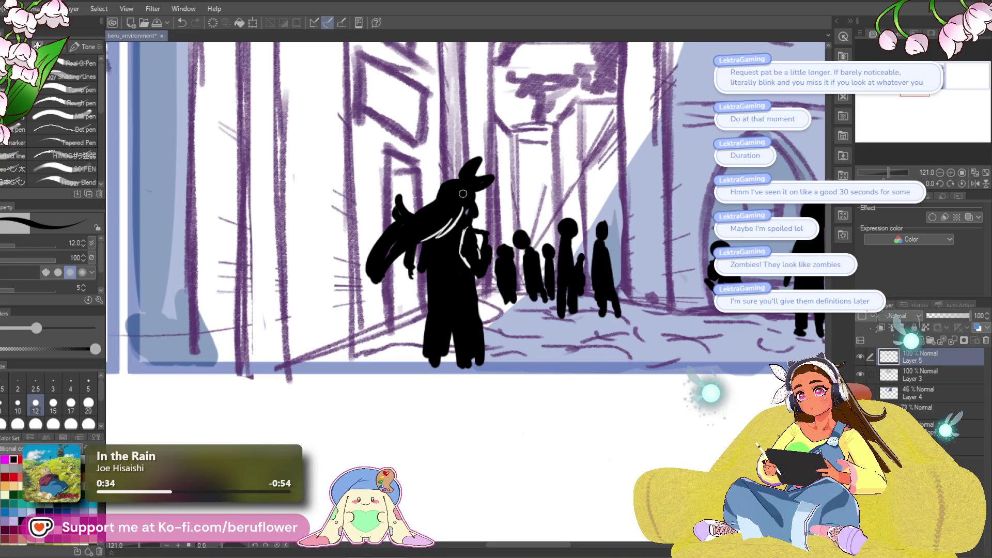
{"action": "key", "text": "x"}
{"action": "left_click_drag", "start_coordinate": [423, 241], "coordinate": [427, 276]}
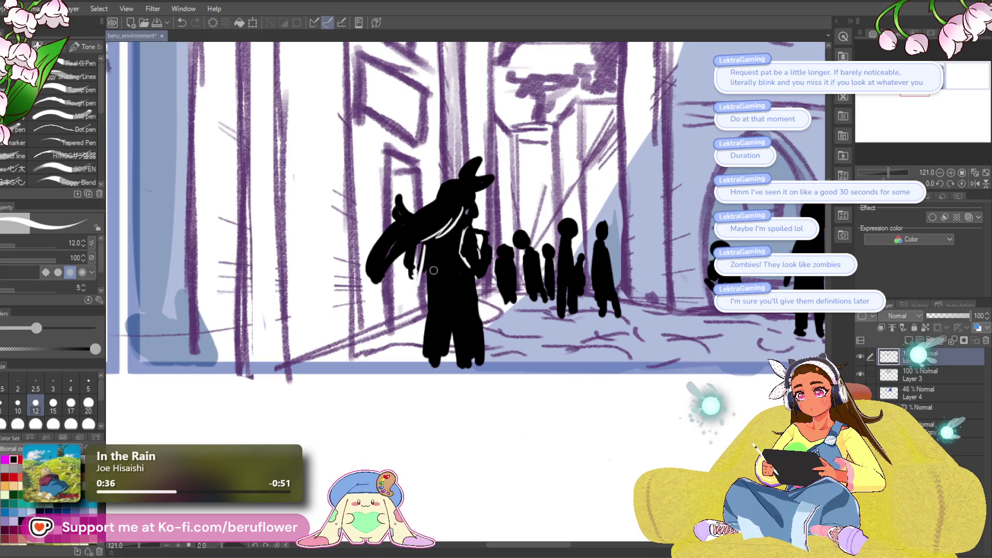
{"action": "key", "text": "ctrl+z"}
{"action": "key", "text": "x"}
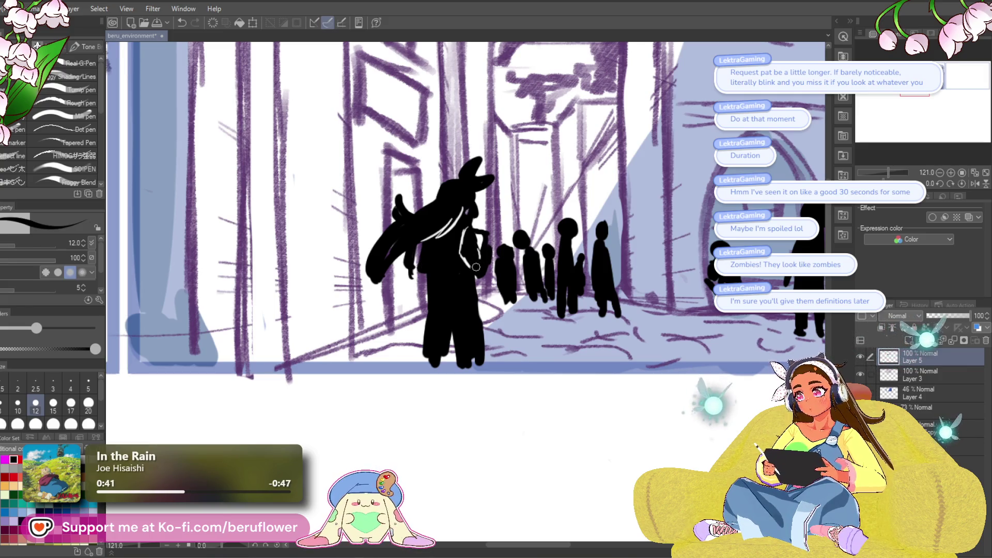
{"action": "key", "text": "x"}
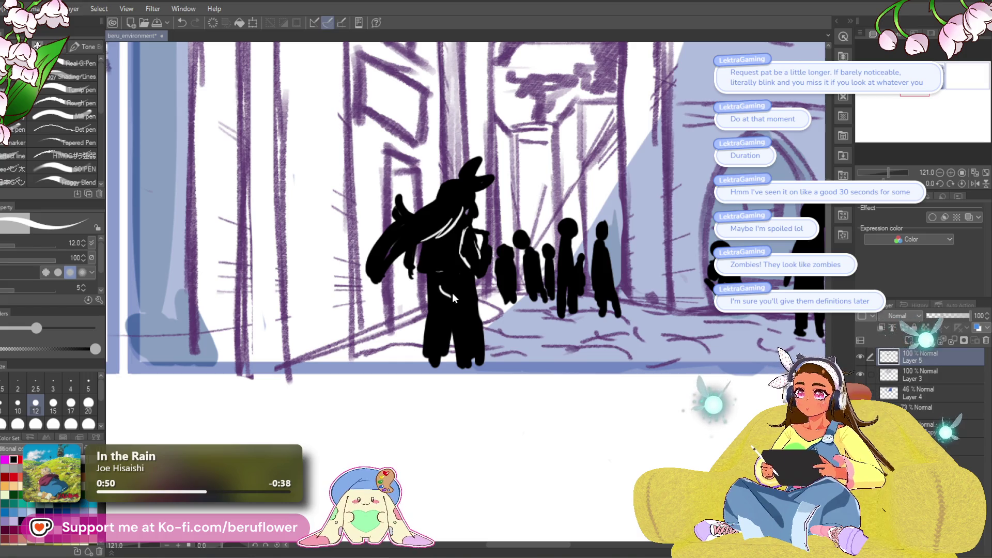
- Add a white line down the leg and a small white head stroke, refining the black hair and shoulder
{"action": "left_click_drag", "start_coordinate": [471, 280], "coordinate": [481, 346]}
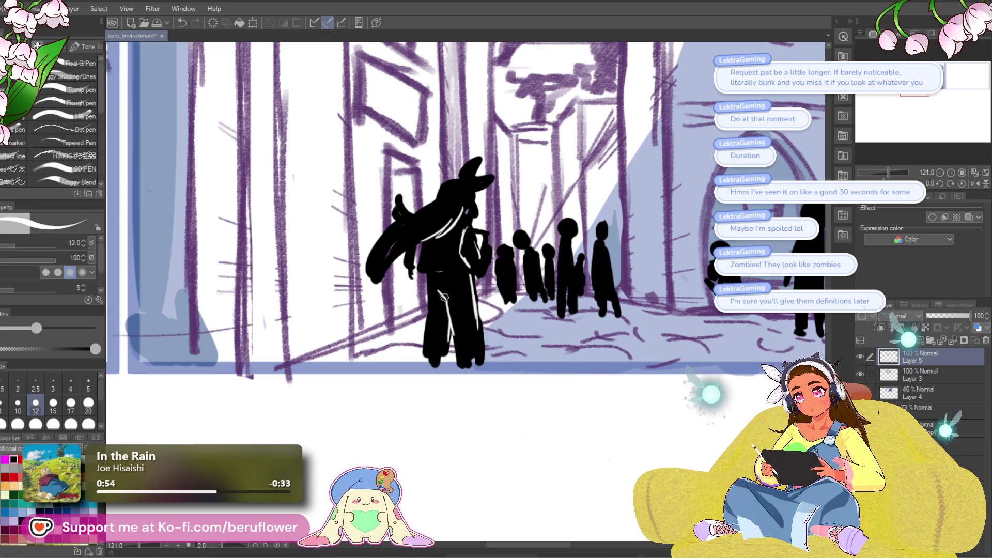
{"action": "key", "text": "x"}
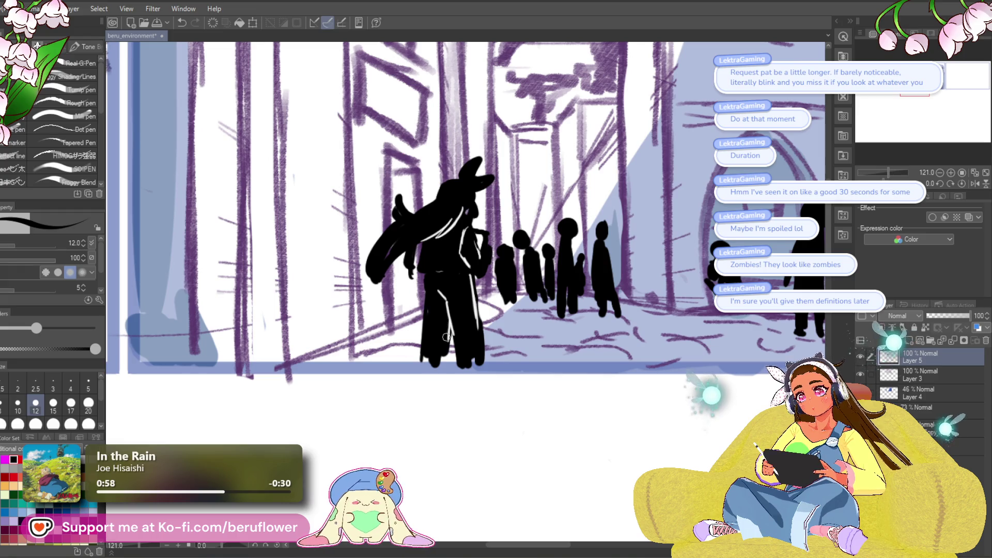
{"action": "key", "text": "x"}
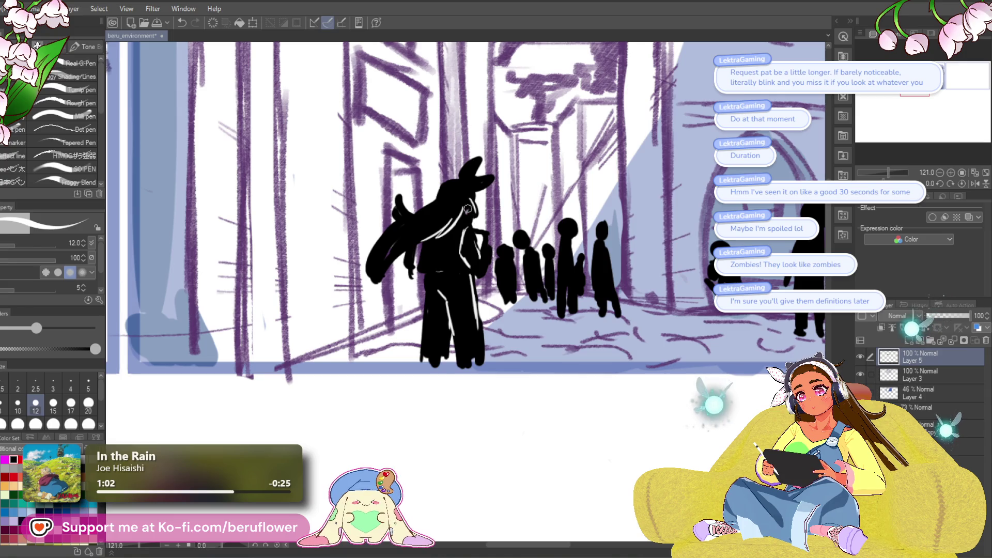
{"action": "key", "text": "ctrl+z"}
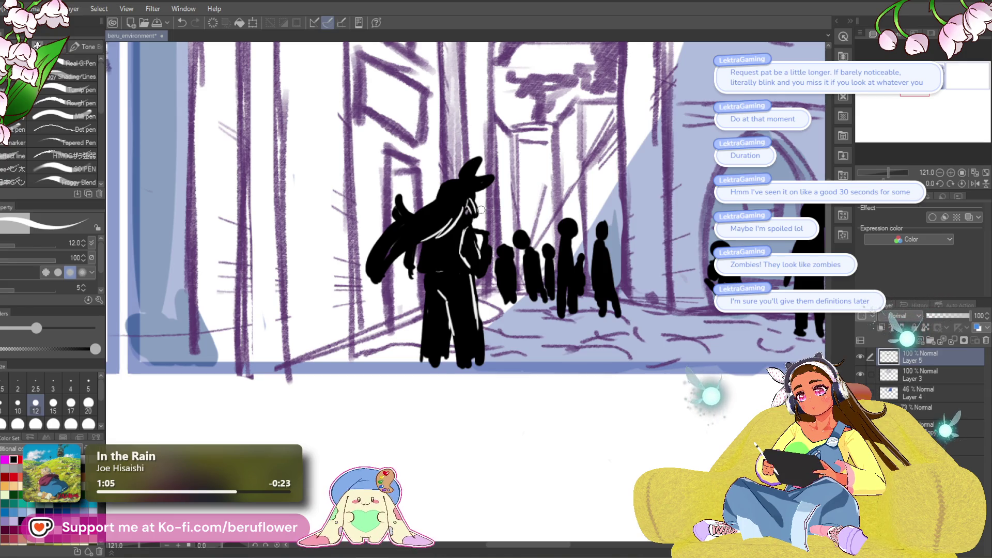
{"action": "left_click_drag", "start_coordinate": [473, 204], "coordinate": [478, 189]}
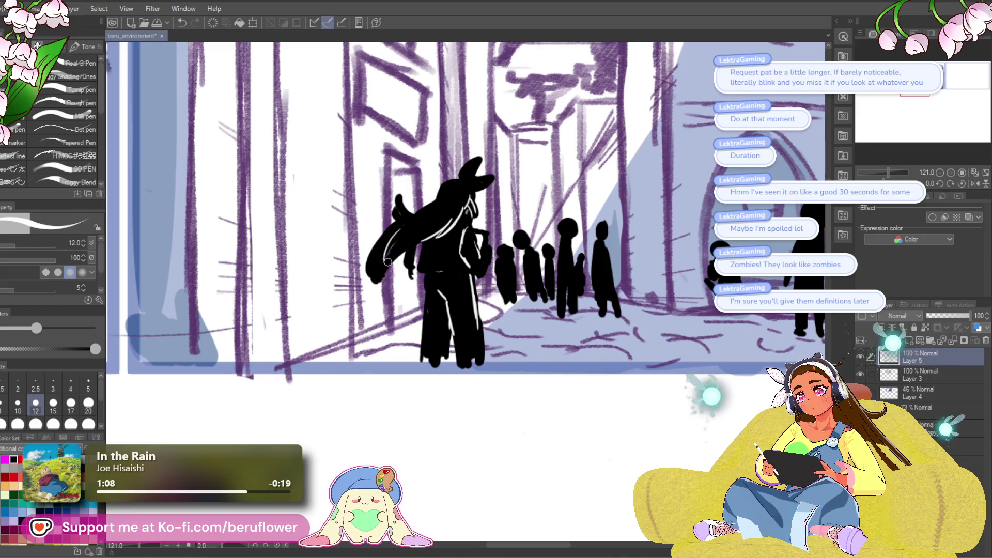
{"action": "left_click_drag", "start_coordinate": [651, 261], "coordinate": [644, 262]}
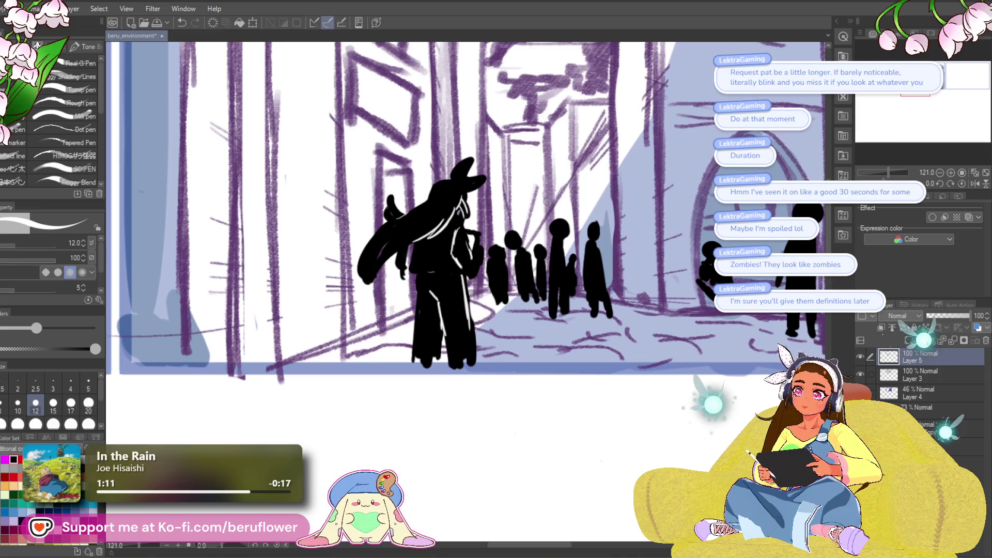
{"action": "key", "text": "x"}
{"action": "key", "text": "x"}
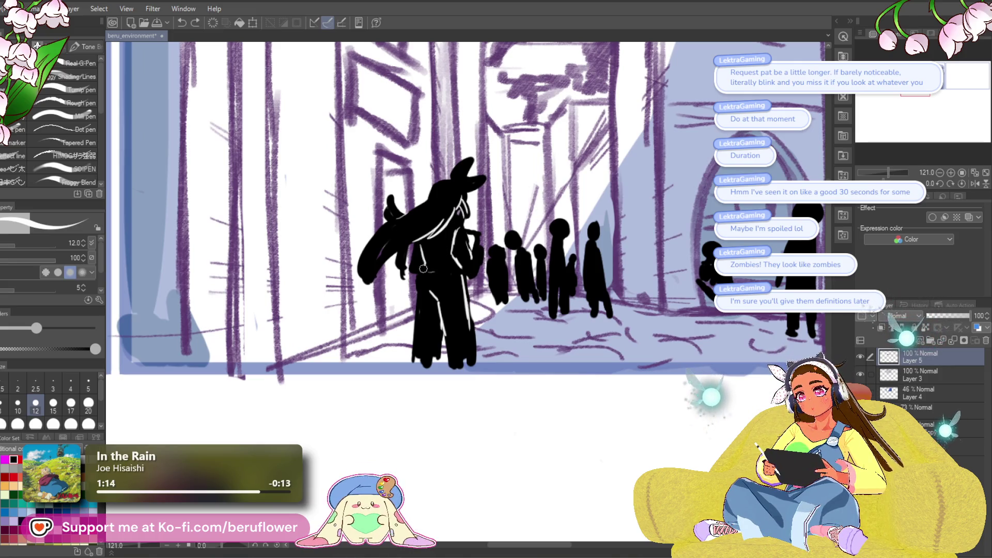
{"action": "left_click_drag", "start_coordinate": [458, 264], "coordinate": [450, 257]}
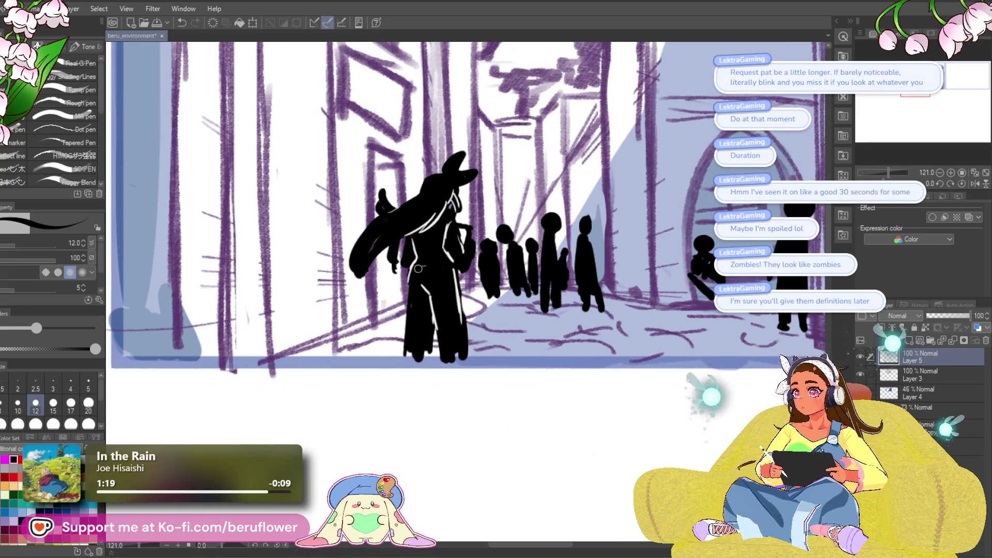
{"action": "mouse_move", "coordinate": [421, 274]}
{"action": "left_mouse_down"}
{"action": "mouse_move", "coordinate": [405, 266]}
{"action": "mouse_move", "coordinate": [408, 256]}
{"action": "left_mouse_up"}
- With the size-12 pen, draw a white fold line on the coat, redrawing it once
{"action": "key", "text": "p"}
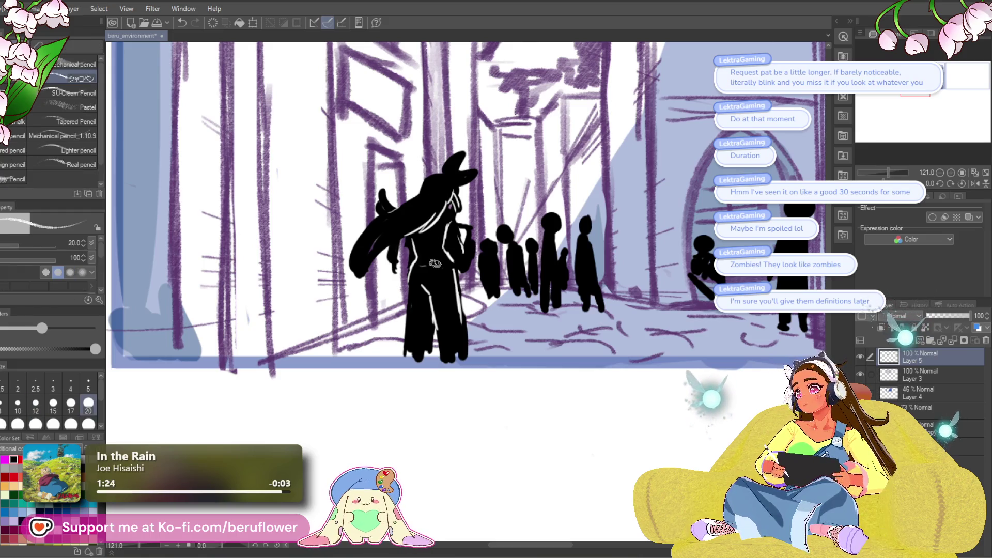
{"action": "key", "text": "p"}
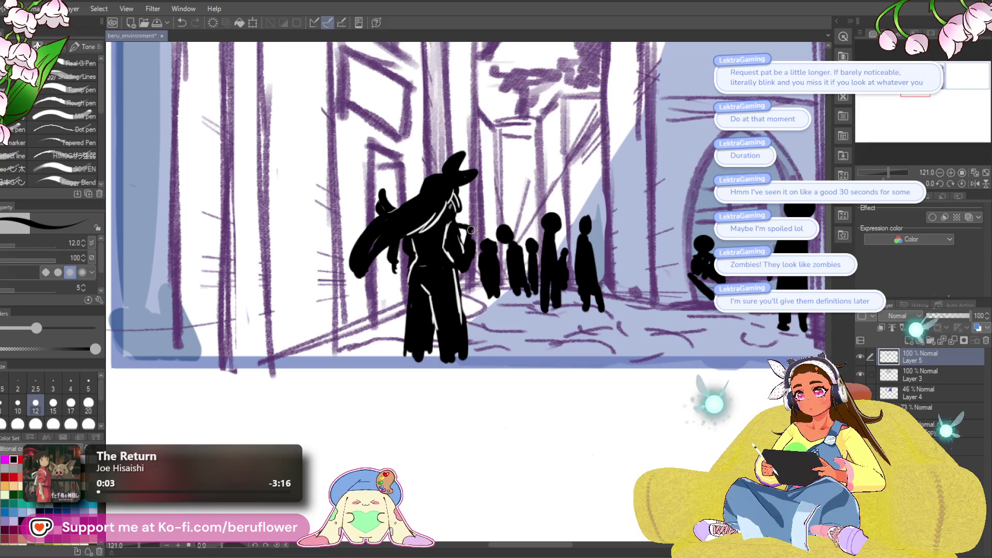
{"action": "key", "text": "x"}
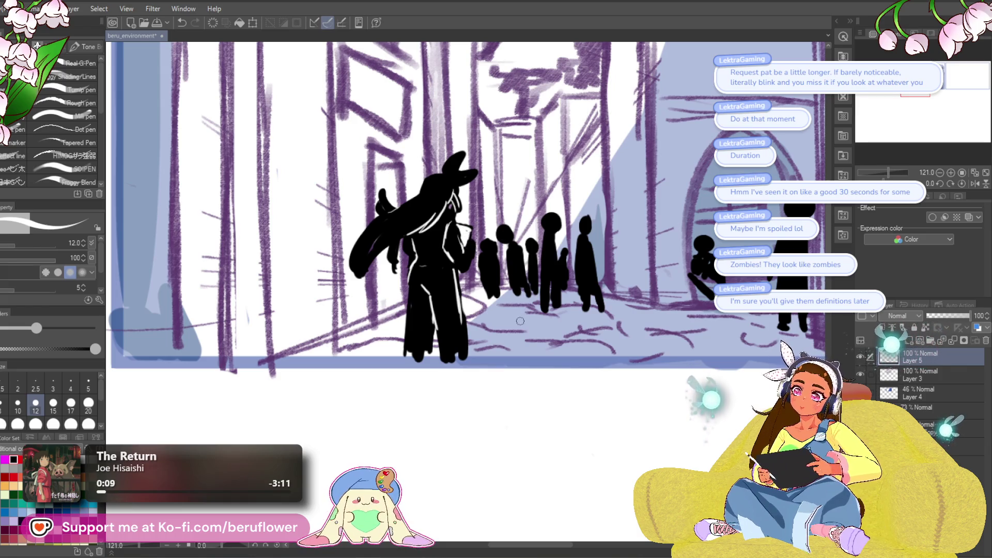
{"action": "key", "text": "x"}
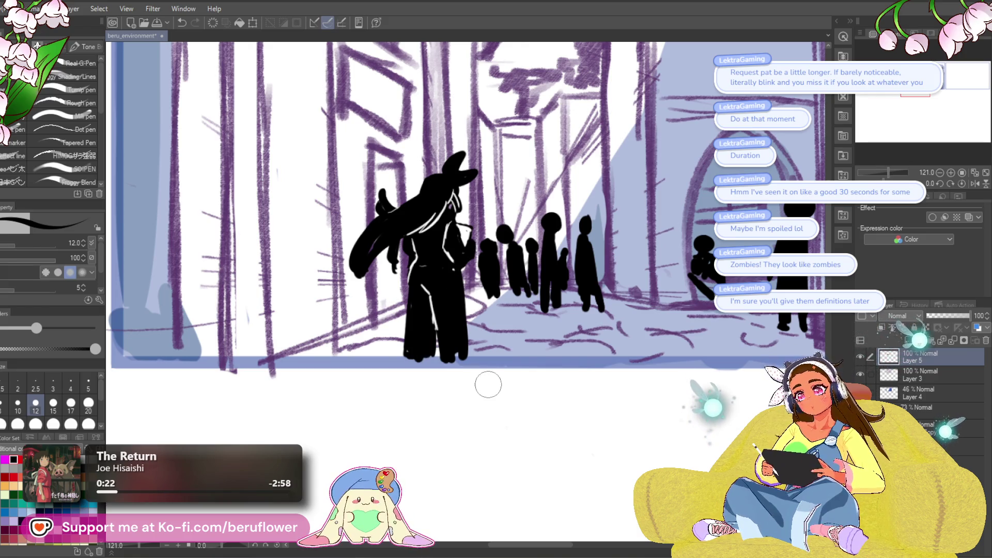
{"action": "key", "text": "x"}
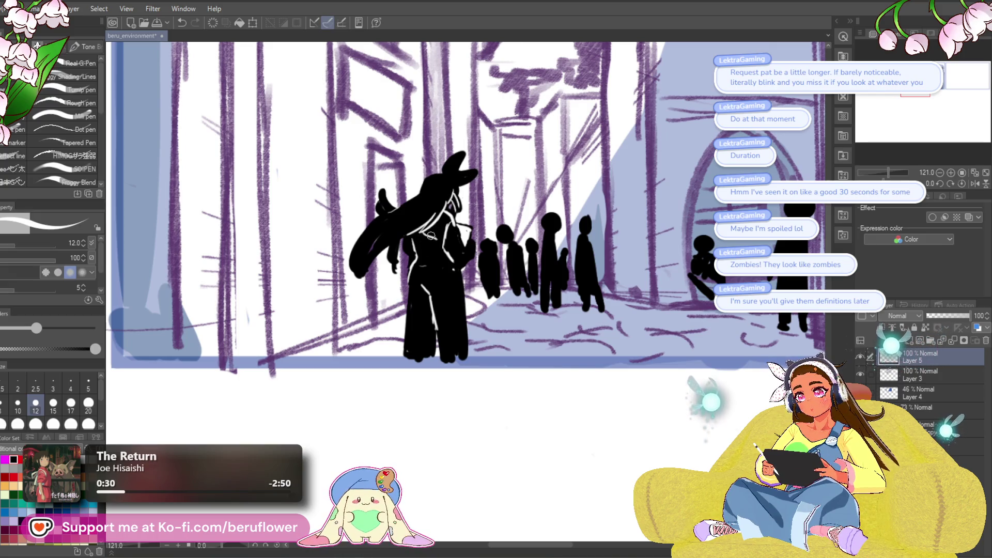
{"action": "left_click_drag", "start_coordinate": [433, 247], "coordinate": [451, 261]}
{"action": "key", "text": "ctrl+z"}
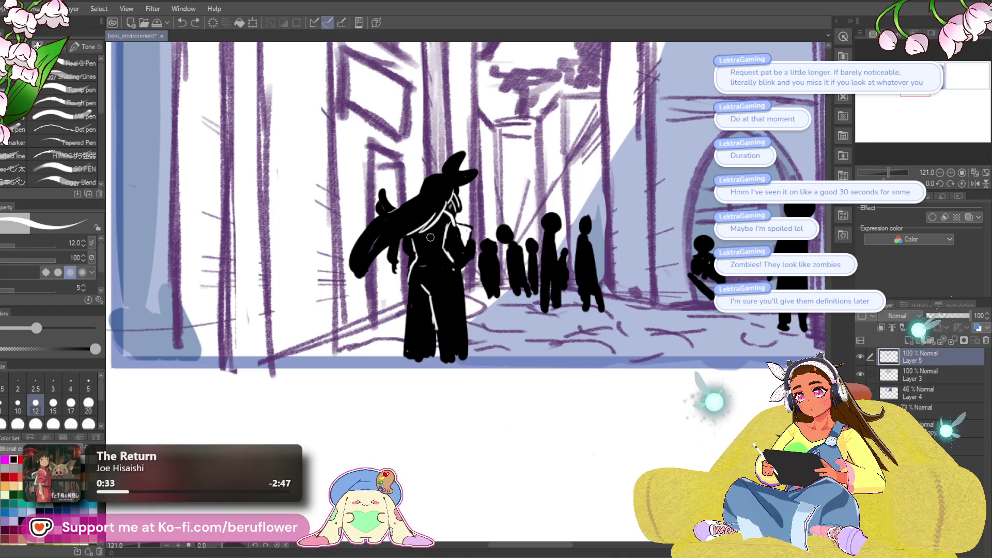
{"action": "mouse_move", "coordinate": [429, 238]}
{"action": "left_mouse_down"}
{"action": "mouse_move", "coordinate": [450, 262]}
{"action": "mouse_move", "coordinate": [434, 260]}
{"action": "left_mouse_up"}
{"action": "left_click_drag", "start_coordinate": [522, 318], "coordinate": [505, 296]}
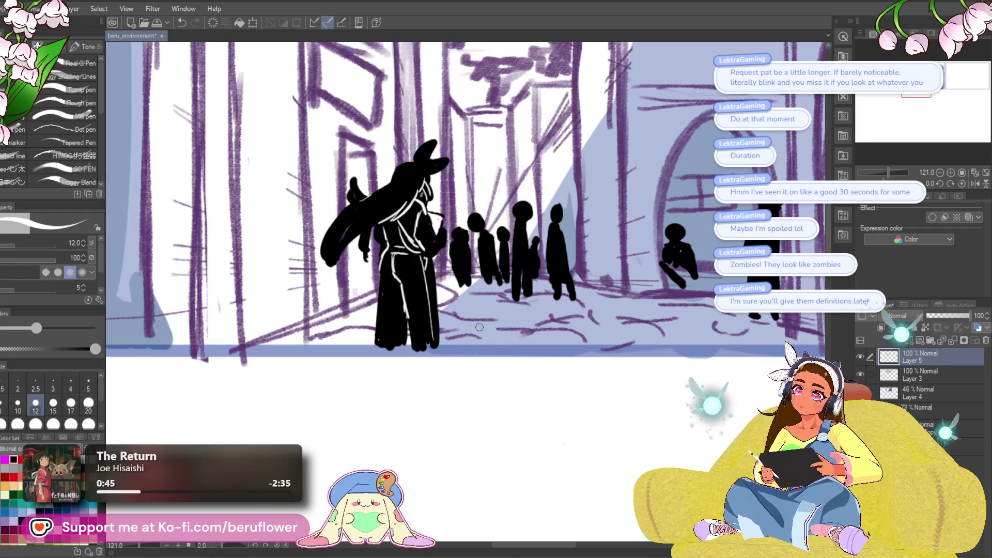
- Return to the black pen over the figure and undo the last stroke
{"action": "left_click_drag", "start_coordinate": [412, 414], "coordinate": [421, 405]}
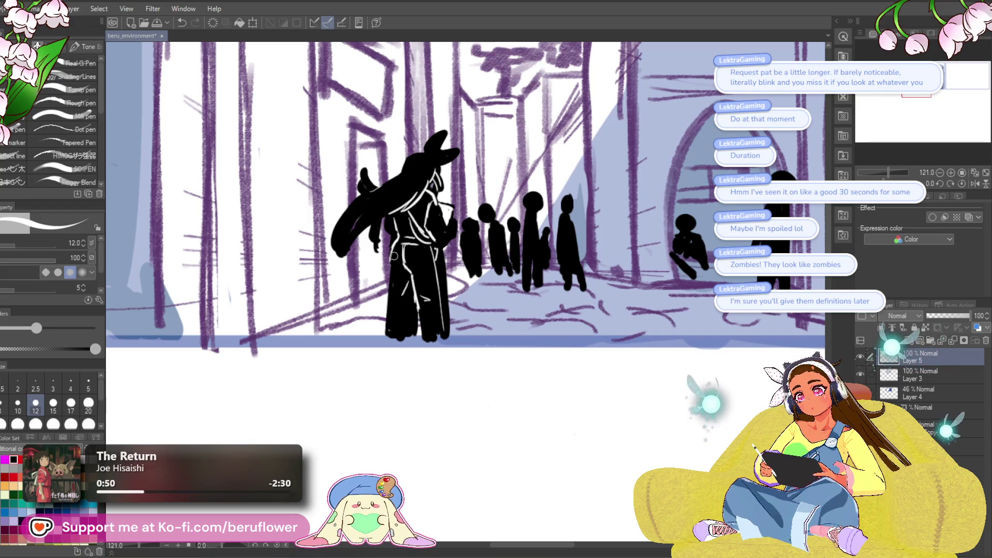
{"action": "scroll", "coordinate": [487, 195], "scroll_direction": "up", "scroll_amount": 3}
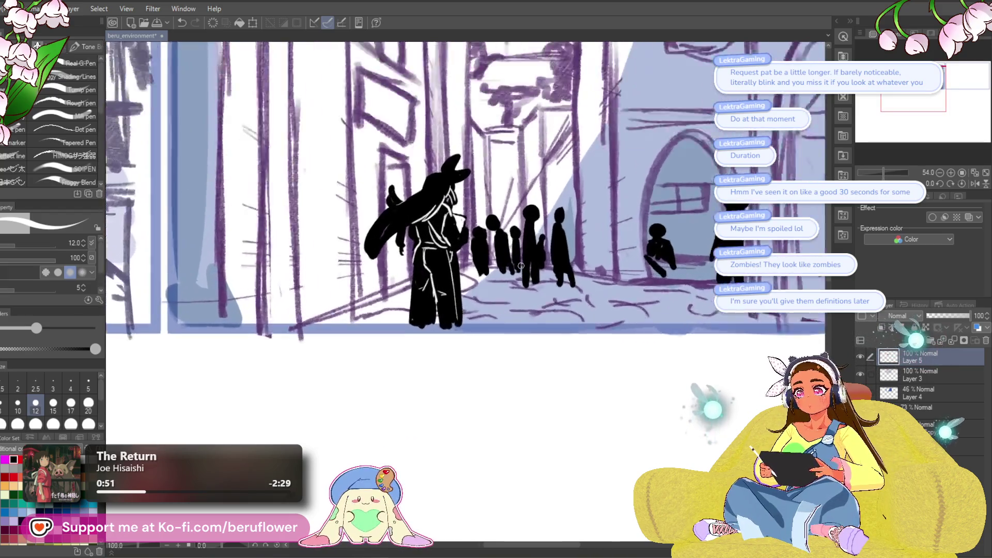
{"action": "key", "text": "ctrl+space"}
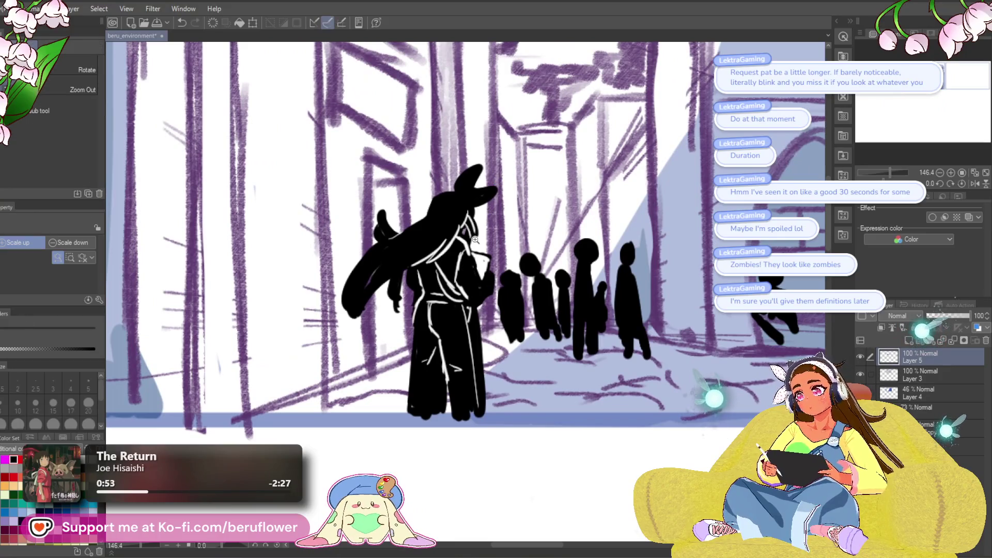
{"action": "key", "text": "p"}
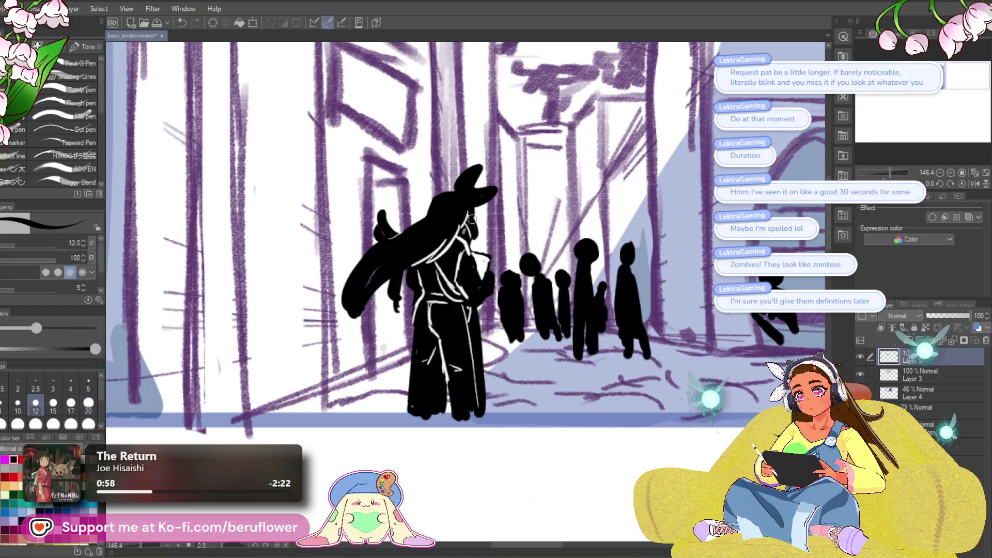
{"action": "key", "text": "x"}
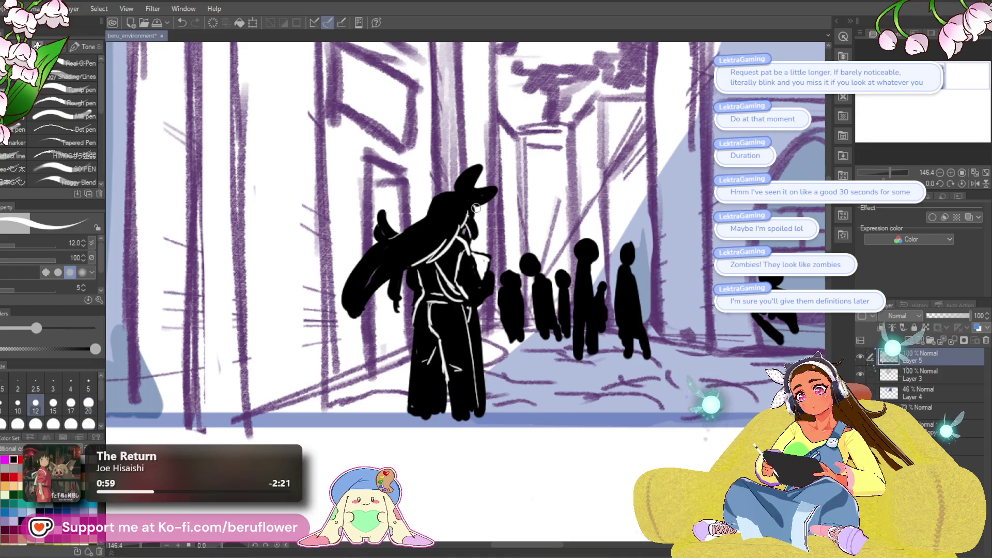
{"action": "key", "text": "x"}
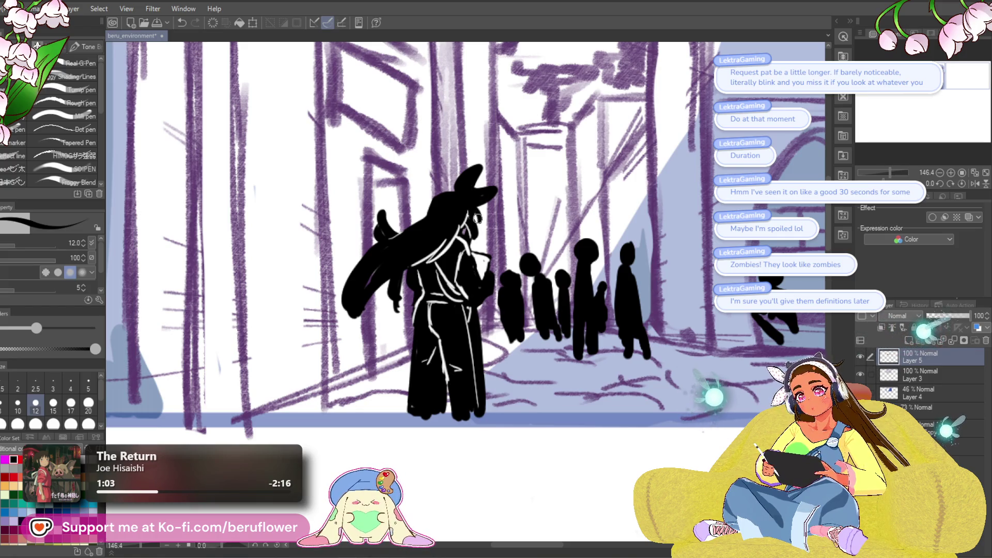
{"action": "key", "text": "ctrl+z"}
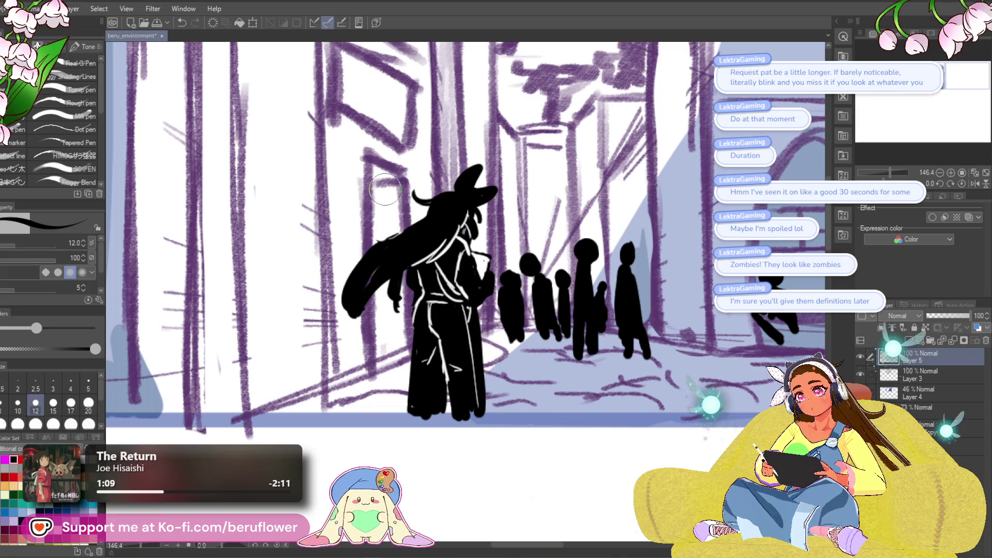
- Redraw the hair's left edge in black as a narrower flowing edge, dropping the lower lobe
{"action": "left_click_drag", "start_coordinate": [378, 231], "coordinate": [388, 235]}
{"action": "mouse_move", "coordinate": [385, 309]}
{"action": "left_mouse_down"}
{"action": "mouse_move", "coordinate": [365, 320]}
{"action": "mouse_move", "coordinate": [363, 235]}
{"action": "left_mouse_up"}
{"action": "key", "text": "ctrl+z"}
{"action": "mouse_move", "coordinate": [362, 282]}
{"action": "left_mouse_down"}
{"action": "mouse_move", "coordinate": [383, 242]}
{"action": "mouse_move", "coordinate": [351, 311]}
{"action": "mouse_move", "coordinate": [381, 321]}
{"action": "left_mouse_up"}
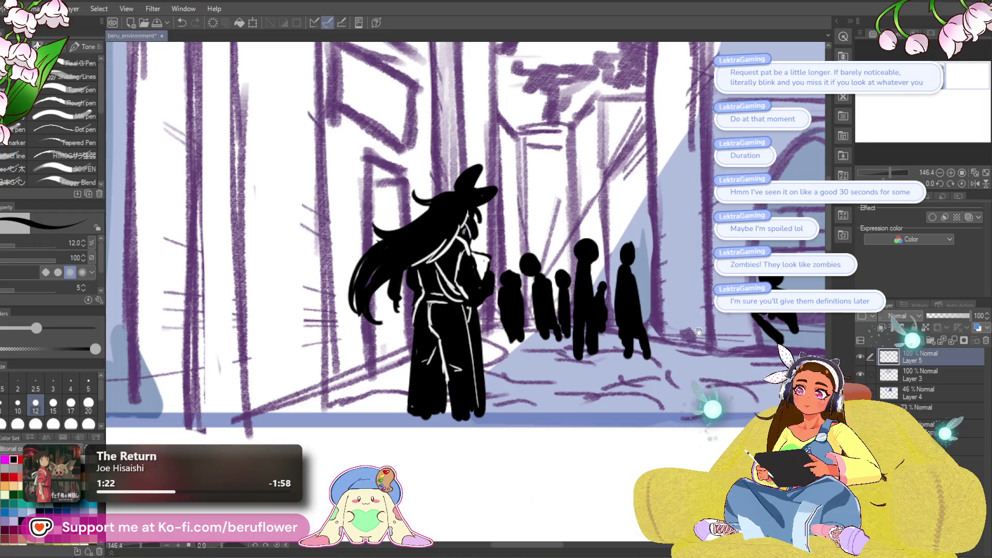
{"action": "left_click_drag", "start_coordinate": [702, 324], "coordinate": [614, 282]}
{"action": "scroll", "coordinate": [513, 366], "scroll_direction": "down", "scroll_amount": 5}
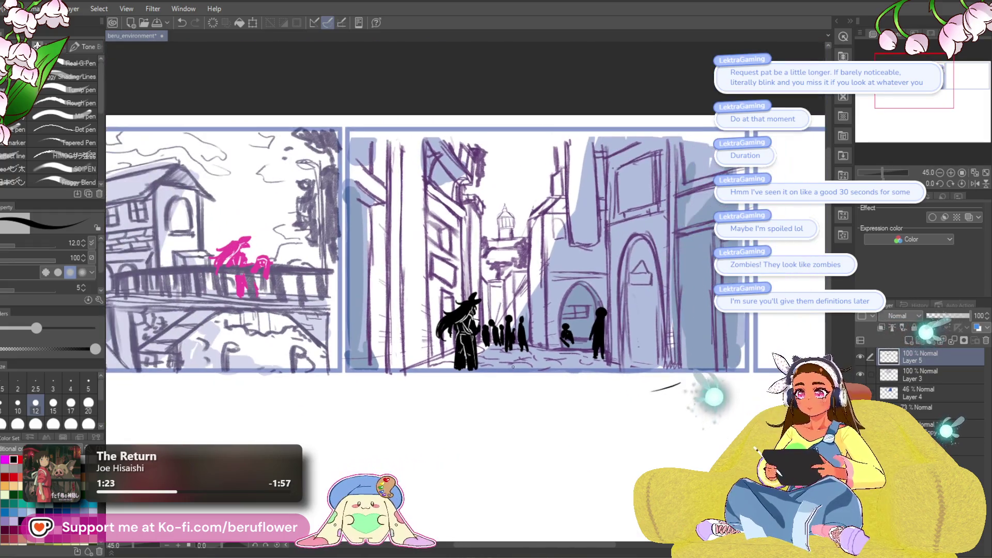
- Zoom in on the foreground figure and draw a thin white curve over its black hat
{"action": "scroll", "coordinate": [440, 278], "scroll_direction": "up", "scroll_amount": 4}
{"action": "scroll", "coordinate": [440, 278], "scroll_direction": "up", "scroll_amount": 1}
{"action": "scroll", "coordinate": [442, 272], "scroll_direction": "up", "scroll_amount": 1}
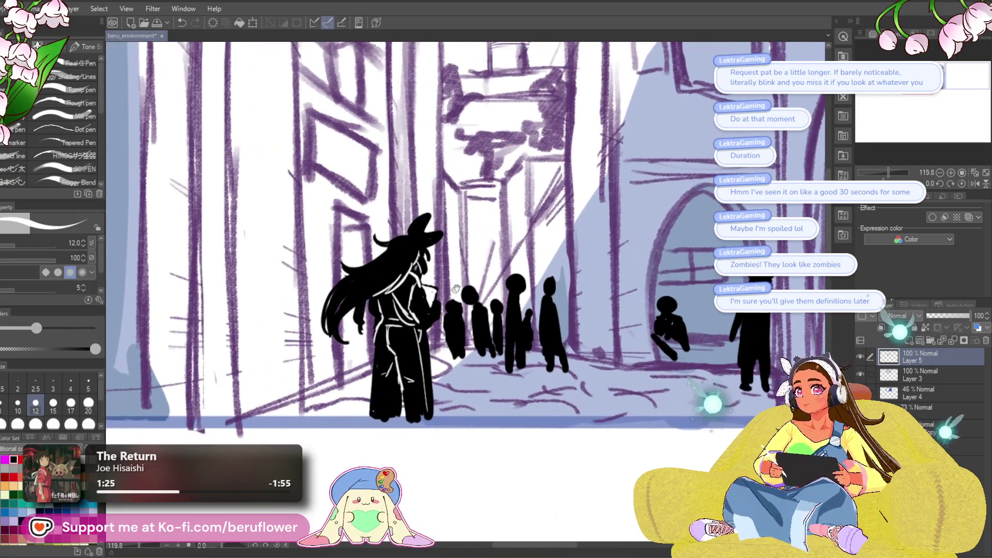
{"action": "scroll", "coordinate": [446, 259], "scroll_direction": "up", "scroll_amount": 1}
{"action": "scroll", "coordinate": [449, 249], "scroll_direction": "up", "scroll_amount": 2}
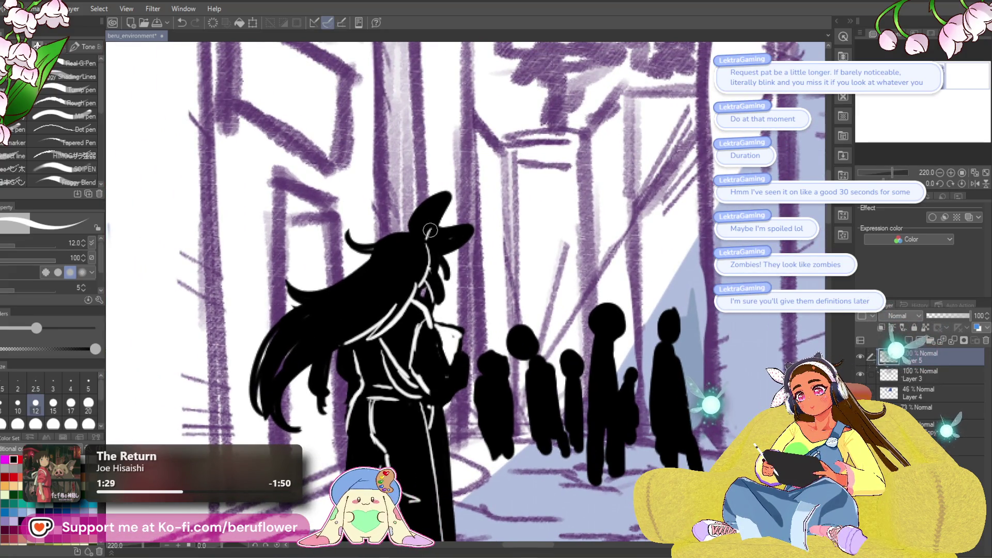
{"action": "left_click_drag", "start_coordinate": [422, 241], "coordinate": [433, 213]}
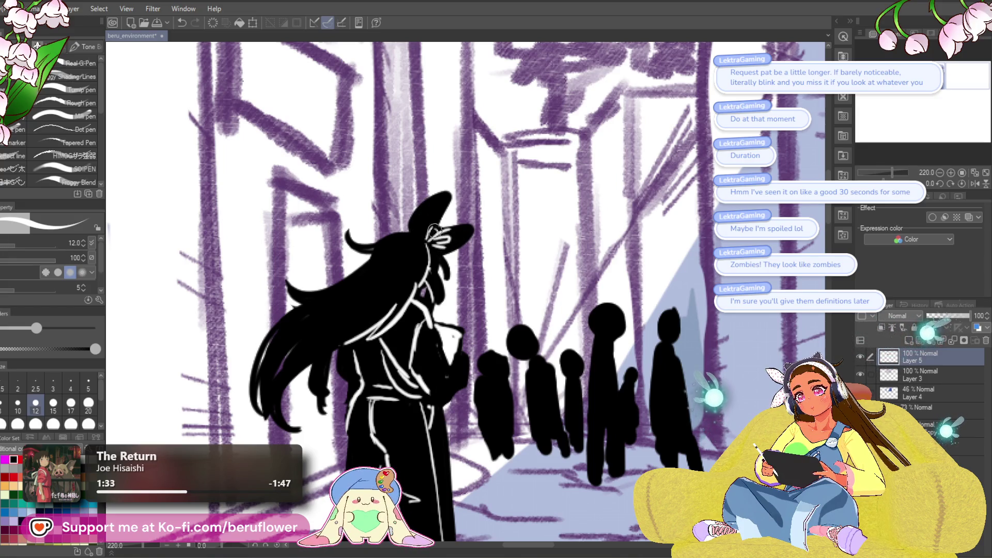
{"action": "scroll", "coordinate": [739, 366], "scroll_direction": "down", "scroll_amount": 1}
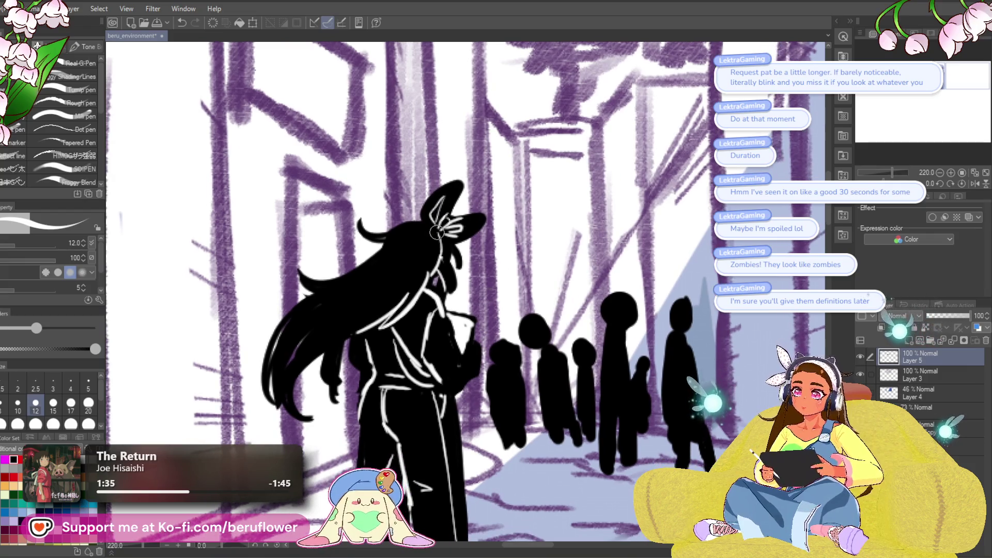
{"action": "scroll", "coordinate": [740, 366], "scroll_direction": "down", "scroll_amount": 3}
{"action": "scroll", "coordinate": [678, 369], "scroll_direction": "up", "scroll_amount": 1}
{"action": "scroll", "coordinate": [678, 370], "scroll_direction": "up", "scroll_amount": 1}
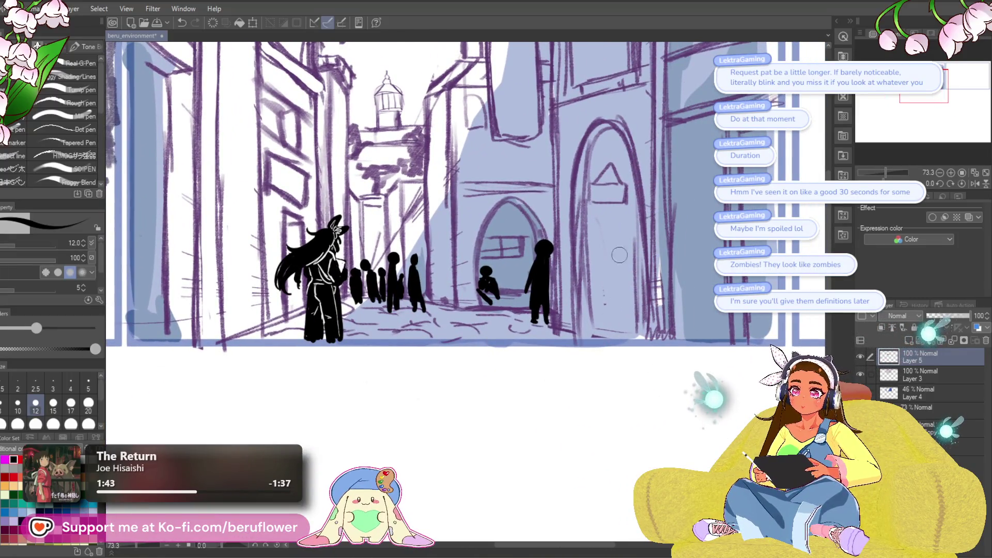
- Zoom out to the whole storyboard and group Layers 5, 3 and 4 into folder 2
{"action": "scroll", "coordinate": [619, 254], "scroll_direction": "down", "scroll_amount": 2}
{"action": "scroll", "coordinate": [567, 372], "scroll_direction": "up", "scroll_amount": 1}
{"action": "scroll", "coordinate": [465, 414], "scroll_direction": "down", "scroll_amount": 1}
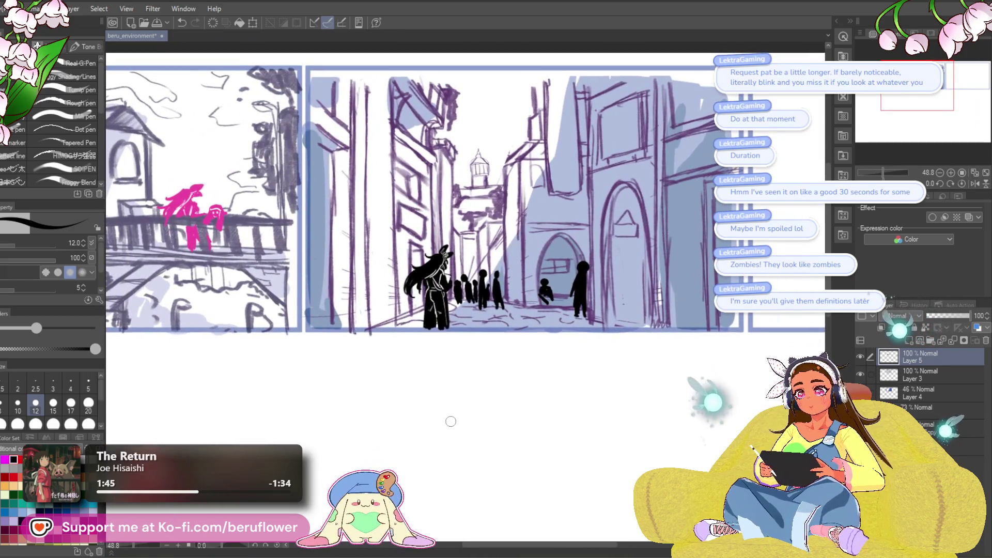
{"action": "scroll", "coordinate": [449, 419], "scroll_direction": "down", "scroll_amount": 1}
{"action": "scroll", "coordinate": [451, 421], "scroll_direction": "up", "scroll_amount": 1}
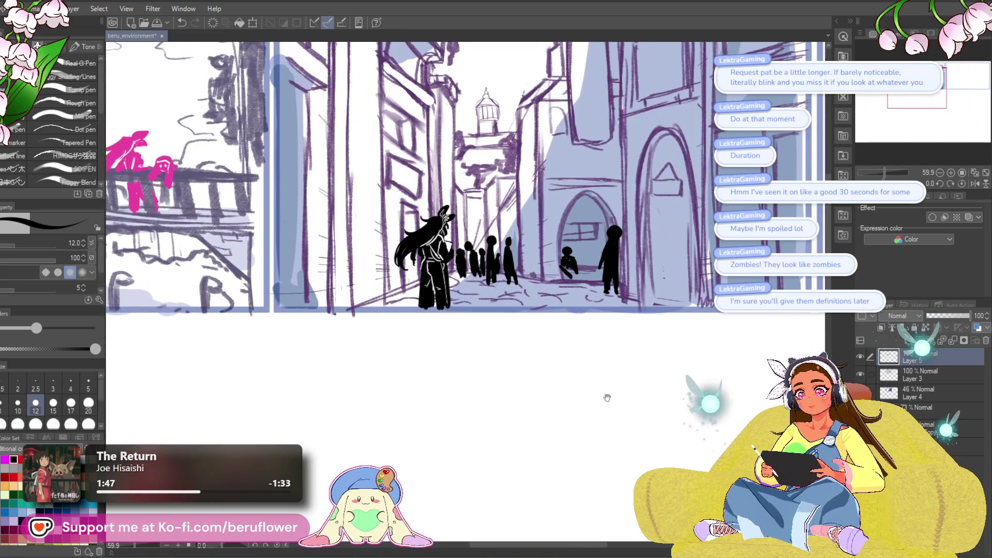
{"action": "scroll", "coordinate": [602, 397], "scroll_direction": "up", "scroll_amount": 1}
{"action": "scroll", "coordinate": [582, 420], "scroll_direction": "down", "scroll_amount": 1}
{"action": "scroll", "coordinate": [582, 419], "scroll_direction": "up", "scroll_amount": 1}
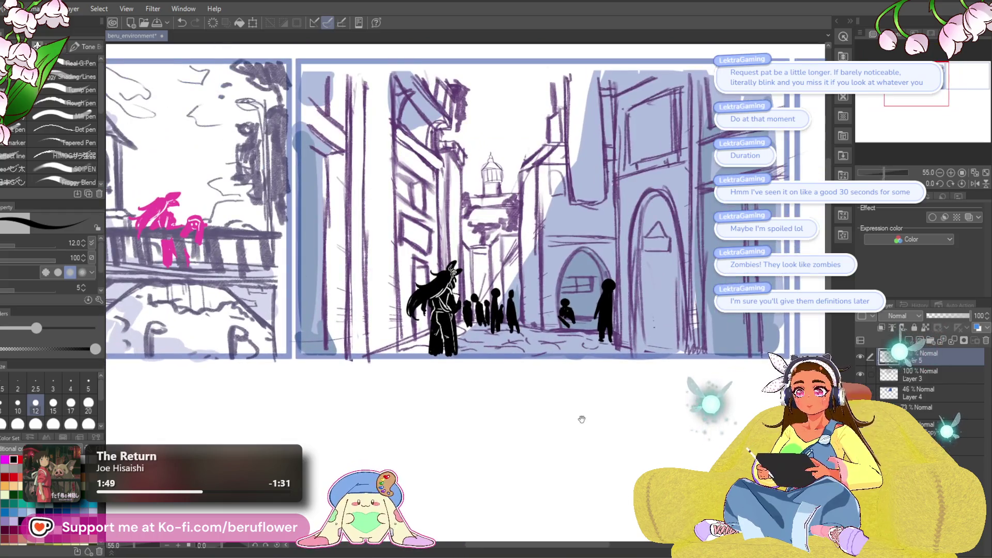
{"action": "scroll", "coordinate": [595, 428], "scroll_direction": "down", "scroll_amount": 1}
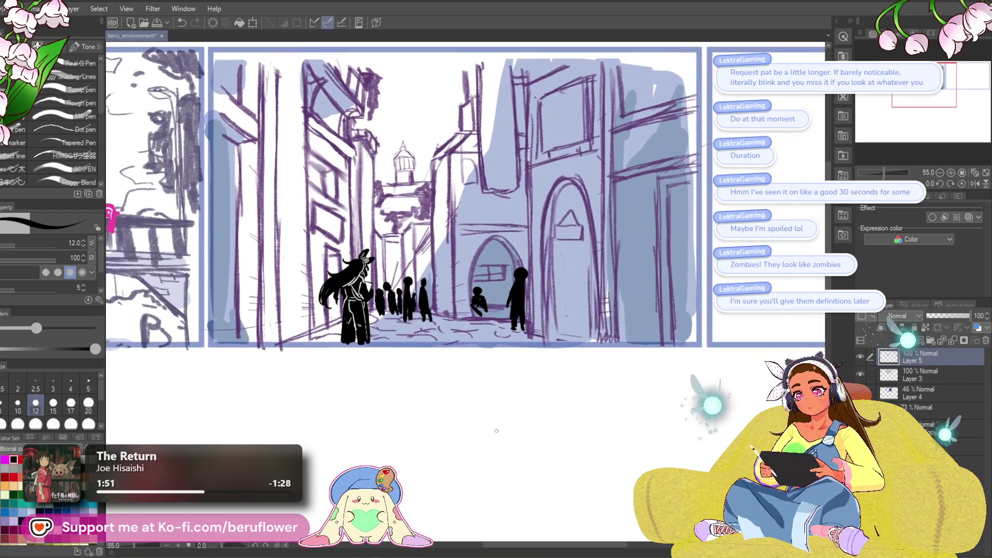
{"action": "scroll", "coordinate": [530, 422], "scroll_direction": "down", "scroll_amount": 1}
{"action": "scroll", "coordinate": [592, 444], "scroll_direction": "down", "scroll_amount": 2}
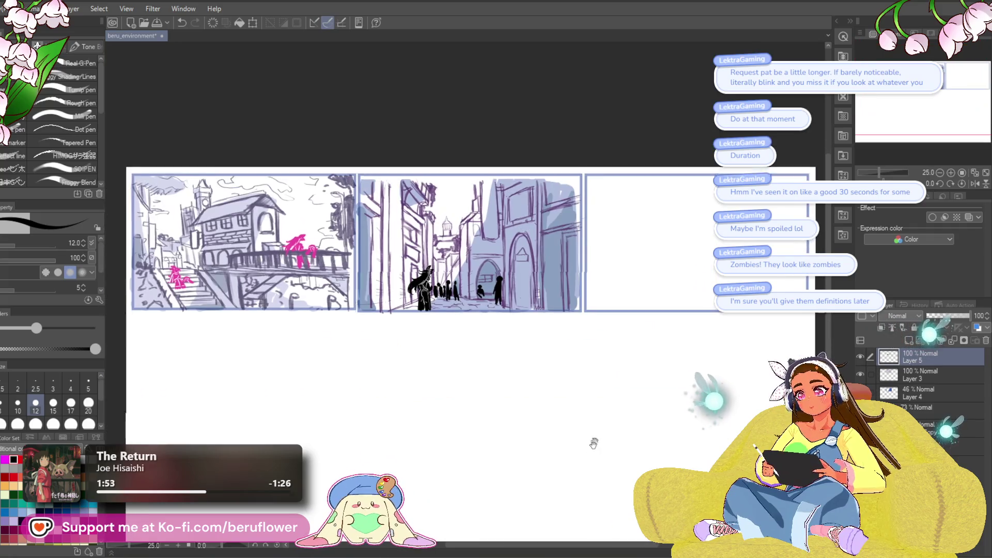
{"action": "scroll", "coordinate": [631, 398], "scroll_direction": "down", "scroll_amount": 1}
{"action": "left_click_drag", "start_coordinate": [613, 433], "coordinate": [605, 431]}
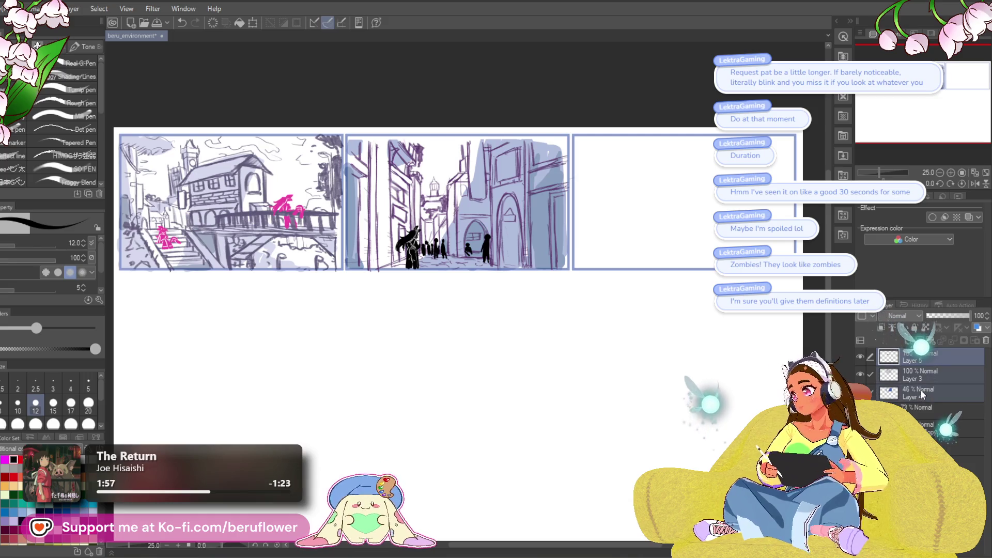
{"action": "key", "text": "ctrl+g"}
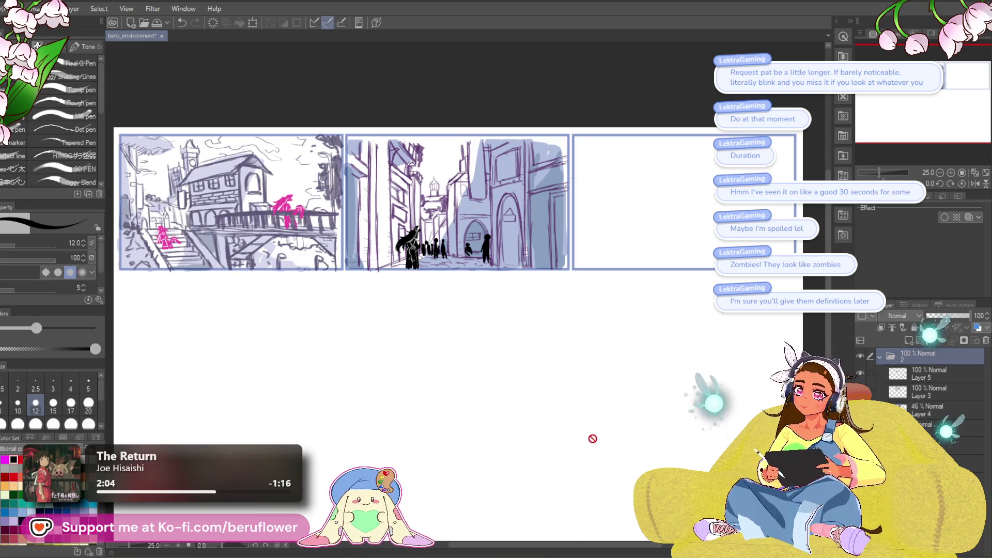
- Collapse folder 2 and save the storyboard file
{"action": "left_click", "coordinate": [880, 357]}
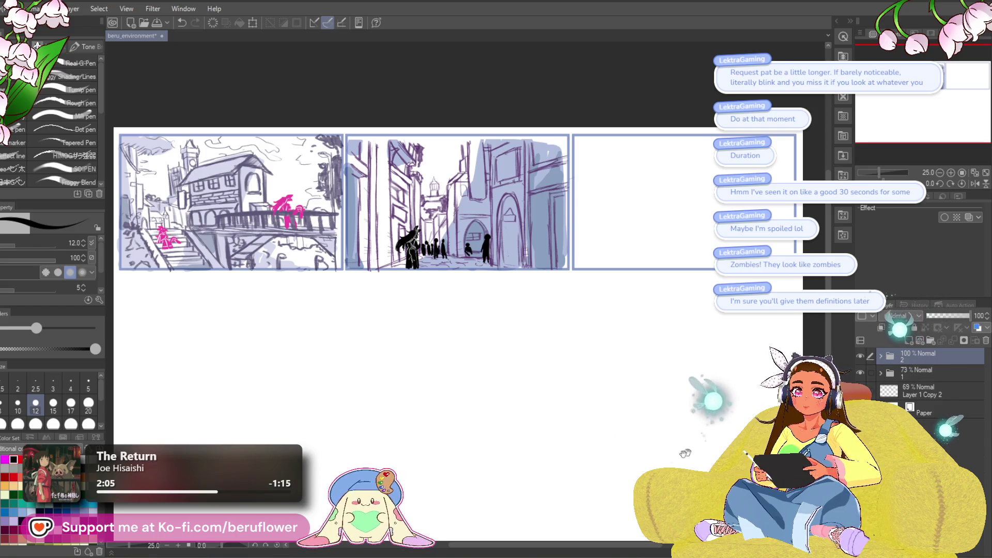
{"action": "scroll", "coordinate": [630, 455], "scroll_direction": "down", "scroll_amount": 2}
{"action": "scroll", "coordinate": [636, 445], "scroll_direction": "up", "scroll_amount": 2}
{"action": "key", "text": "ctrl+s"}
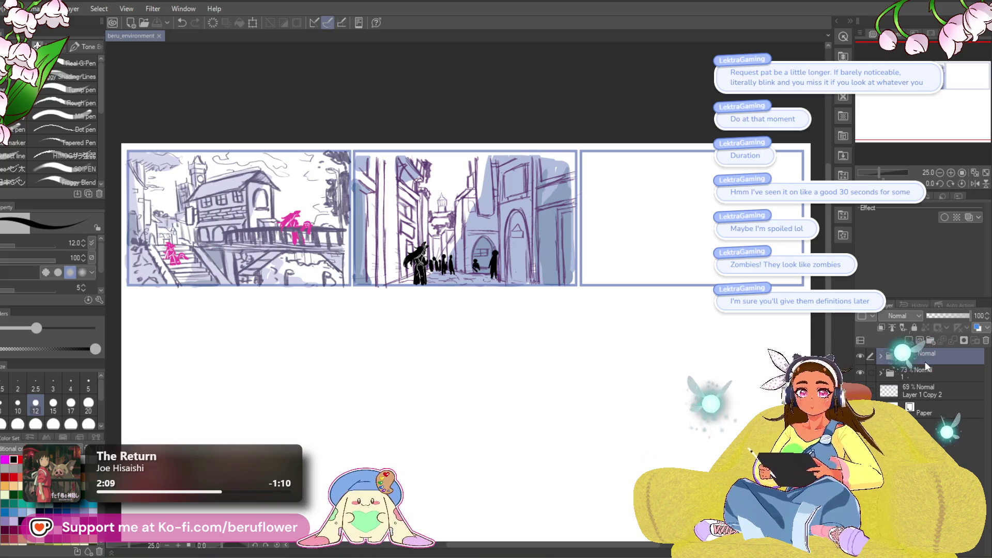
- Add a new empty layer and set folder 2's opacity to 78%
{"action": "left_click_drag", "start_coordinate": [937, 318], "coordinate": [965, 318]}
{"action": "left_click_drag", "start_coordinate": [628, 475], "coordinate": [557, 458]}
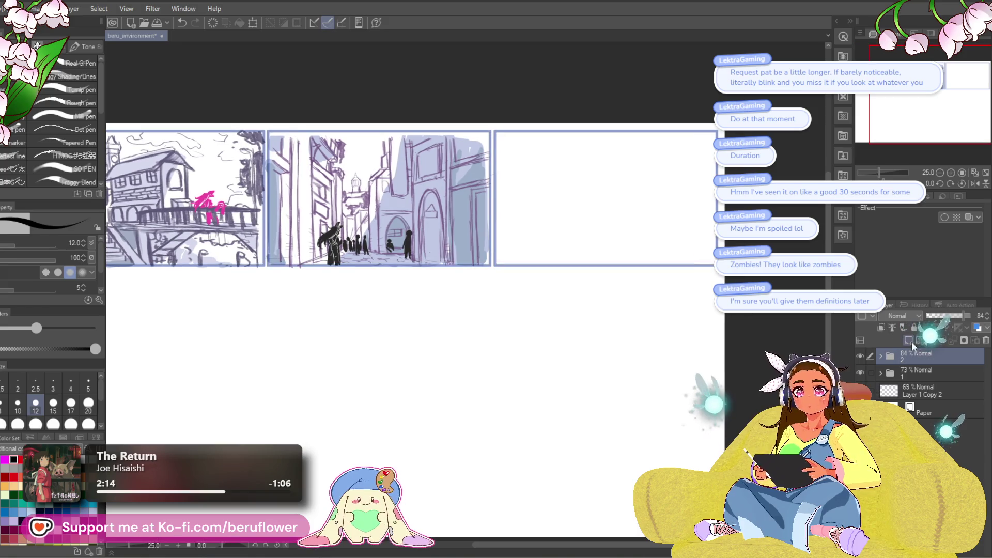
{"action": "left_click", "coordinate": [931, 393]}
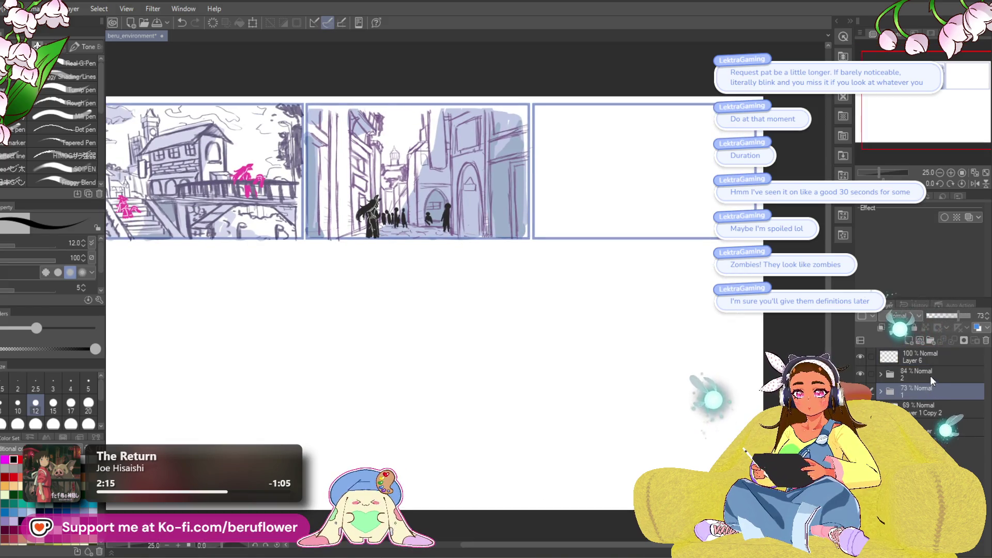
{"action": "left_click", "coordinate": [929, 377]}
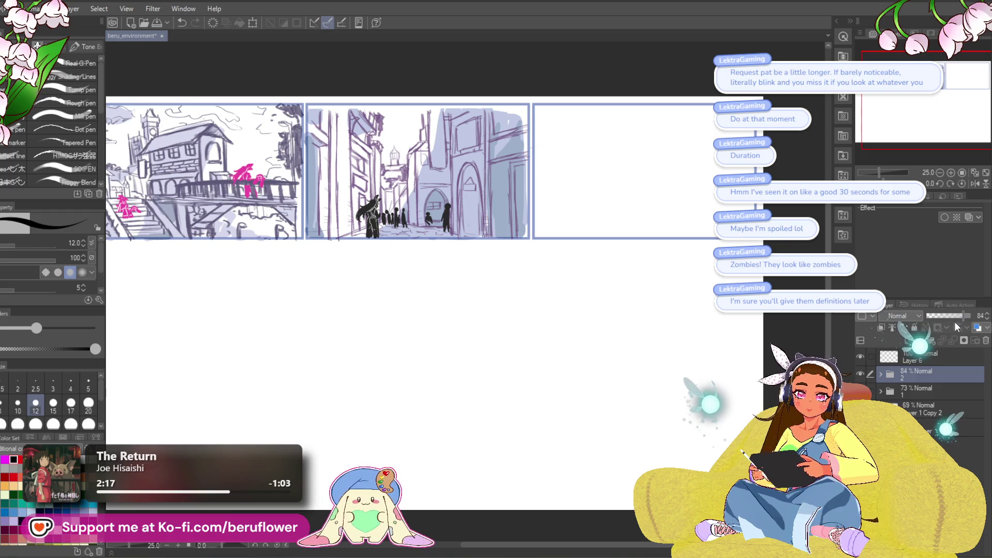
{"action": "left_click", "coordinate": [960, 316]}
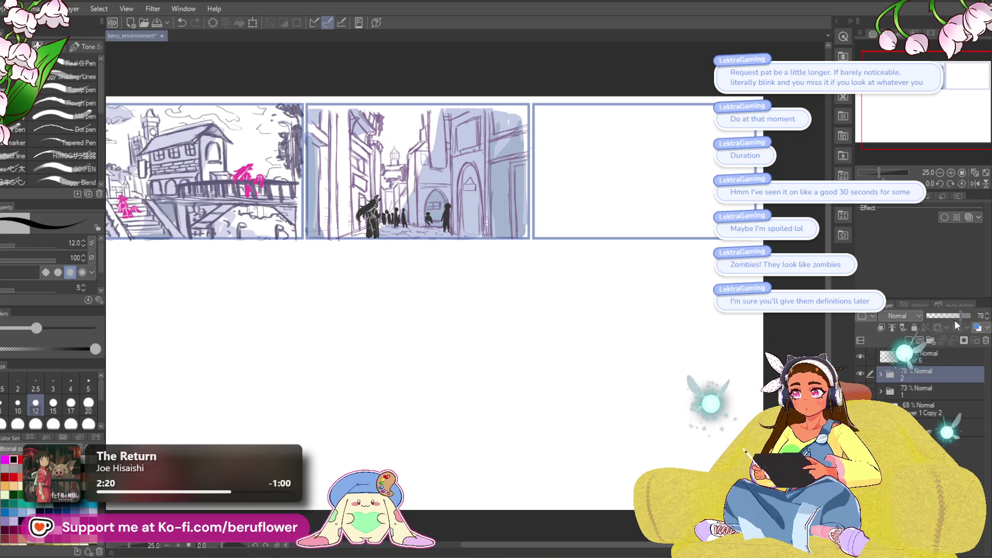
- Bring the storyboard panels back into view and make Layer 6 the active layer
{"action": "left_click", "coordinate": [930, 357]}
{"action": "left_click", "coordinate": [930, 392]}
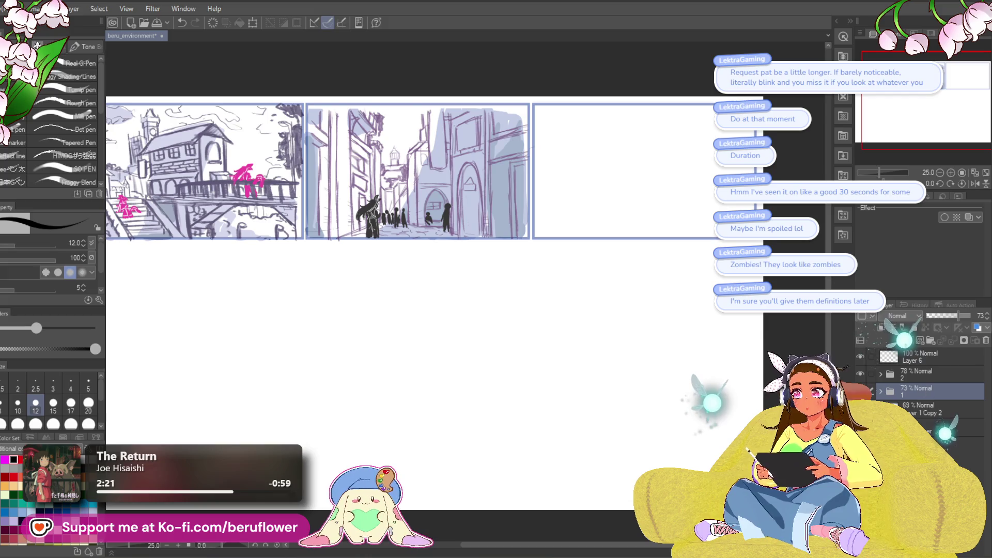
{"action": "mouse_move", "coordinate": [672, 336]}
{"action": "left_mouse_down"}
{"action": "mouse_move", "coordinate": [748, 368]}
{"action": "mouse_move", "coordinate": [710, 375]}
{"action": "left_mouse_up"}
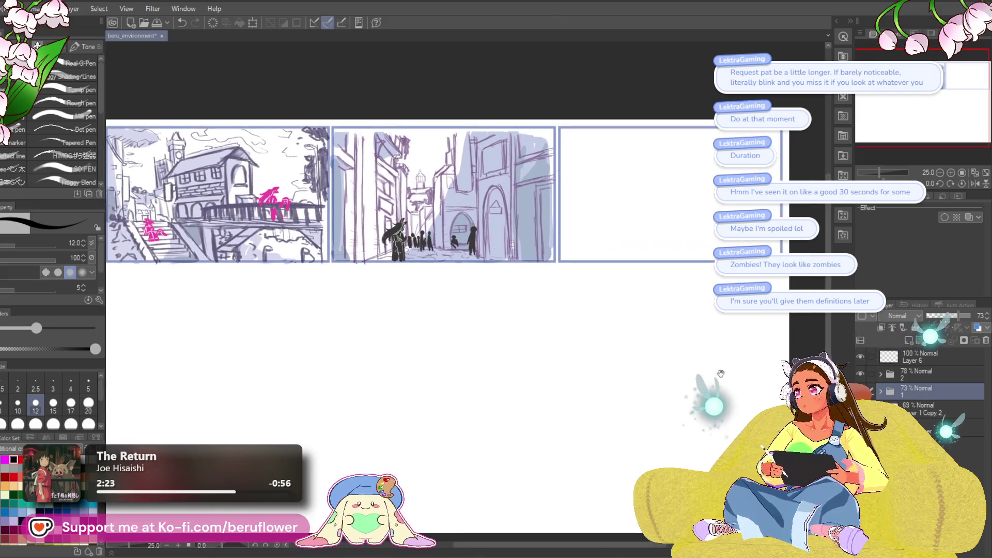
{"action": "left_click_drag", "start_coordinate": [630, 436], "coordinate": [608, 432]}
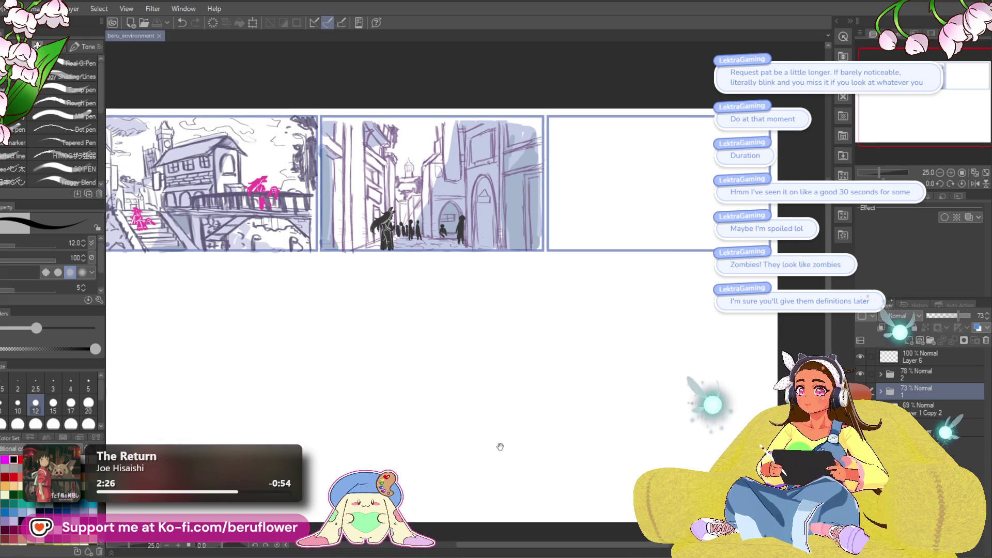
{"action": "left_click", "coordinate": [925, 357]}
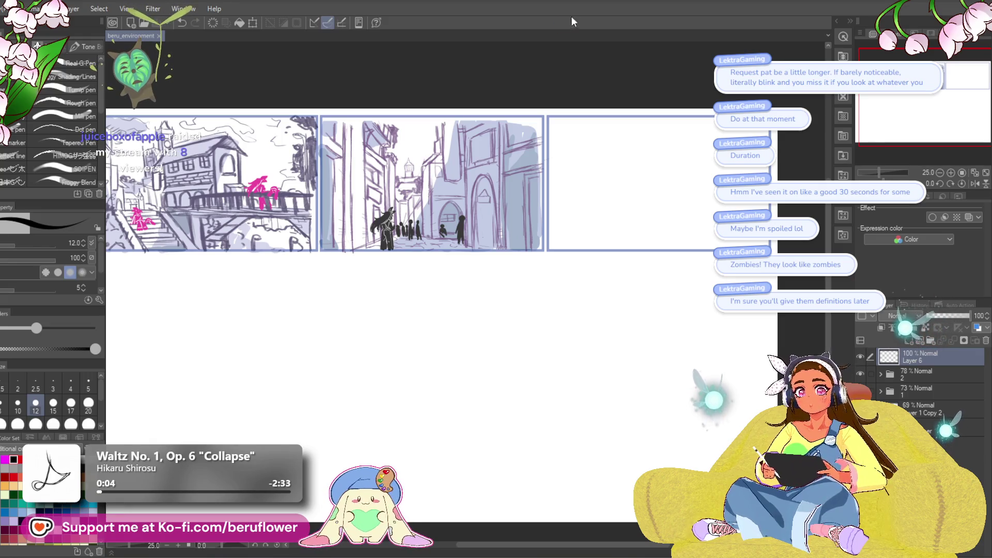
{"action": "left_click_drag", "start_coordinate": [501, 182], "coordinate": [608, 447]}
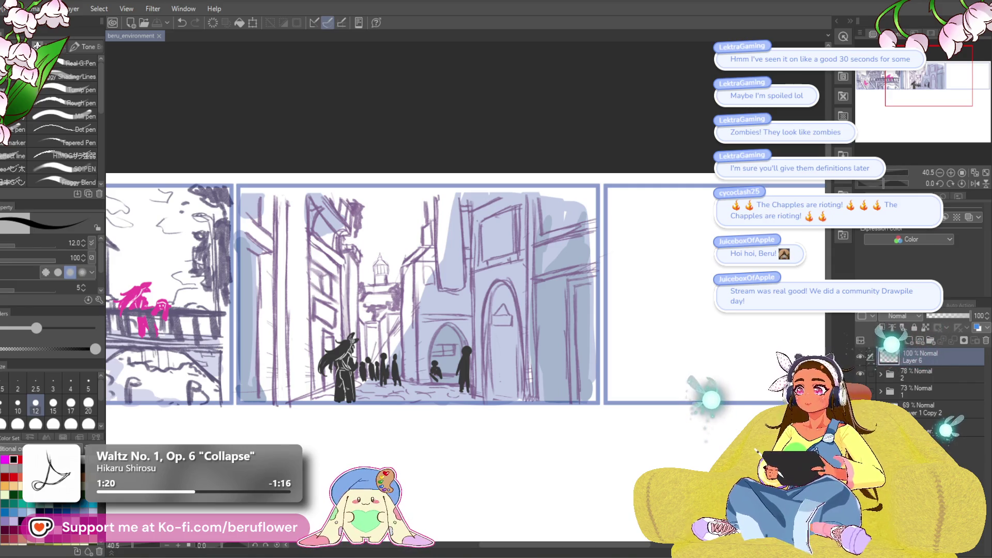
- Pan toward the empty third storyboard panel, then switch to the browser replay
{"action": "left_click", "coordinate": [661, 111]}
{"action": "left_click_drag", "start_coordinate": [598, 317], "coordinate": [555, 307]}
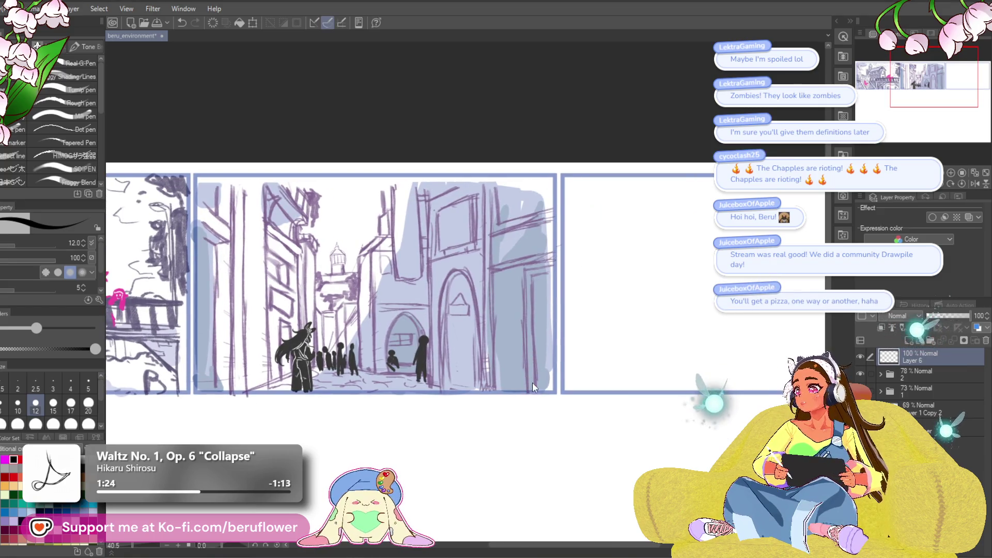
{"action": "left_click_drag", "start_coordinate": [467, 461], "coordinate": [430, 434]}
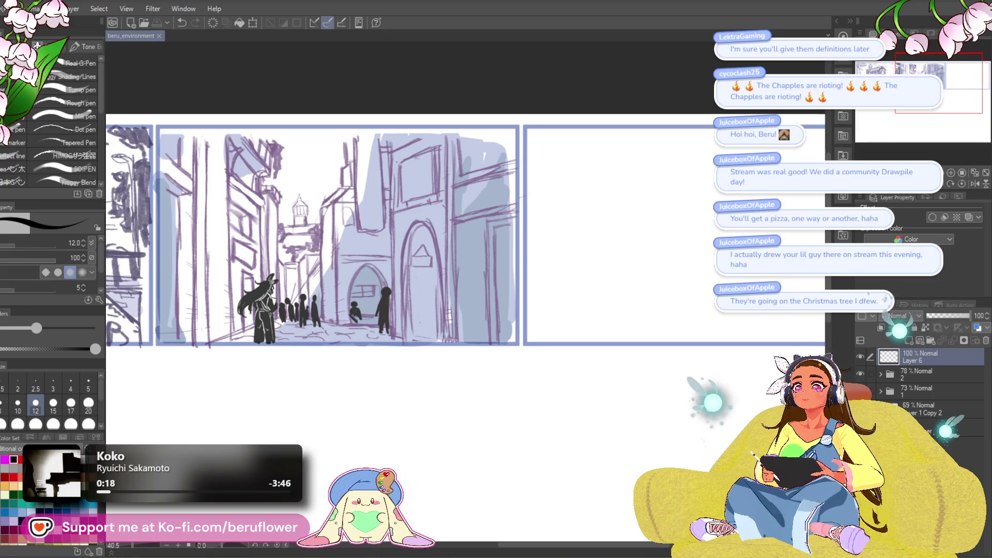
{"action": "key", "text": "alt+Tab"}
- Move the Chrome window with the Community Drawpile Day replay slightly higher
{"action": "left_click_drag", "start_coordinate": [769, 105], "coordinate": [759, 62]}
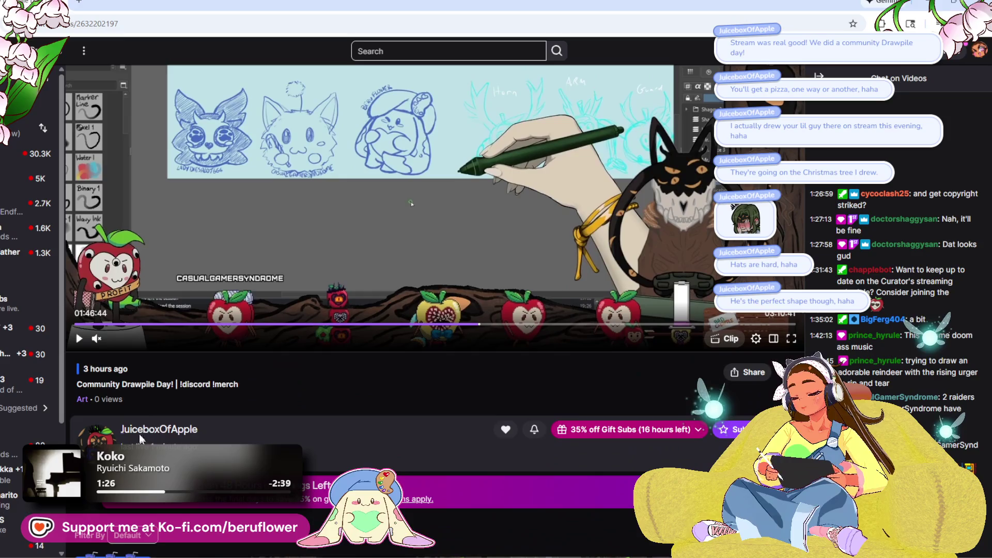
- Look over the VOD page and start the Community Drawpile Day replay
{"action": "scroll", "coordinate": [195, 387], "scroll_direction": "down", "scroll_amount": 2}
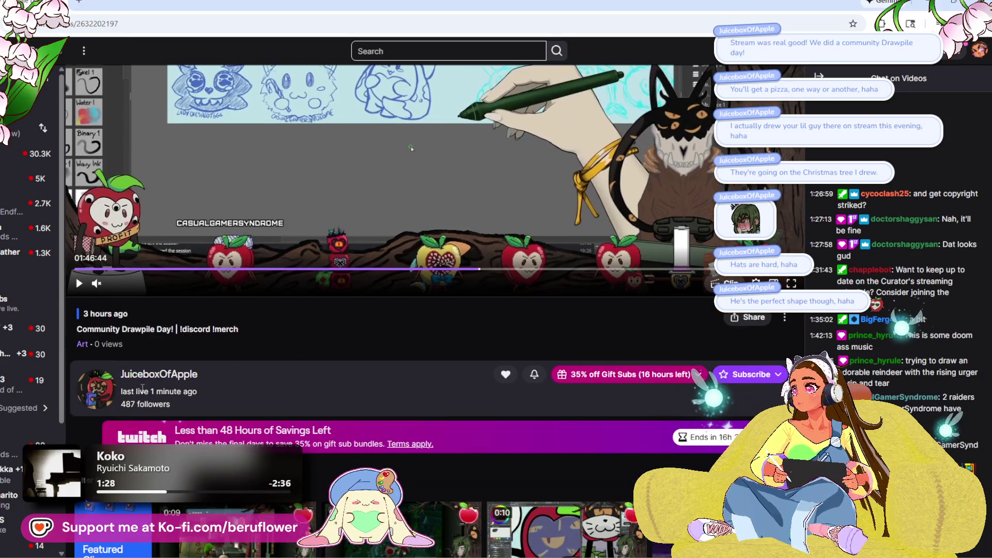
{"action": "scroll", "coordinate": [305, 394], "scroll_direction": "up", "scroll_amount": 4}
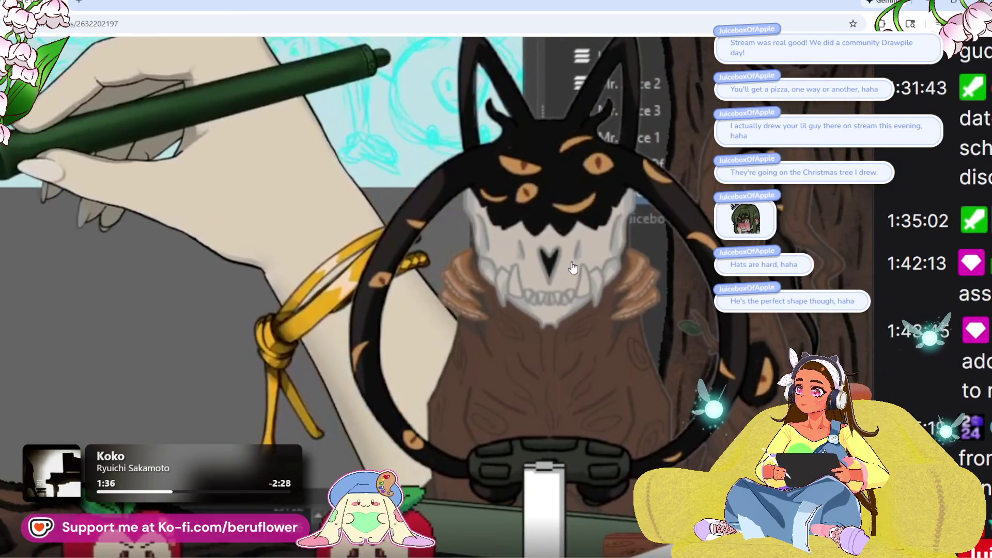
{"action": "scroll", "coordinate": [614, 295], "scroll_direction": "up", "scroll_amount": 1}
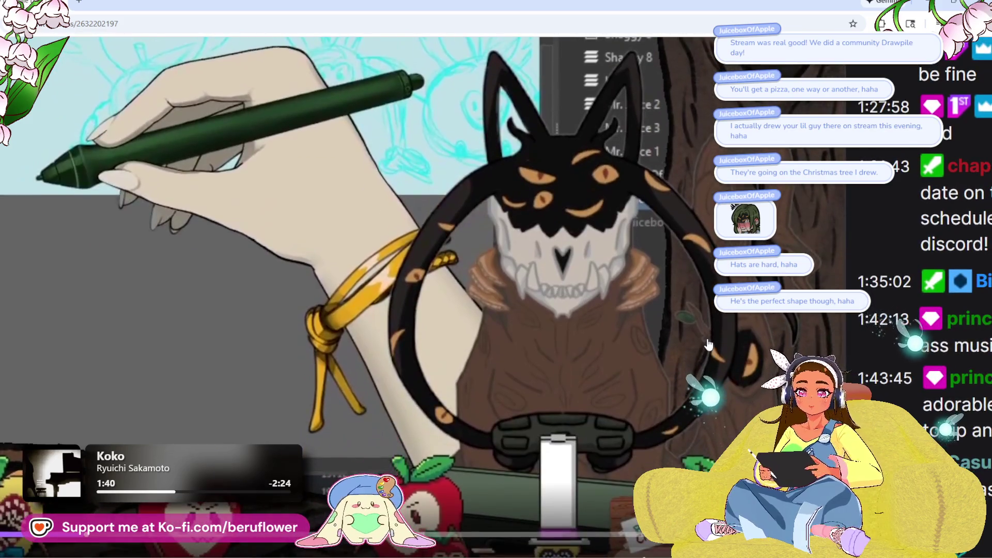
{"action": "scroll", "coordinate": [708, 345], "scroll_direction": "down", "scroll_amount": 1}
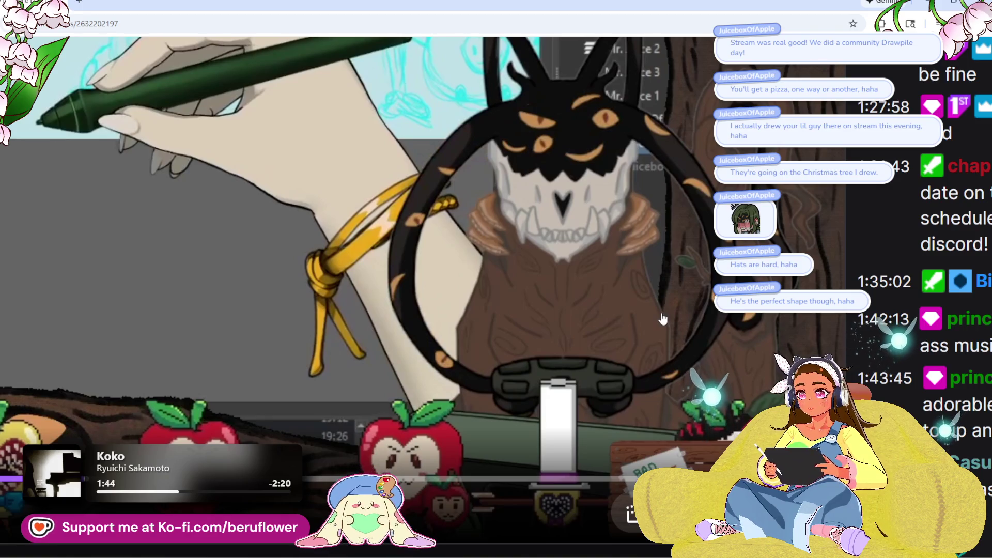
{"action": "scroll", "coordinate": [663, 297], "scroll_direction": "up", "scroll_amount": 1}
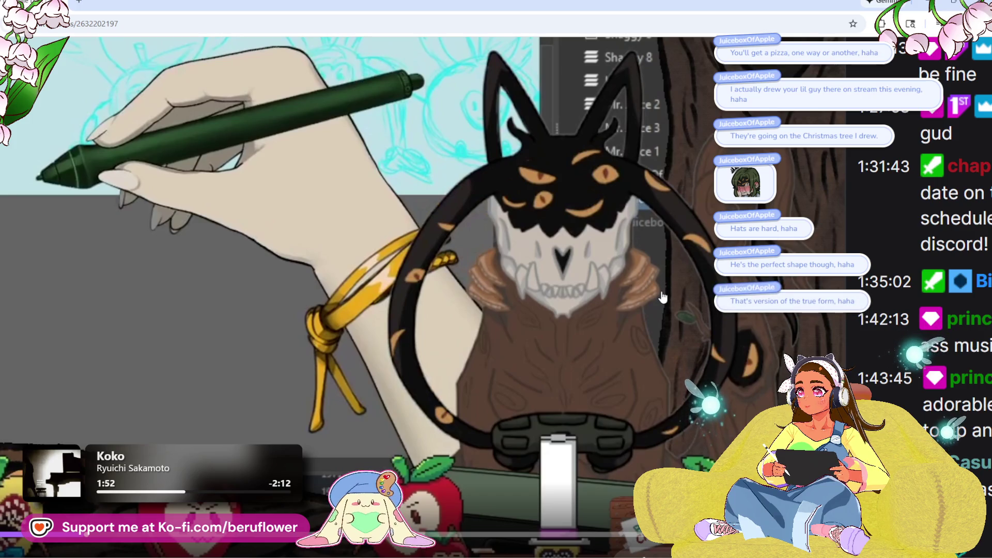
{"action": "scroll", "coordinate": [663, 297], "scroll_direction": "down", "scroll_amount": 5}
{"action": "left_click", "coordinate": [750, 318]}
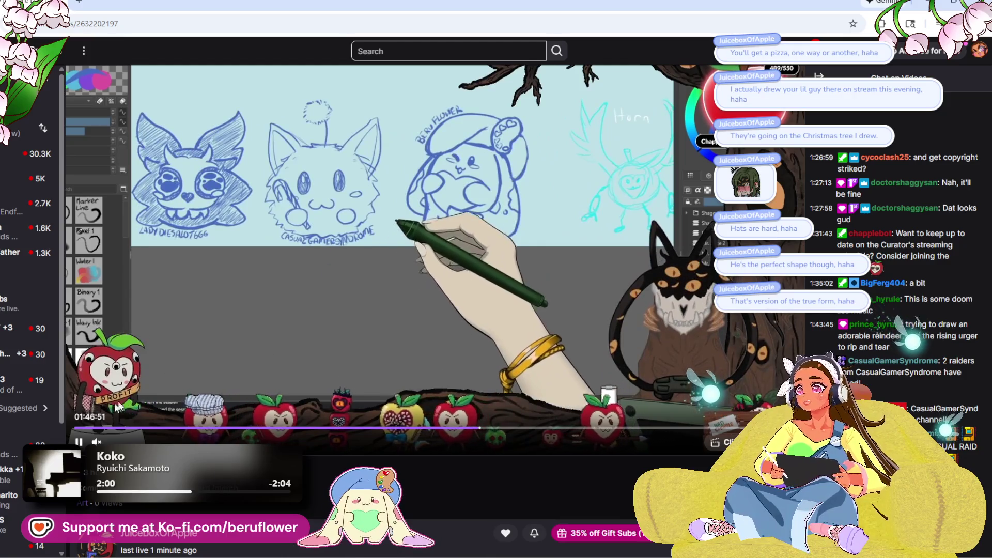
- Pause and resume the replay, then scroll down to the channel info
{"action": "left_click", "coordinate": [347, 249]}
{"action": "left_click", "coordinate": [347, 248]}
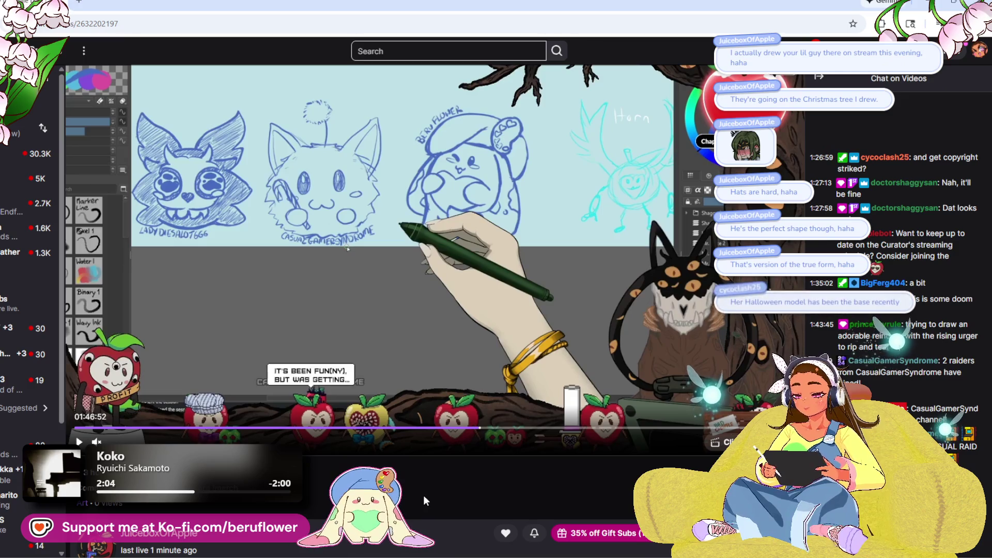
{"action": "scroll", "coordinate": [423, 495], "scroll_direction": "down", "scroll_amount": 1}
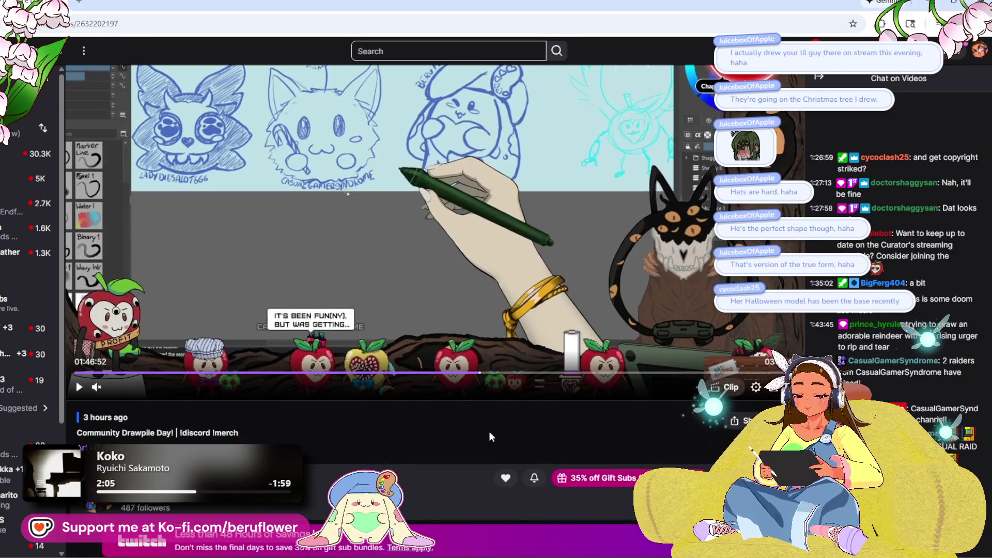
{"action": "scroll", "coordinate": [489, 431], "scroll_direction": "down", "scroll_amount": 1}
{"action": "scroll", "coordinate": [489, 431], "scroll_direction": "down", "scroll_amount": 2}
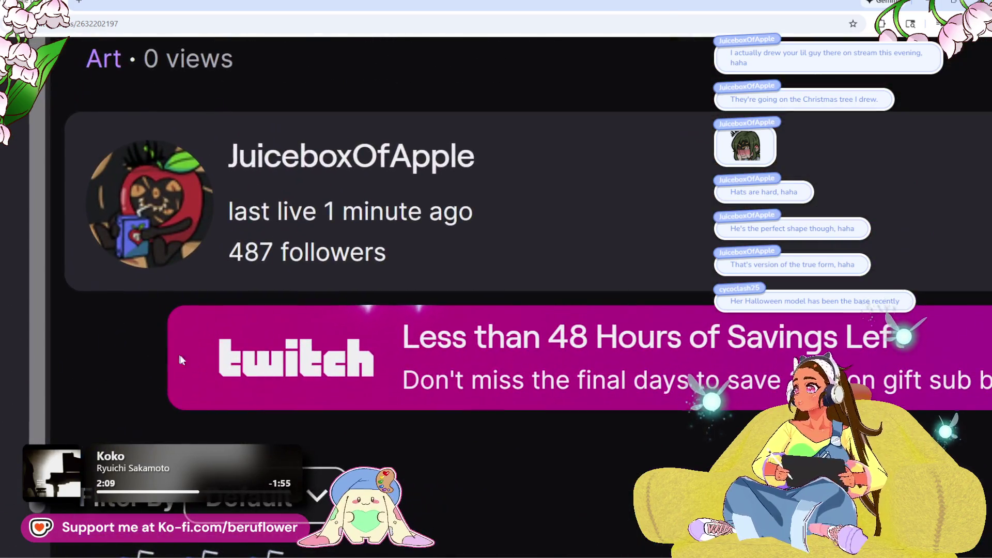
{"action": "scroll", "coordinate": [180, 357], "scroll_direction": "up", "scroll_amount": 2}
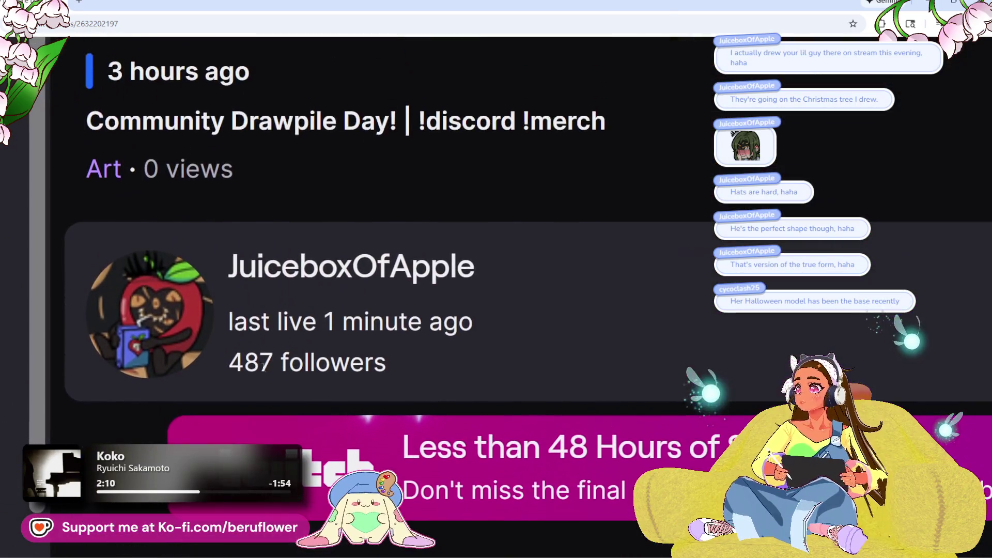
- Select and deselect the follower count, ending on the replay at 00:19:14
{"action": "double_click", "coordinate": [277, 368]}
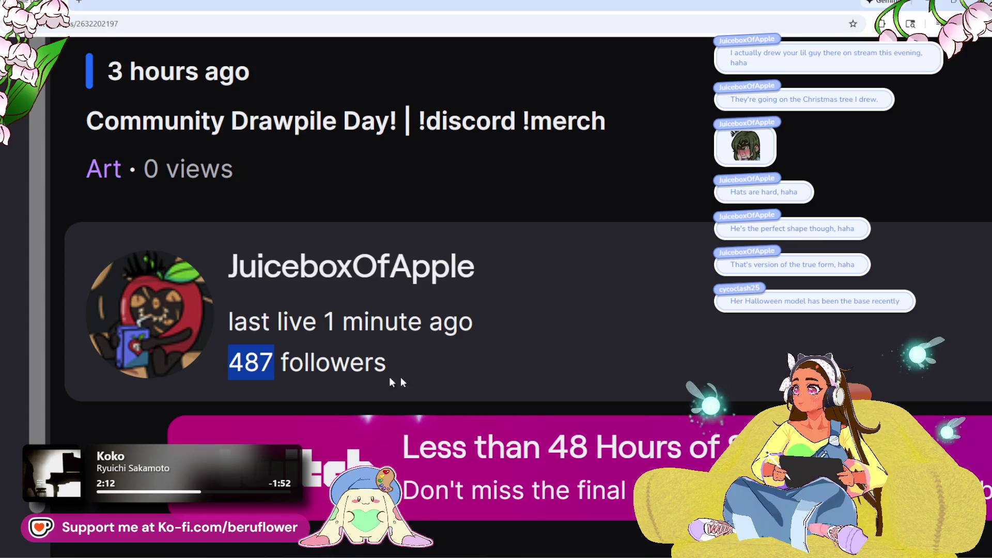
{"action": "left_click", "coordinate": [527, 395]}
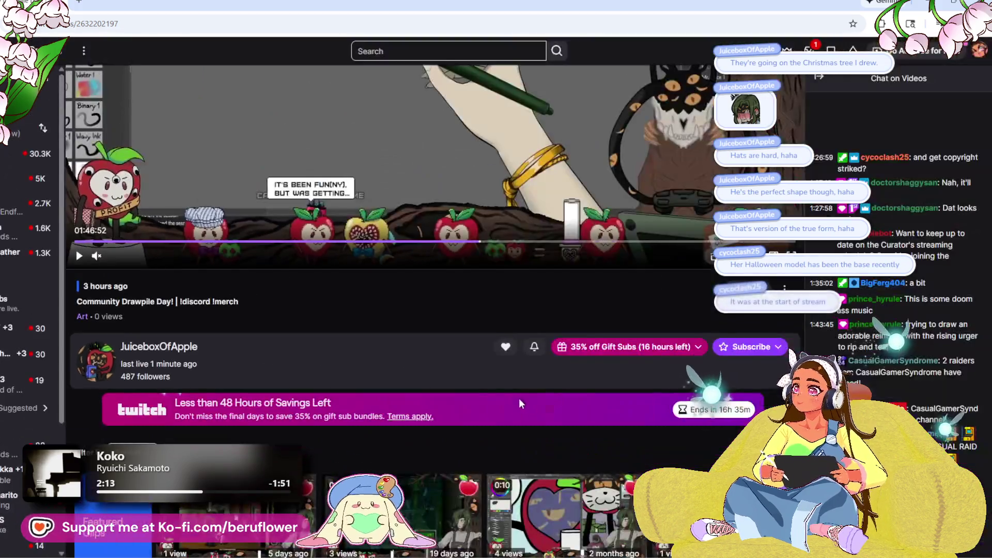
{"action": "scroll", "coordinate": [450, 407], "scroll_direction": "up", "scroll_amount": 2}
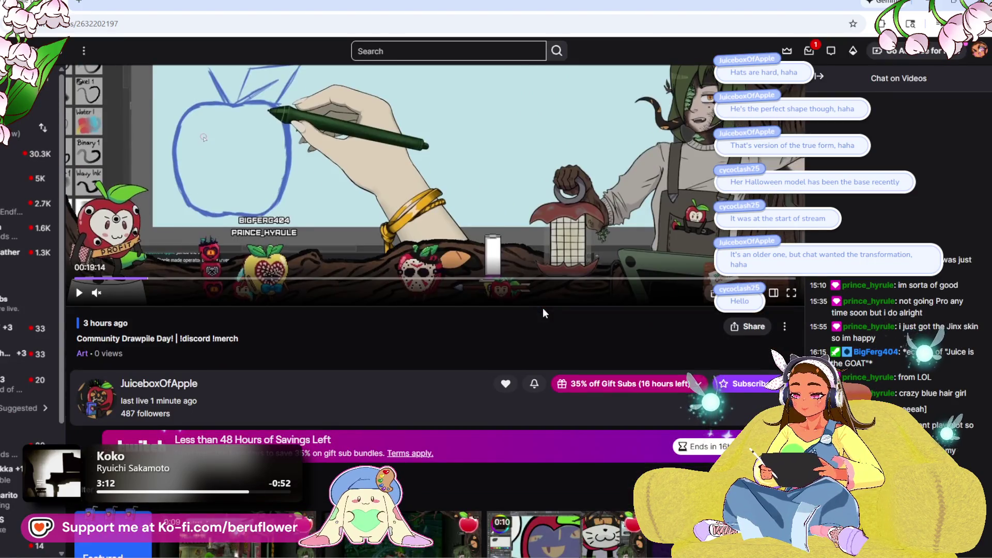
{"action": "scroll", "coordinate": [639, 331], "scroll_direction": "up", "scroll_amount": 1}
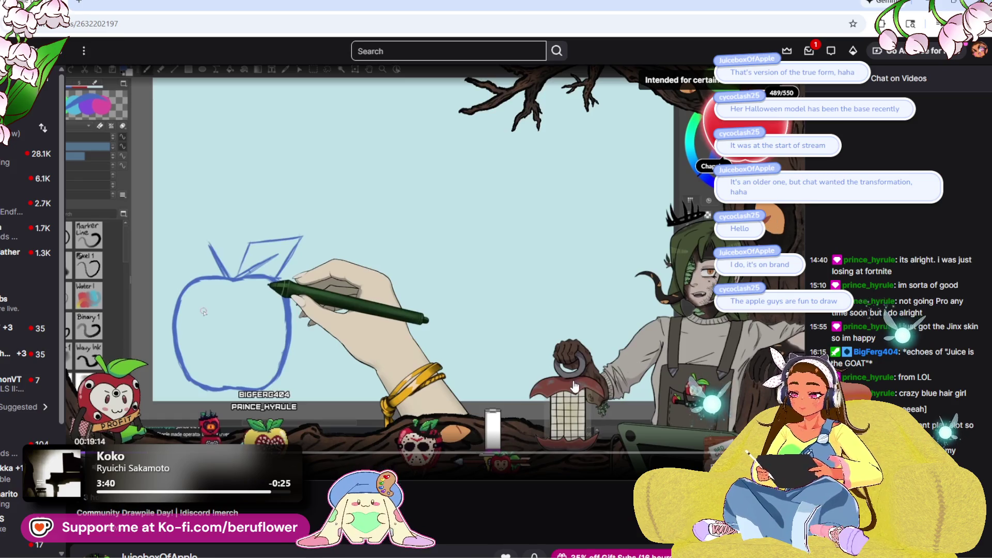
{"action": "scroll", "coordinate": [559, 389], "scroll_direction": "down", "scroll_amount": 1}
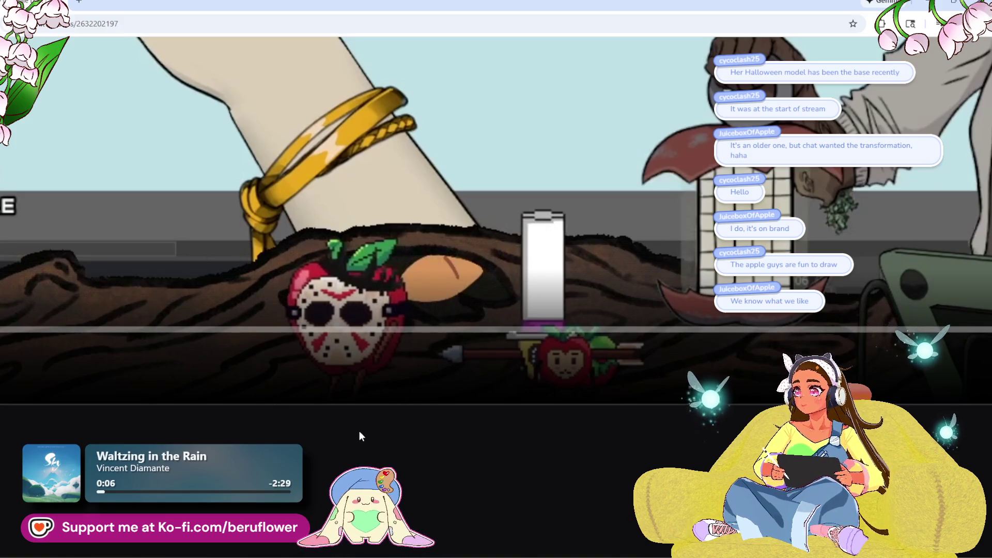
{"action": "key", "text": "Escape"}
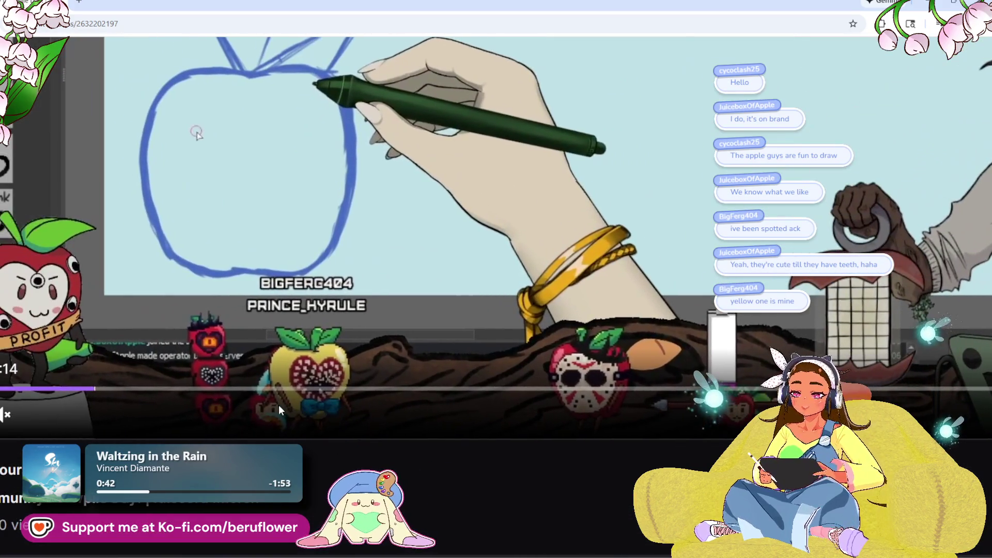
{"action": "scroll", "coordinate": [272, 405], "scroll_direction": "down", "scroll_amount": 1}
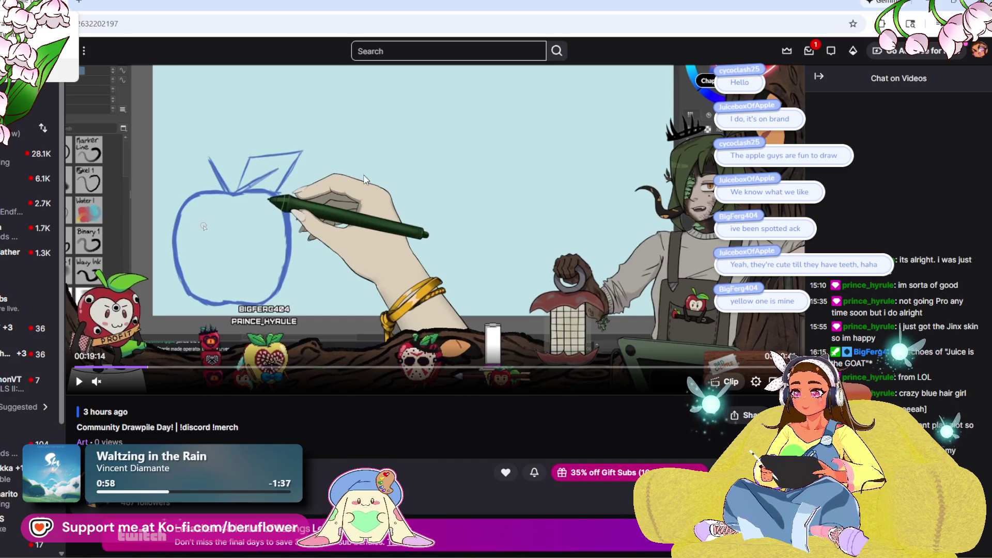
- Seek the replay between 01:35:03 and 02:41:31, settling at 02:28:50
{"action": "left_click", "coordinate": [434, 368]}
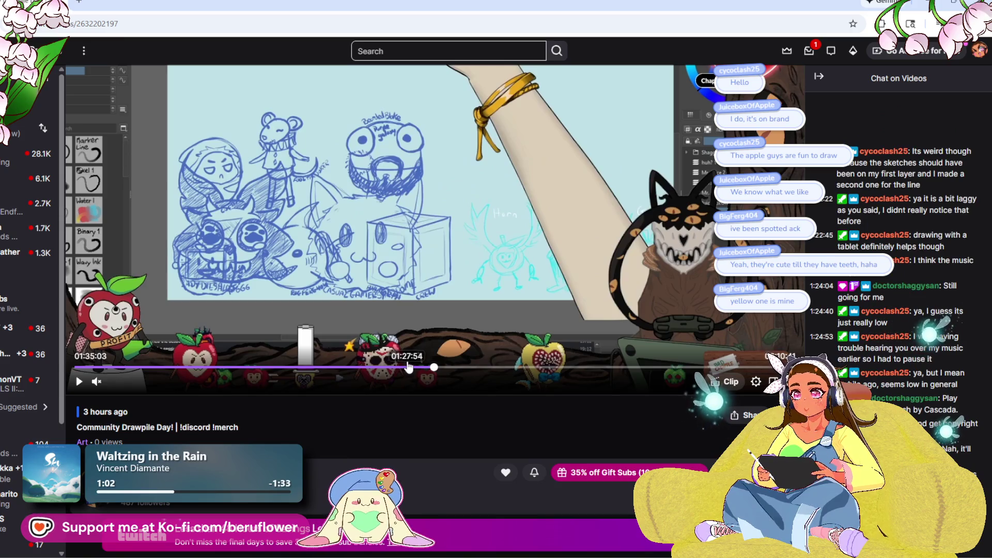
{"action": "left_click", "coordinate": [447, 369]}
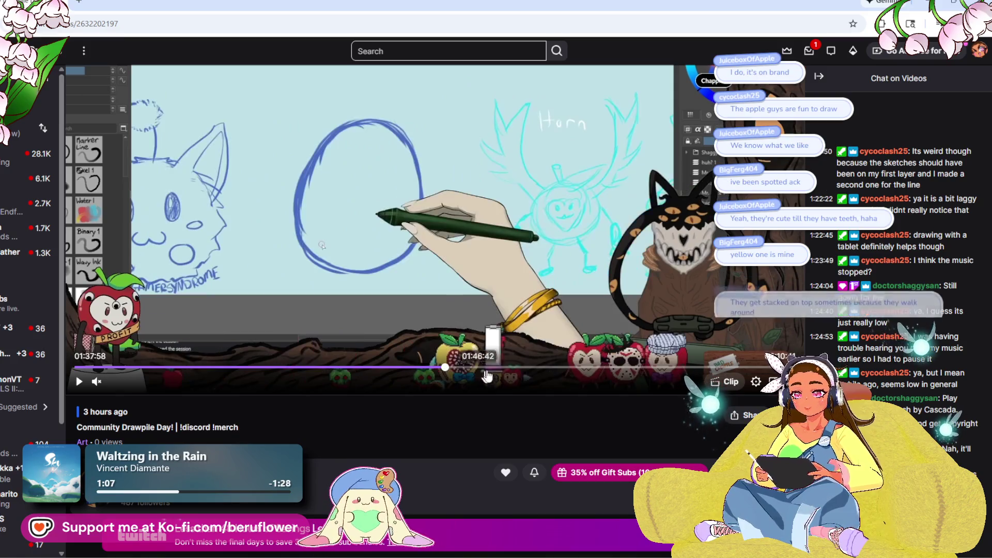
{"action": "left_click", "coordinate": [687, 369]}
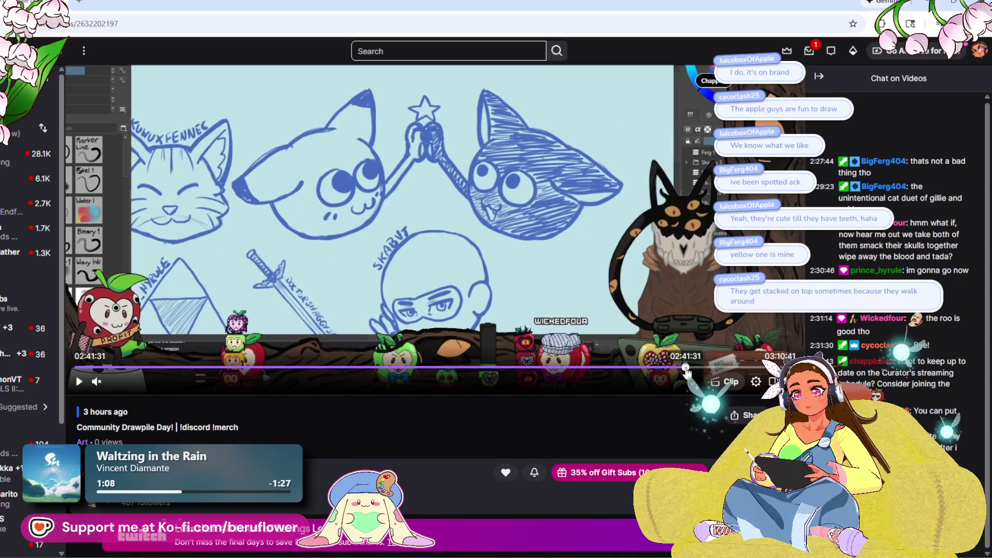
{"action": "left_click", "coordinate": [669, 369]}
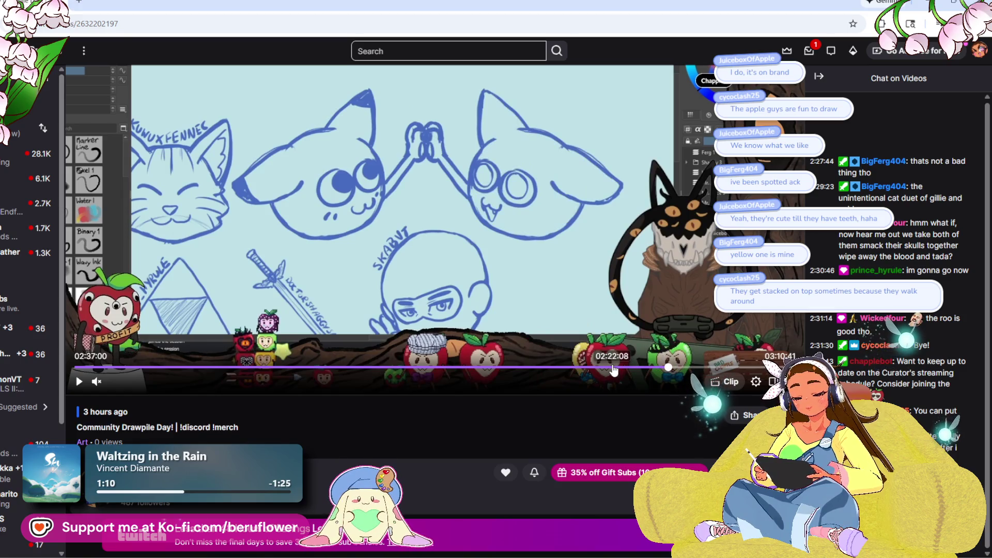
{"action": "left_click", "coordinate": [614, 369]}
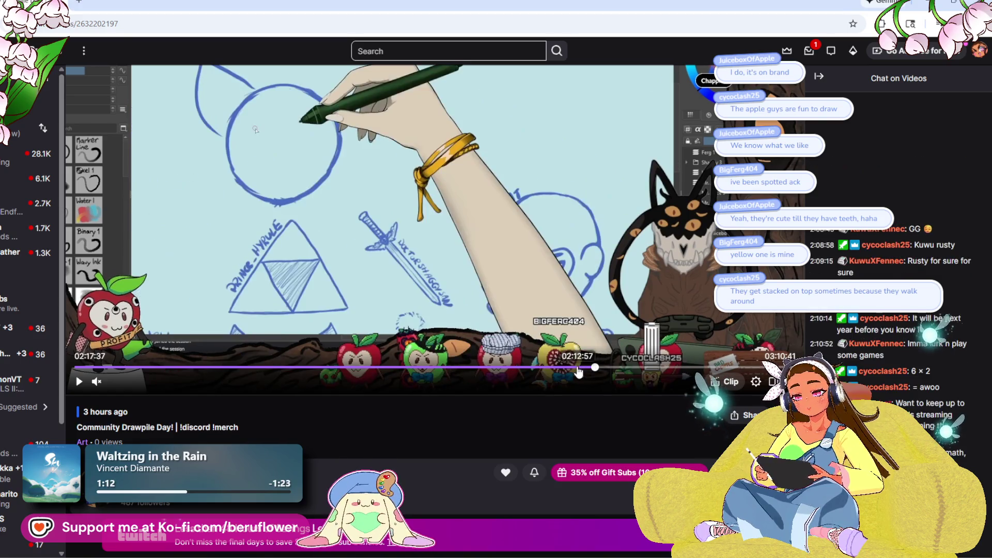
{"action": "left_click", "coordinate": [575, 369]}
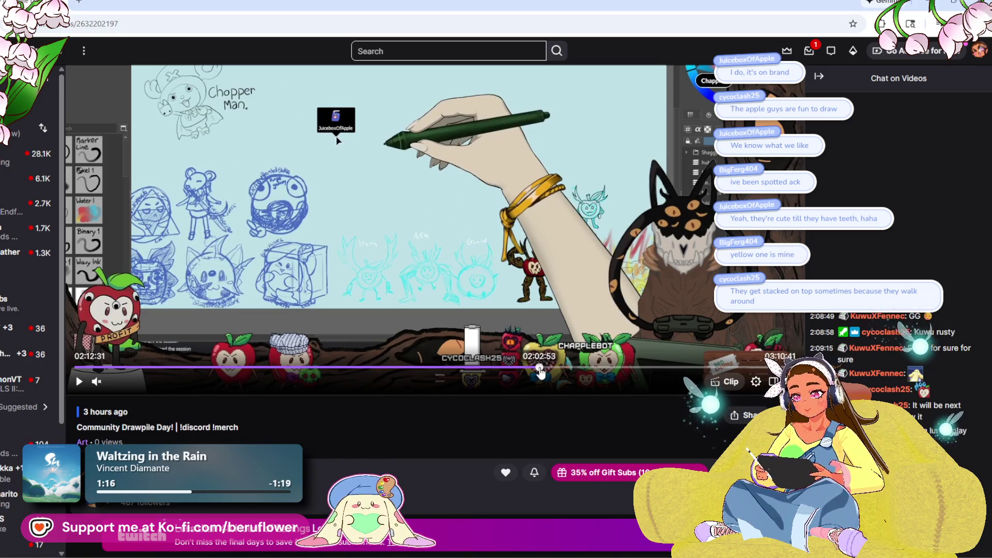
{"action": "left_click", "coordinate": [520, 369]}
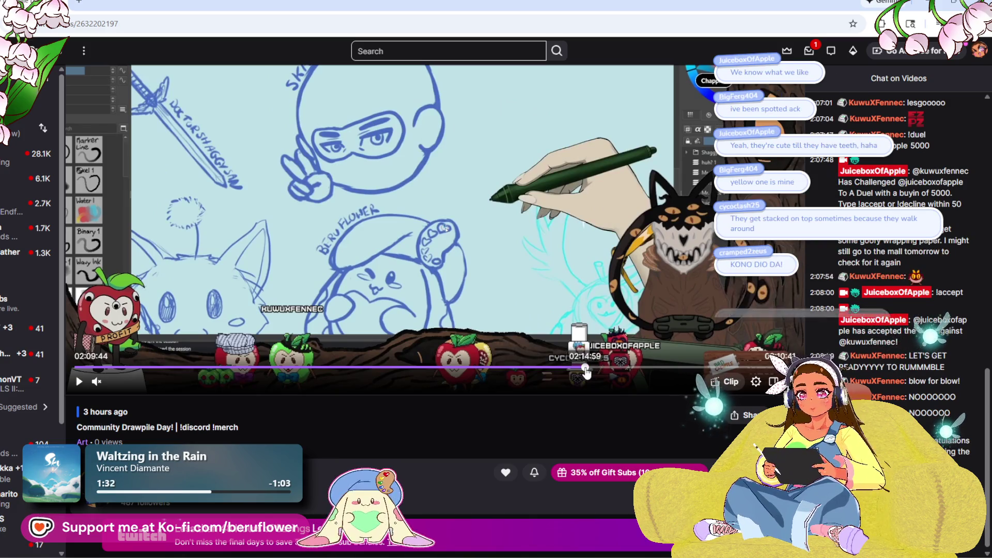
{"action": "left_click", "coordinate": [585, 368]}
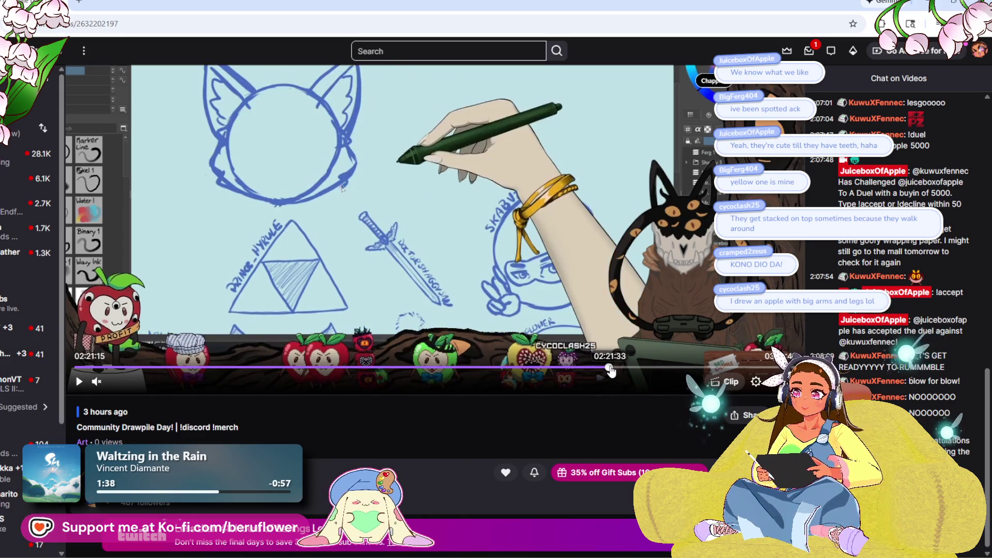
{"action": "left_click", "coordinate": [638, 368]}
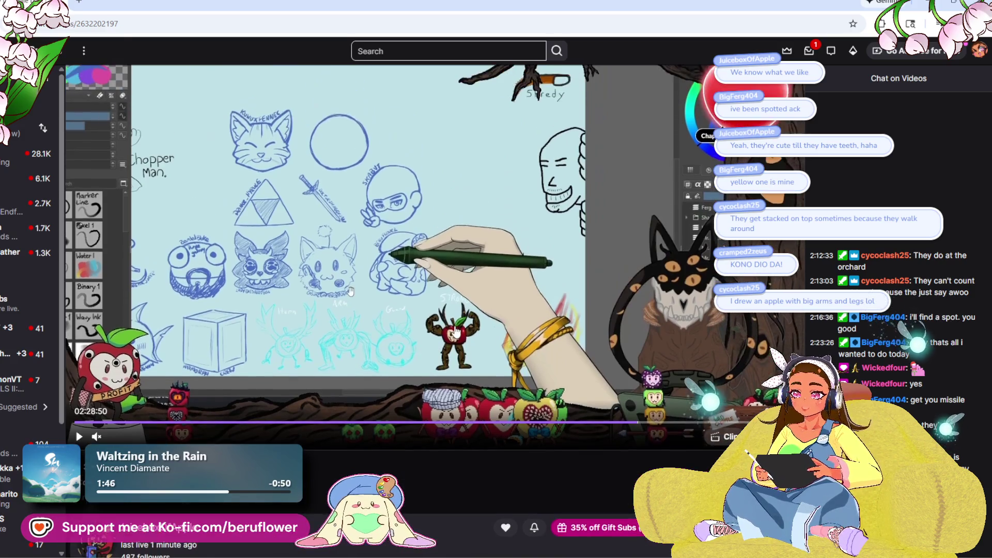
{"action": "scroll", "coordinate": [445, 319], "scroll_direction": "down", "scroll_amount": 1}
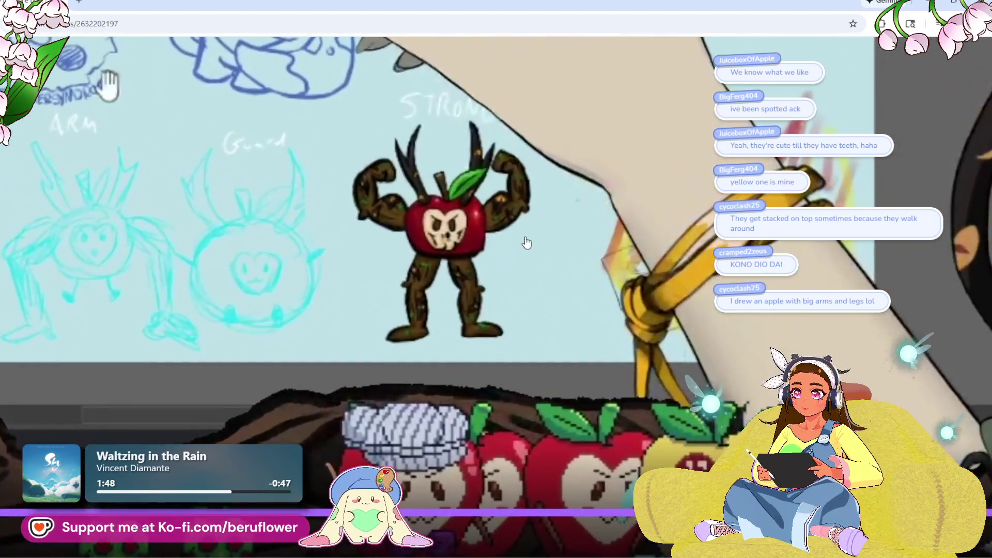
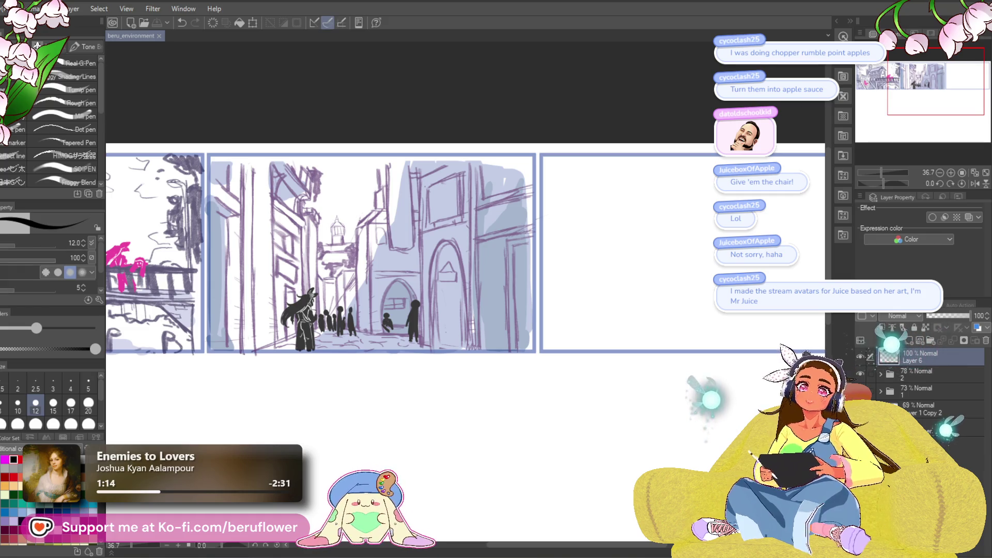
- Pick the pencil at size 20 and pan across the strip to frame the empty third panel
{"action": "left_click_drag", "start_coordinate": [554, 439], "coordinate": [471, 405]}
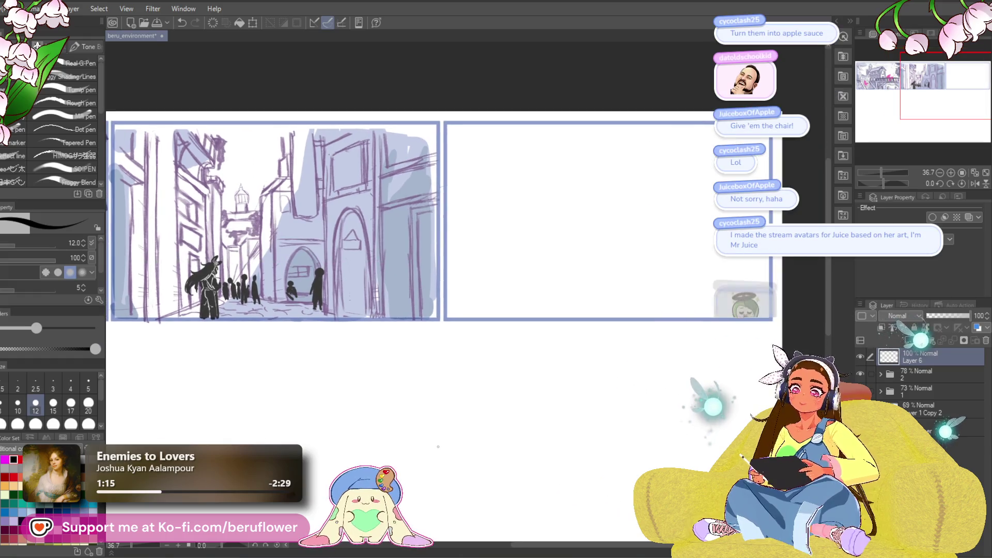
{"action": "key", "text": "p"}
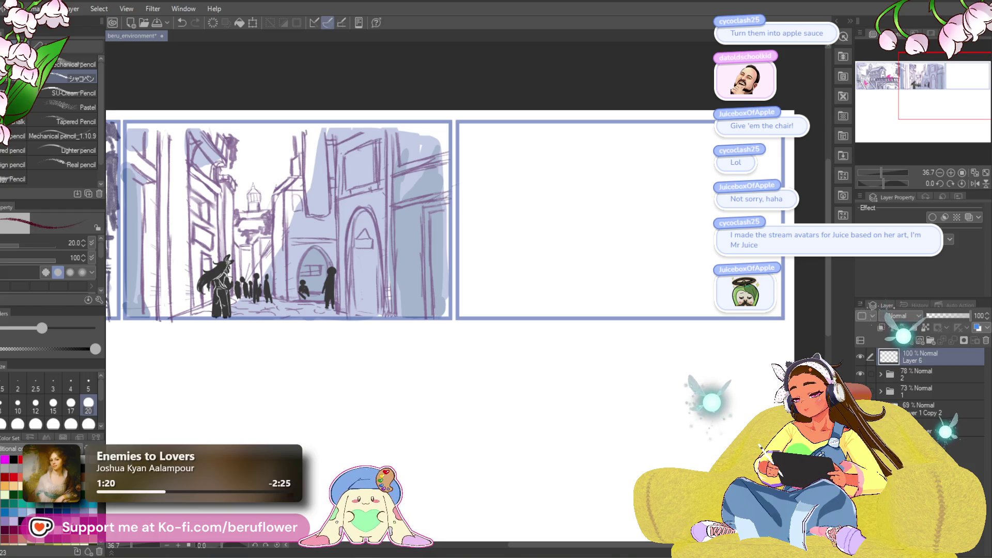
{"action": "left_click_drag", "start_coordinate": [618, 277], "coordinate": [527, 370]}
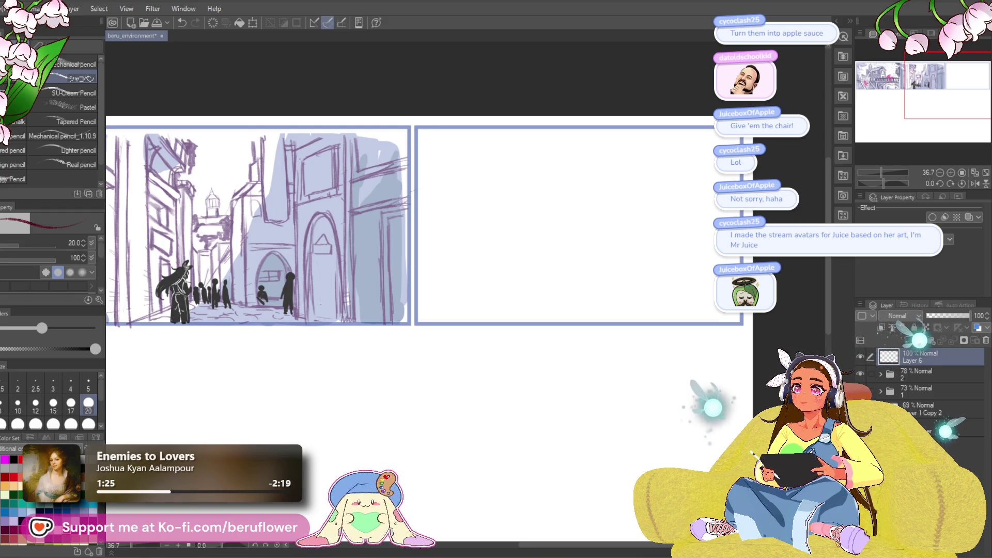
{"action": "mouse_move", "coordinate": [584, 401]}
{"action": "left_mouse_down"}
{"action": "mouse_move", "coordinate": [537, 397]}
{"action": "mouse_move", "coordinate": [665, 426]}
{"action": "left_mouse_up"}
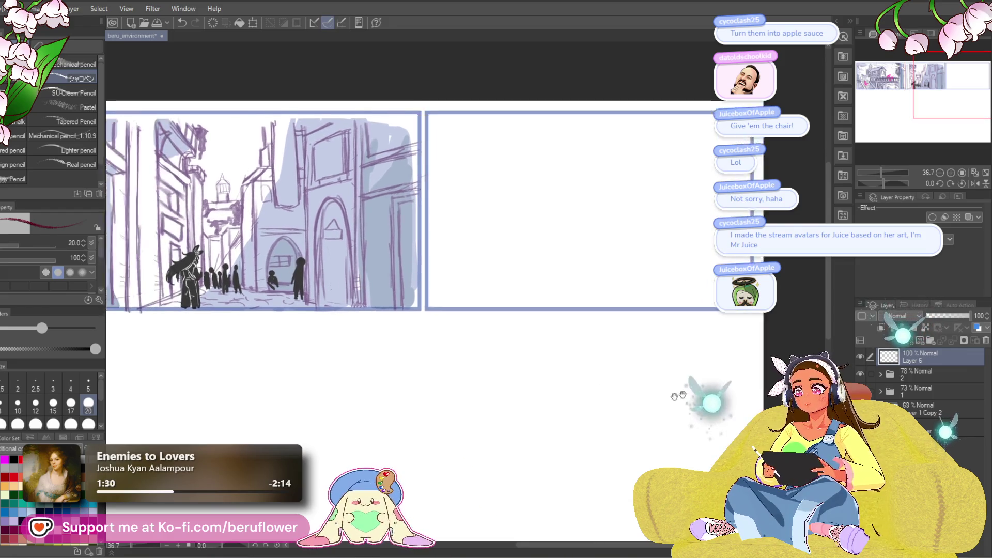
{"action": "scroll", "coordinate": [665, 426], "scroll_direction": "up", "scroll_amount": 2}
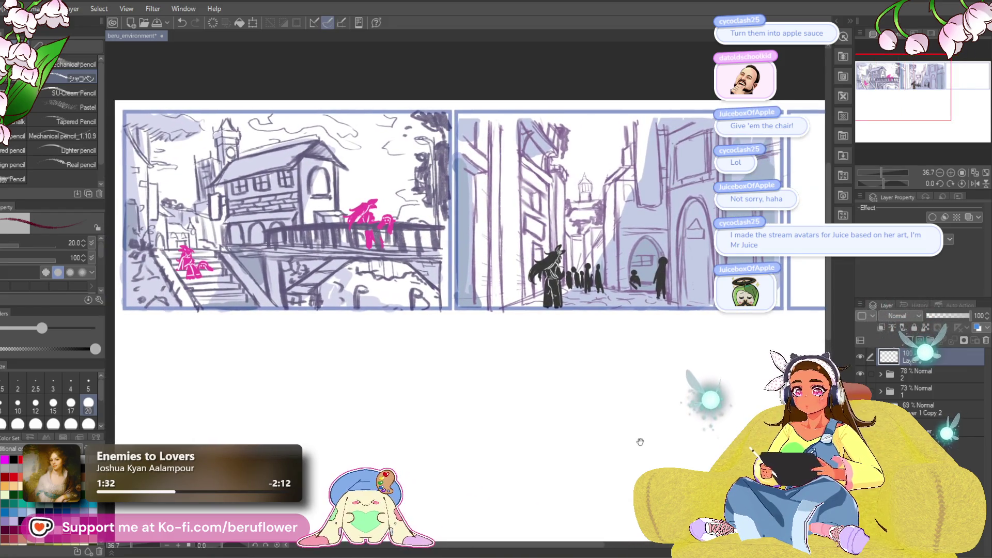
{"action": "left_click_drag", "start_coordinate": [640, 442], "coordinate": [631, 443]}
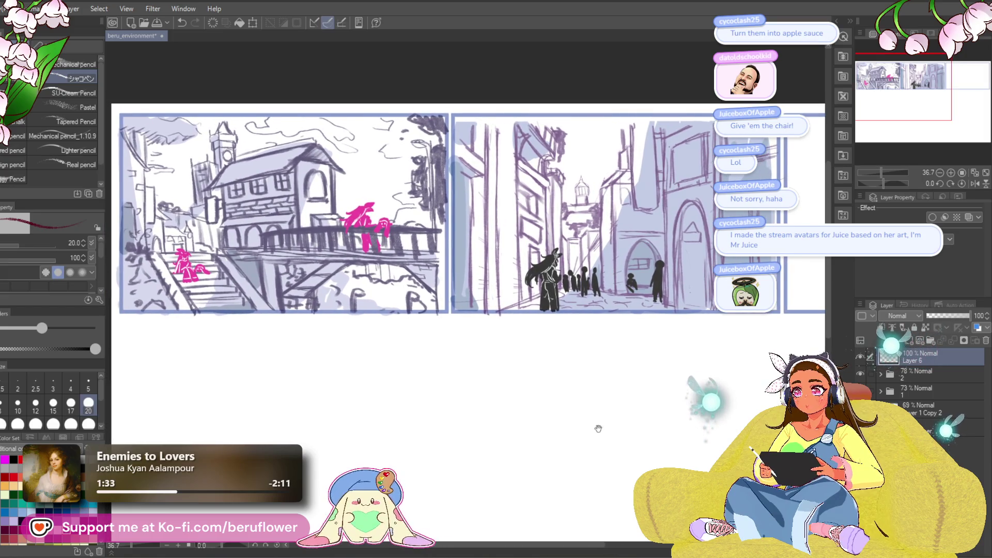
{"action": "mouse_move", "coordinate": [639, 421]}
{"action": "left_mouse_down"}
{"action": "mouse_move", "coordinate": [572, 419]}
{"action": "mouse_move", "coordinate": [684, 385]}
{"action": "mouse_move", "coordinate": [596, 377]}
{"action": "mouse_move", "coordinate": [505, 412]}
{"action": "left_mouse_up"}
{"action": "mouse_move", "coordinate": [669, 337]}
{"action": "left_mouse_down"}
{"action": "mouse_move", "coordinate": [580, 370]}
{"action": "mouse_move", "coordinate": [624, 364]}
{"action": "left_mouse_up"}
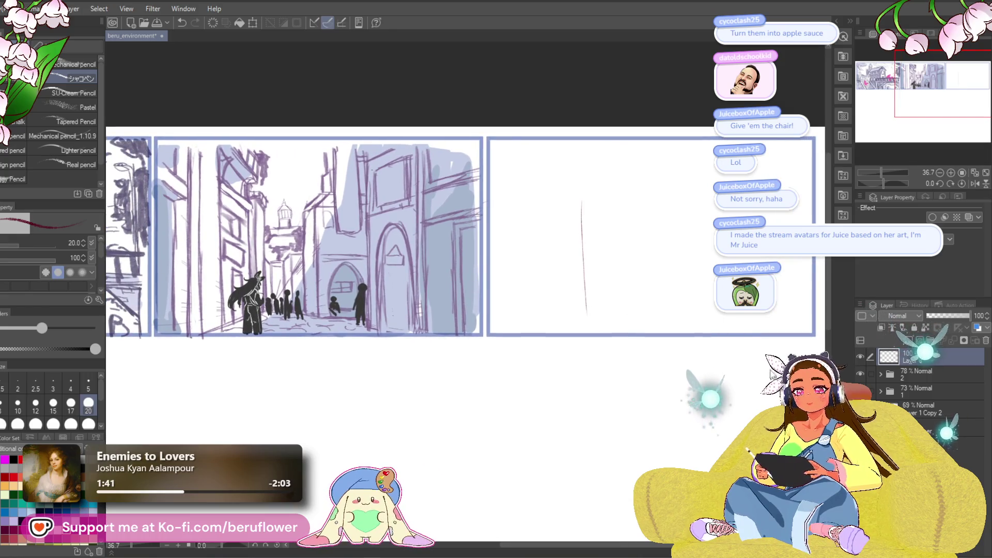
- Undo the stray stroke, enlarge the pencil to 50, and sketch a long horizontal line across panel three
{"action": "key", "text": "ctrl+z"}
{"action": "left_click_drag", "start_coordinate": [616, 429], "coordinate": [571, 421]}
{"action": "mouse_move", "coordinate": [669, 336]}
{"action": "left_mouse_down"}
{"action": "mouse_move", "coordinate": [606, 305]}
{"action": "mouse_move", "coordinate": [598, 314]}
{"action": "left_mouse_up"}
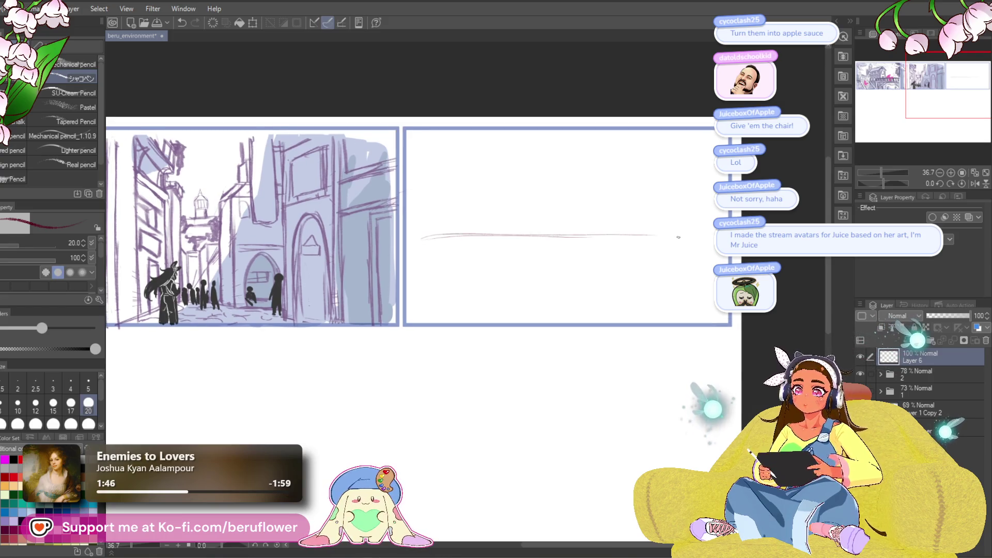
{"action": "left_click_drag", "start_coordinate": [423, 230], "coordinate": [418, 226]}
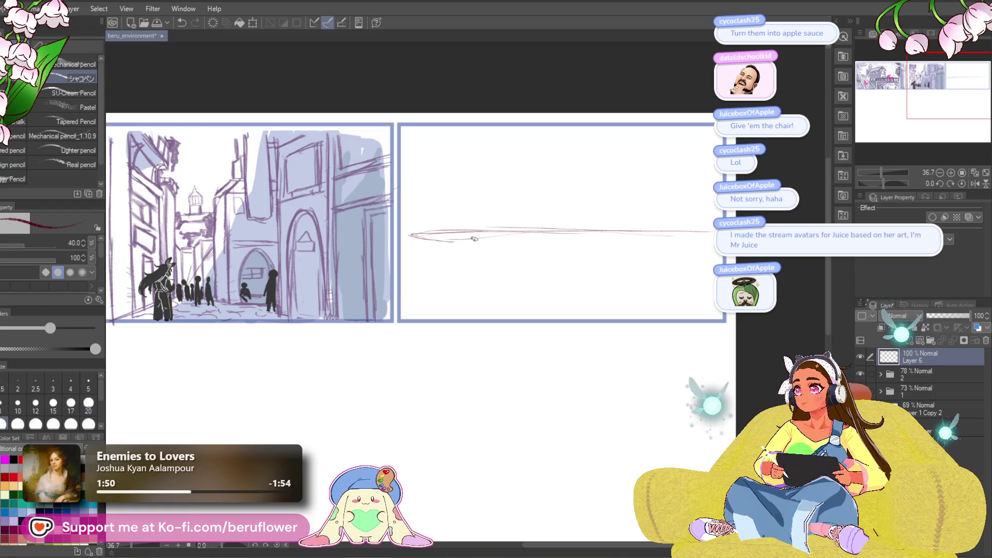
{"action": "left_click_drag", "start_coordinate": [540, 270], "coordinate": [517, 266]}
{"action": "left_click_drag", "start_coordinate": [385, 227], "coordinate": [658, 223]}
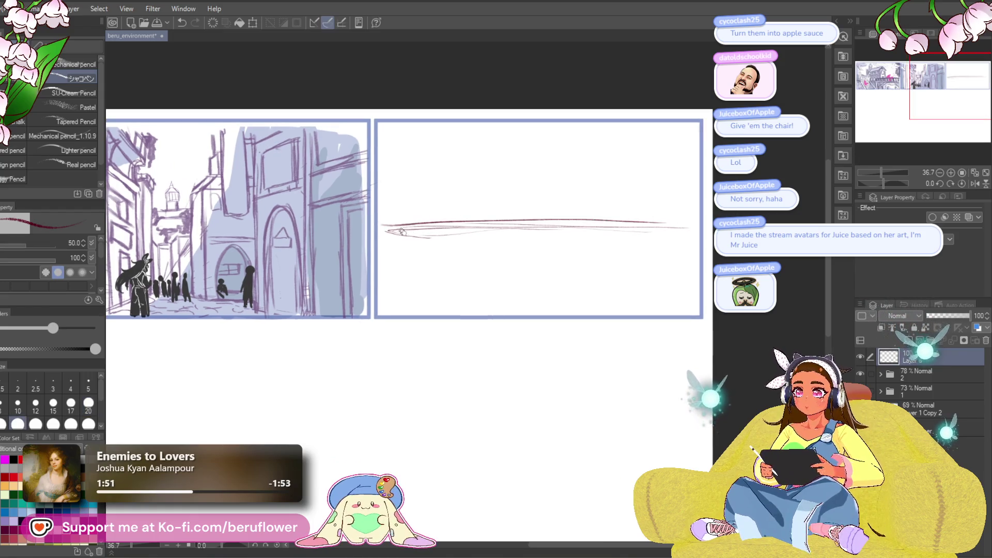
{"action": "left_click_drag", "start_coordinate": [383, 237], "coordinate": [599, 236]}
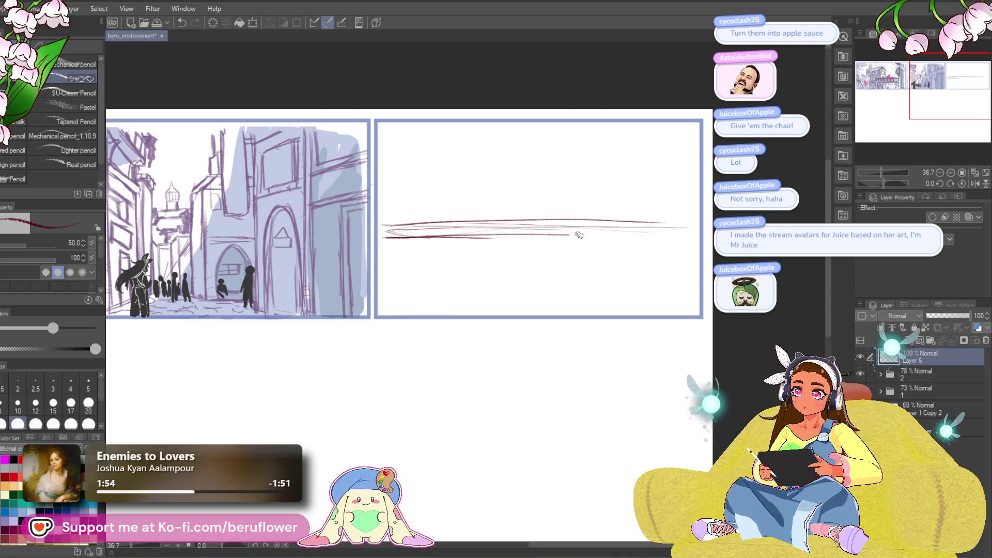
{"action": "left_click_drag", "start_coordinate": [455, 230], "coordinate": [695, 235]}
{"action": "left_click_drag", "start_coordinate": [587, 238], "coordinate": [700, 233]}
{"action": "left_click_drag", "start_coordinate": [594, 219], "coordinate": [696, 226]}
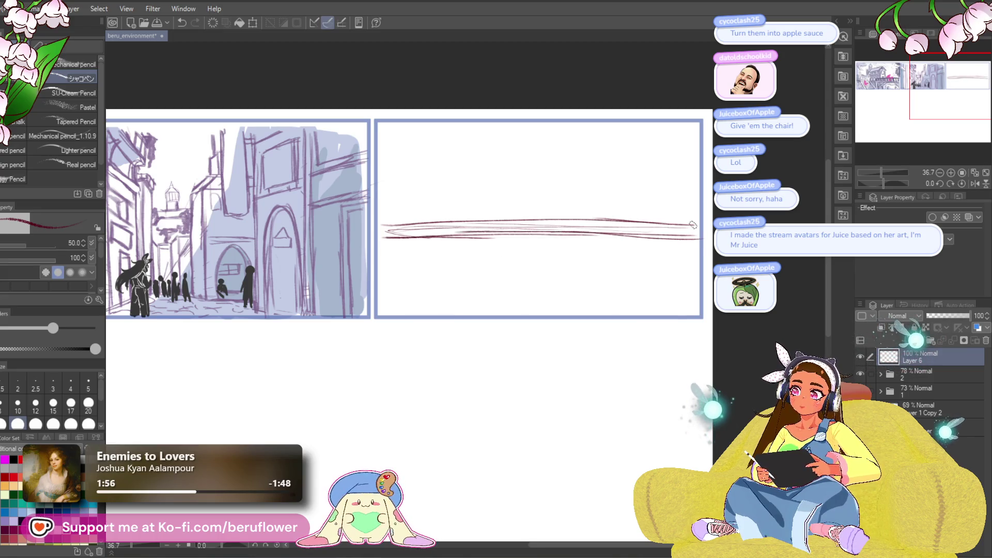
- Tilt the canvas and redraw the long horizontal line darker from end to end
{"action": "scroll", "coordinate": [693, 225], "scroll_direction": "down", "scroll_amount": 1}
{"action": "scroll", "coordinate": [694, 225], "scroll_direction": "down", "scroll_amount": 2}
{"action": "scroll", "coordinate": [694, 225], "scroll_direction": "up", "scroll_amount": 3}
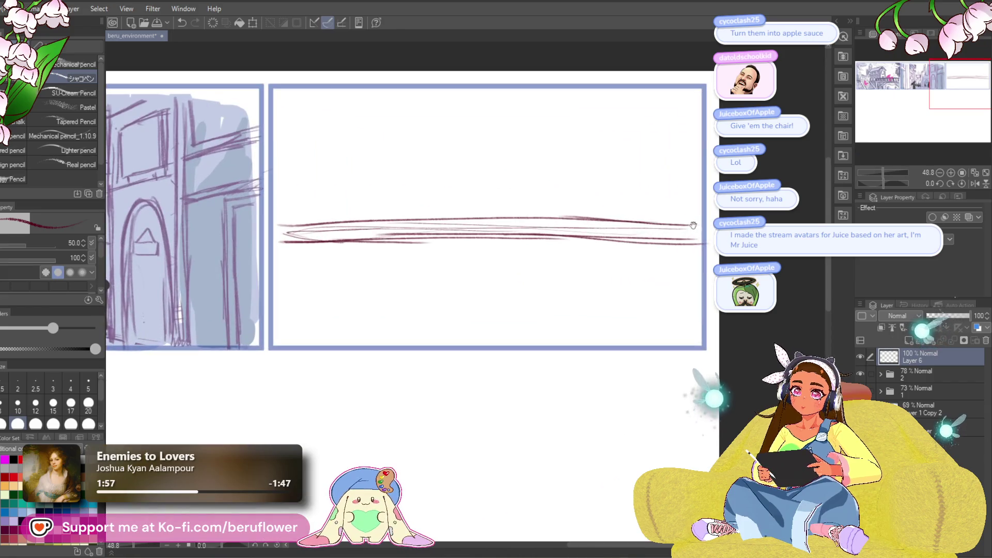
{"action": "left_click_drag", "start_coordinate": [885, 184], "coordinate": [878, 184]}
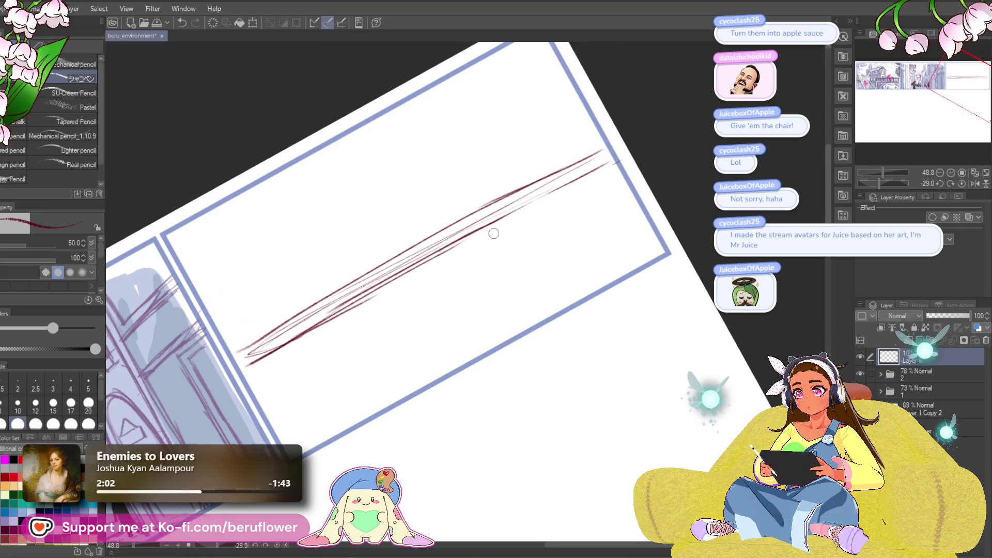
{"action": "key", "text": "ctrl+z"}
{"action": "key", "text": "ctrl+z"}
{"action": "key", "text": "ctrl+z"}
{"action": "key", "text": "ctrl+z"}
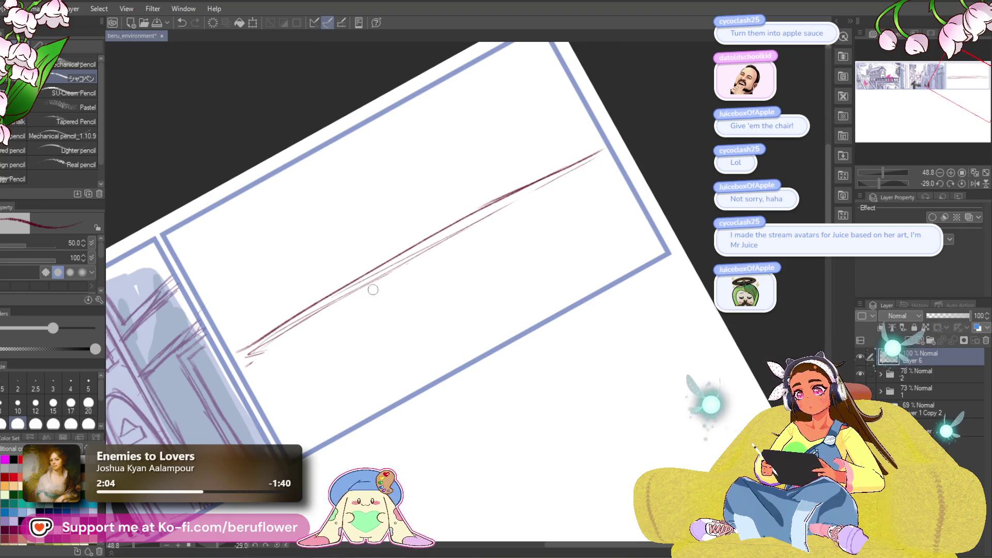
{"action": "left_click_drag", "start_coordinate": [274, 349], "coordinate": [360, 314]}
{"action": "mouse_move", "coordinate": [358, 370]}
{"action": "left_mouse_down"}
{"action": "mouse_move", "coordinate": [358, 301]}
{"action": "mouse_move", "coordinate": [298, 336]}
{"action": "left_mouse_up"}
{"action": "mouse_move", "coordinate": [361, 294]}
{"action": "left_mouse_down"}
{"action": "mouse_move", "coordinate": [297, 337]}
{"action": "mouse_move", "coordinate": [661, 133]}
{"action": "mouse_move", "coordinate": [490, 225]}
{"action": "left_mouse_up"}
{"action": "mouse_move", "coordinate": [630, 155]}
{"action": "left_mouse_down"}
{"action": "mouse_move", "coordinate": [468, 239]}
{"action": "mouse_move", "coordinate": [365, 307]}
{"action": "left_mouse_up"}
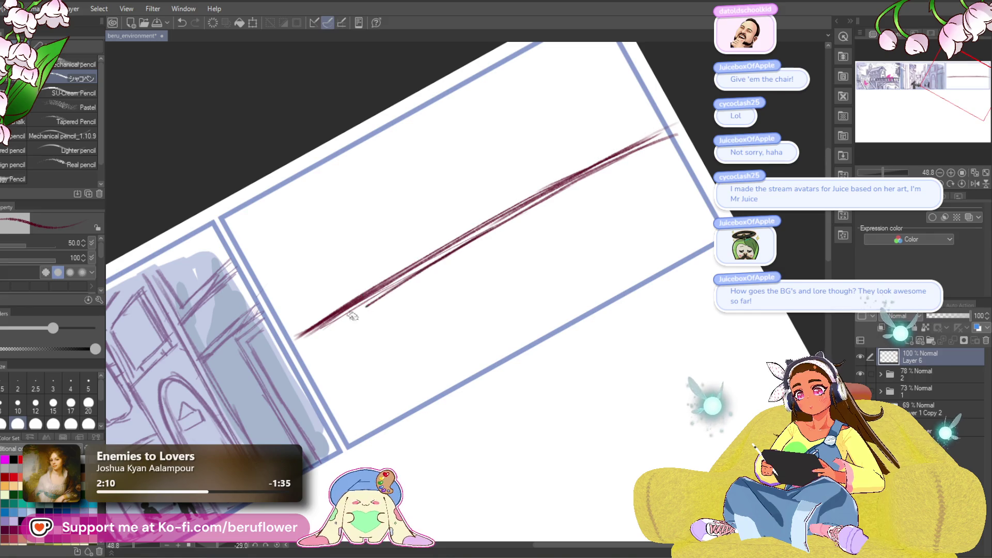
- Reset the canvas rotation to zero and start a free transform on the line strokes
{"action": "left_click", "coordinate": [962, 184]}
{"action": "mouse_move", "coordinate": [689, 295]}
{"action": "left_mouse_down"}
{"action": "mouse_move", "coordinate": [662, 300]}
{"action": "mouse_move", "coordinate": [659, 317]}
{"action": "left_mouse_up"}
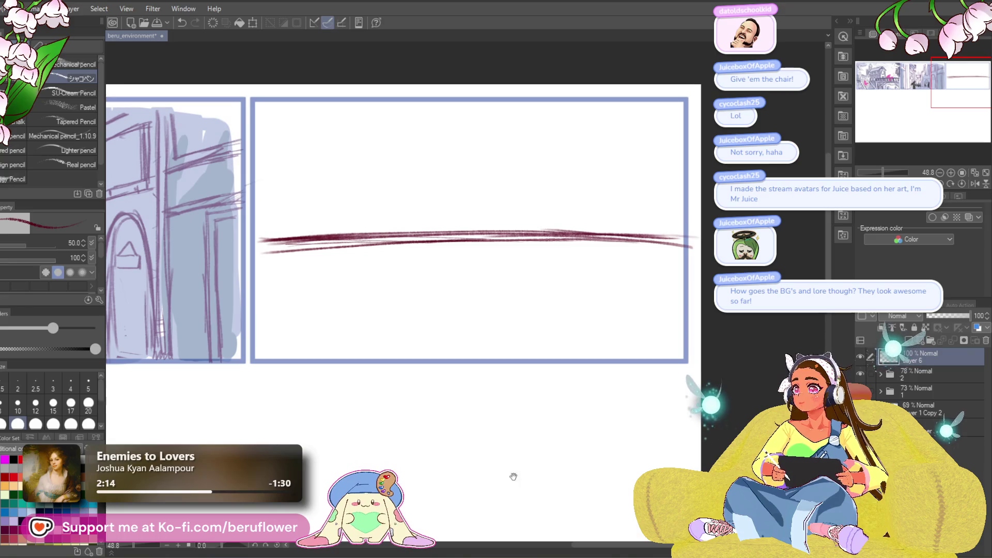
{"action": "mouse_move", "coordinate": [485, 453]}
{"action": "left_mouse_down"}
{"action": "mouse_move", "coordinate": [586, 473]}
{"action": "mouse_move", "coordinate": [563, 383]}
{"action": "mouse_move", "coordinate": [324, 432]}
{"action": "left_mouse_up"}
{"action": "key", "text": "ctrl+t"}
{"action": "left_click_drag", "start_coordinate": [624, 380], "coordinate": [549, 382]}
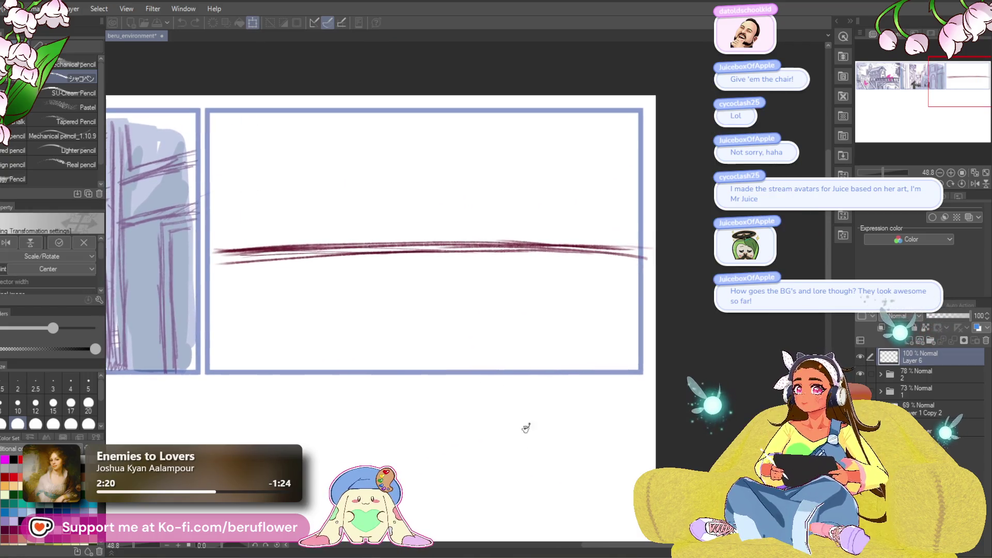
- Skew and reshape the line's right end with the transform handles, then commit the transform
{"action": "left_click_drag", "start_coordinate": [660, 265], "coordinate": [664, 279]}
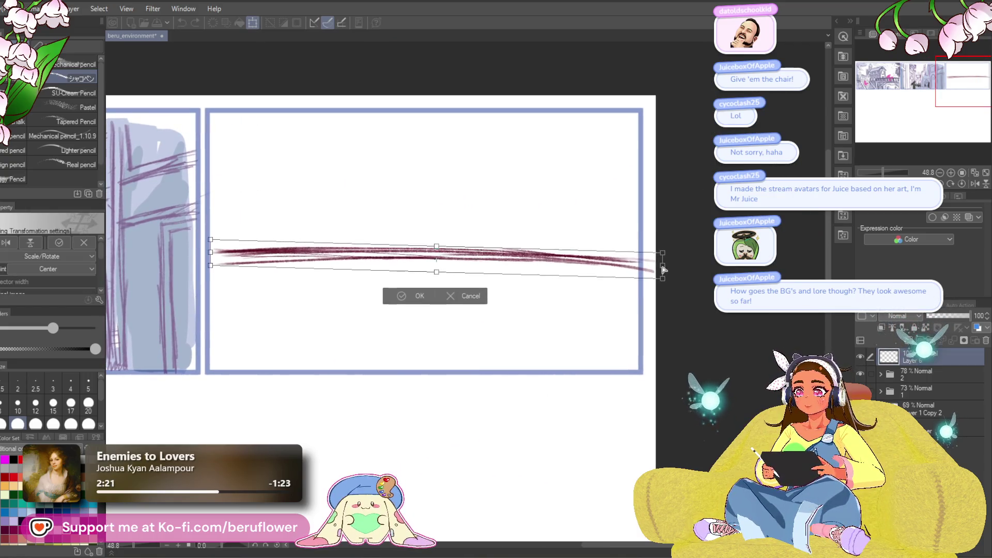
{"action": "left_click_drag", "start_coordinate": [658, 240], "coordinate": [661, 244]}
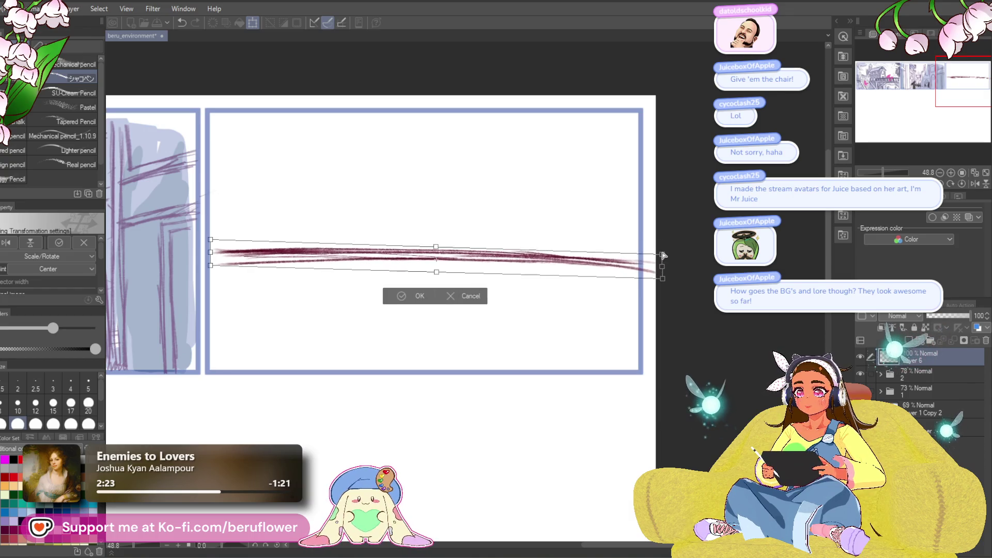
{"action": "left_click_drag", "start_coordinate": [663, 278], "coordinate": [662, 271]}
{"action": "mouse_move", "coordinate": [568, 275]}
{"action": "left_mouse_down"}
{"action": "mouse_move", "coordinate": [613, 267]}
{"action": "mouse_move", "coordinate": [599, 282]}
{"action": "left_mouse_up"}
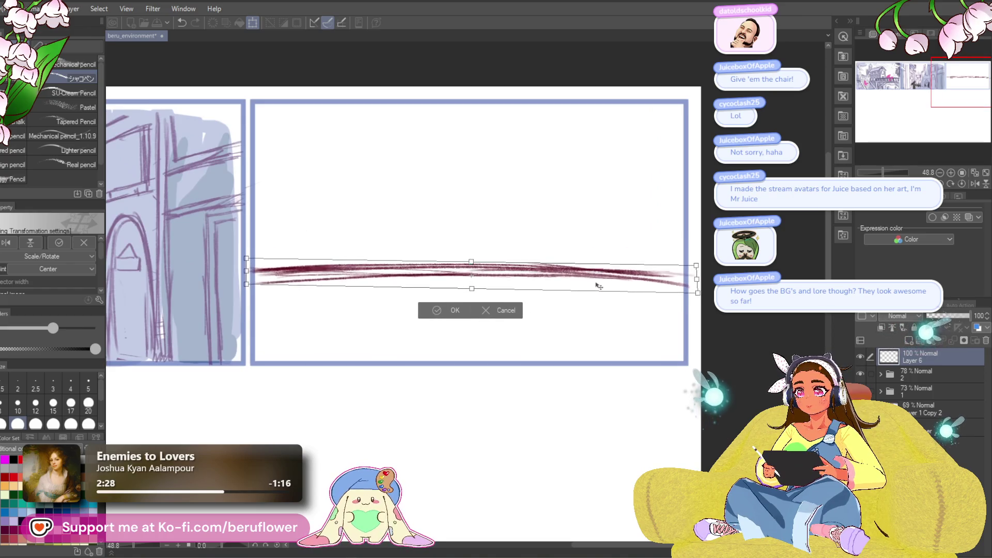
{"action": "key", "text": "Return"}
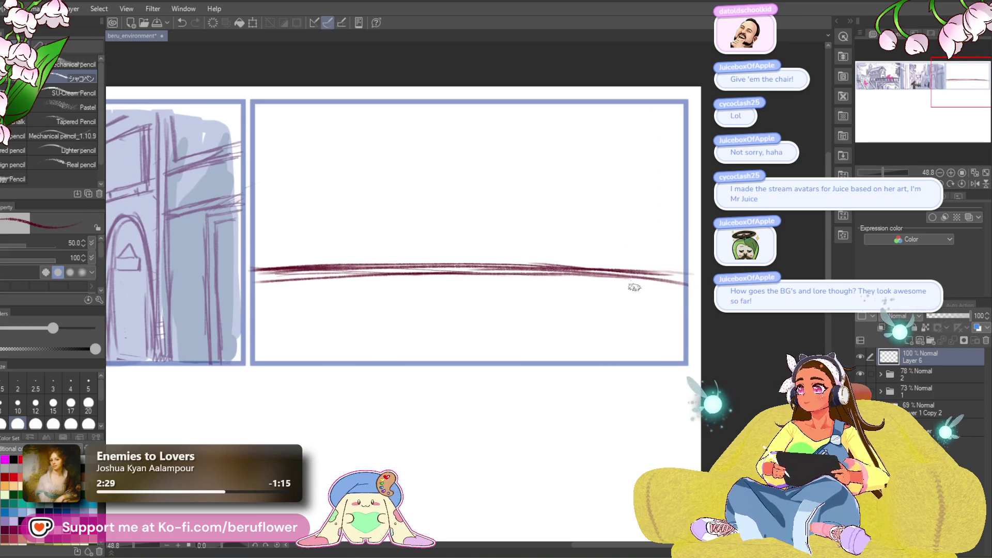
{"action": "mouse_move", "coordinate": [515, 385]}
{"action": "left_mouse_down"}
{"action": "mouse_move", "coordinate": [495, 348]}
{"action": "mouse_move", "coordinate": [507, 381]}
{"action": "mouse_move", "coordinate": [492, 388]}
{"action": "left_mouse_up"}
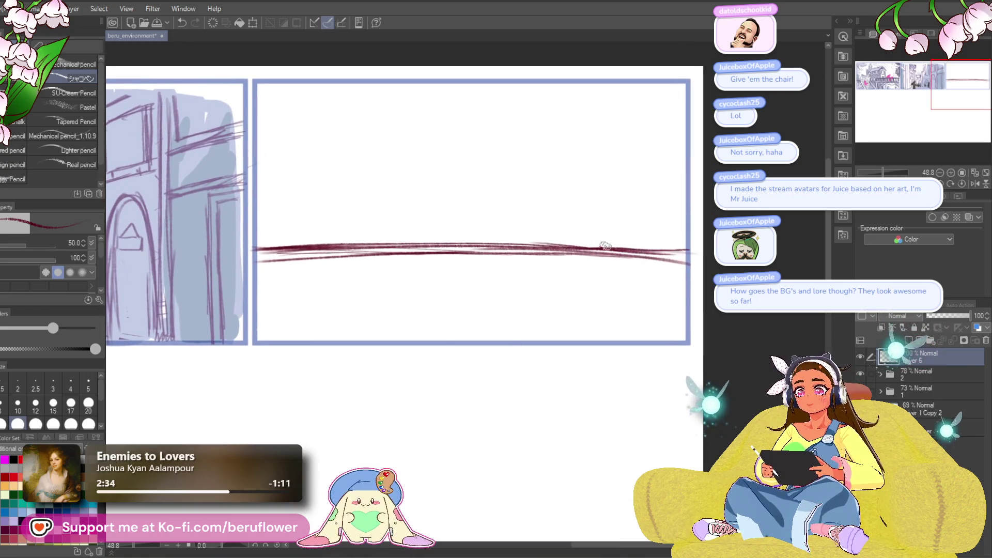
{"action": "left_click_drag", "start_coordinate": [358, 249], "coordinate": [419, 261]}
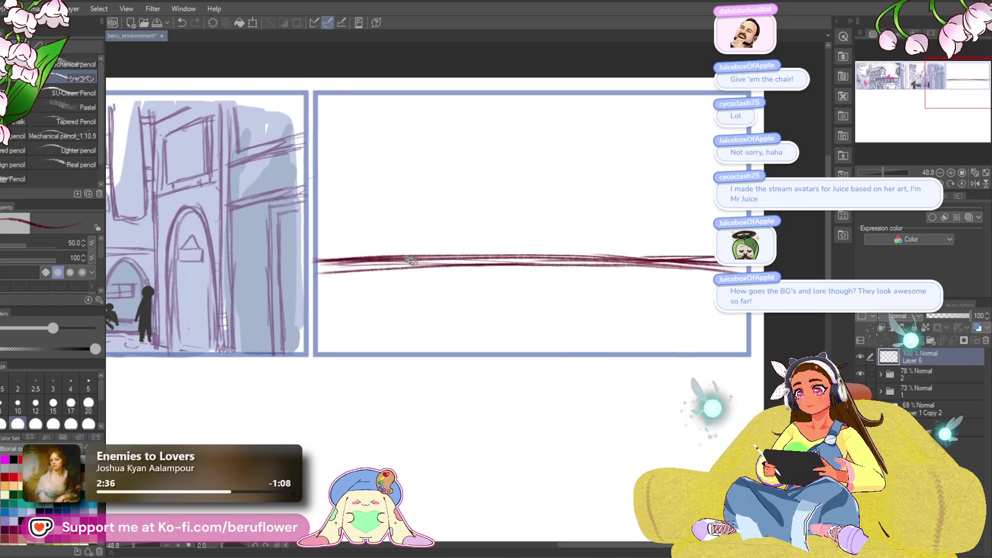
{"action": "left_click_drag", "start_coordinate": [538, 219], "coordinate": [513, 400]}
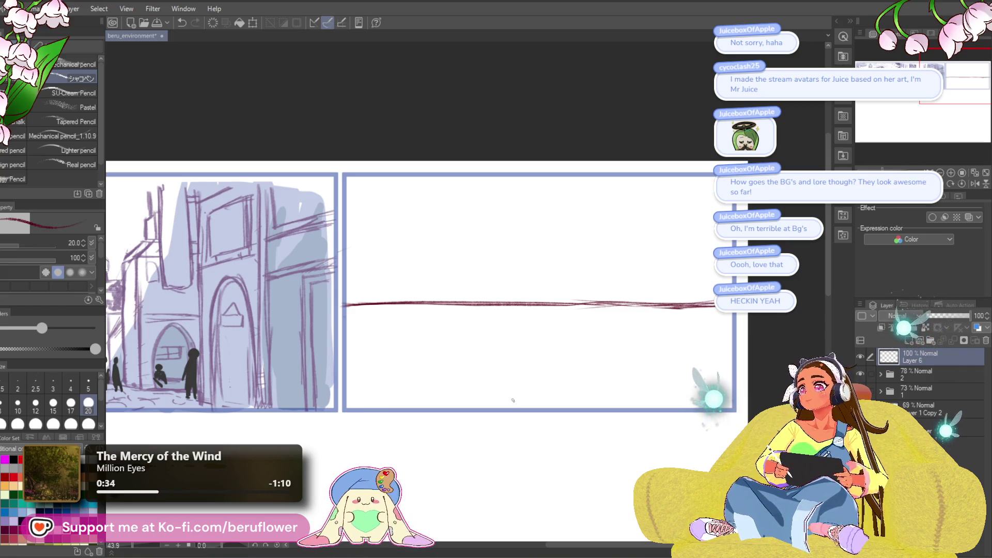
- Tilt the view about 29 degrees and draw a second line parallel below the first
{"action": "left_click_drag", "start_coordinate": [513, 401], "coordinate": [586, 336]}
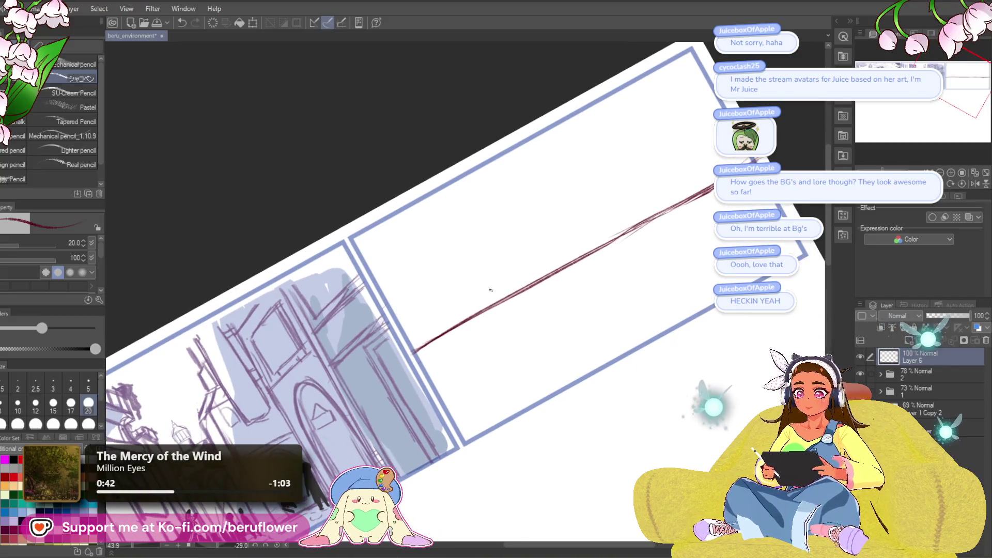
{"action": "left_click_drag", "start_coordinate": [471, 332], "coordinate": [413, 370]}
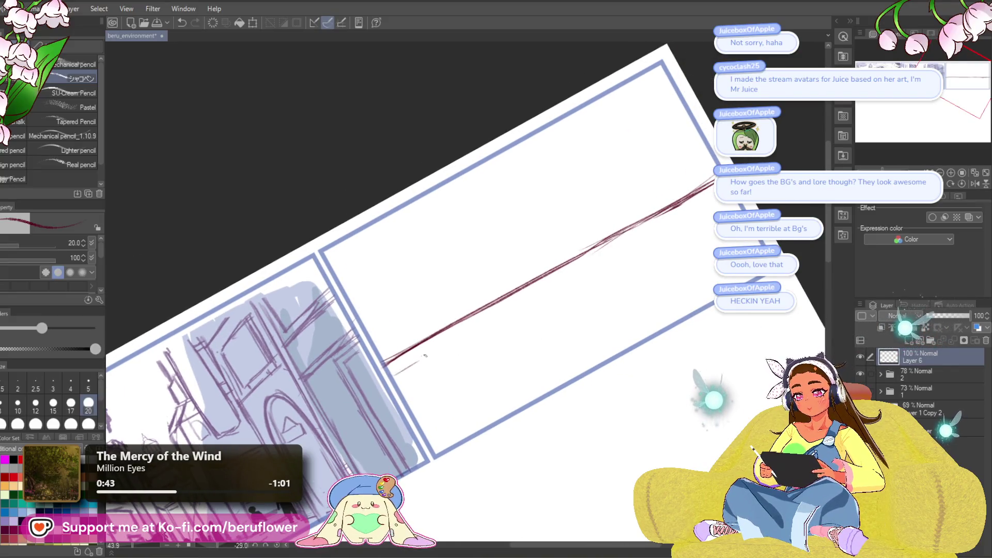
{"action": "key", "text": "ctrl+z"}
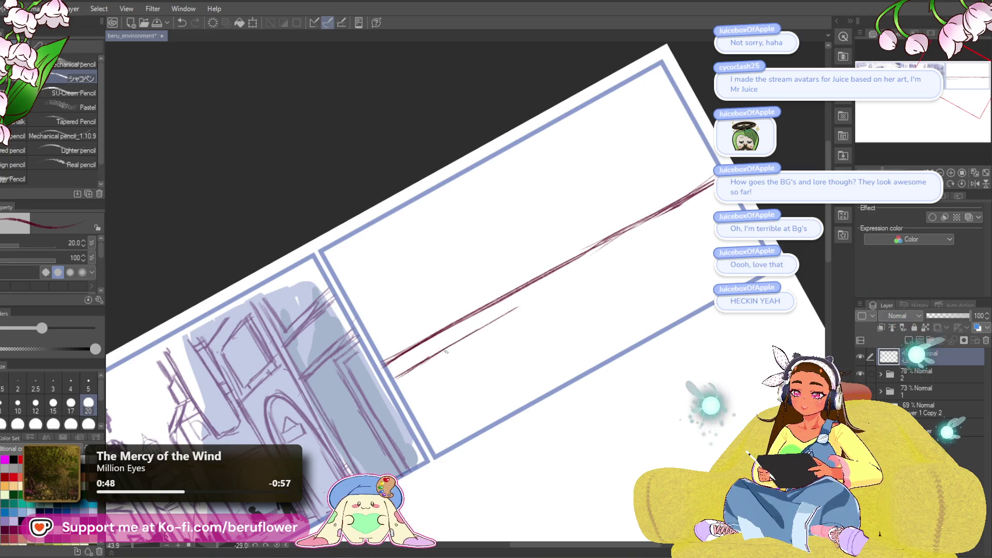
{"action": "left_click_drag", "start_coordinate": [581, 273], "coordinate": [693, 211]}
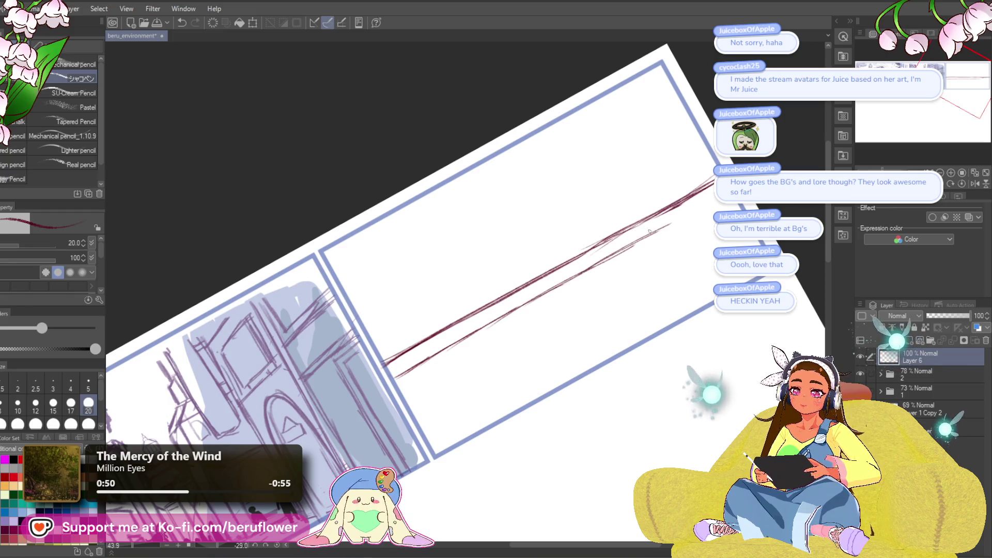
{"action": "left_click_drag", "start_coordinate": [631, 244], "coordinate": [692, 210]}
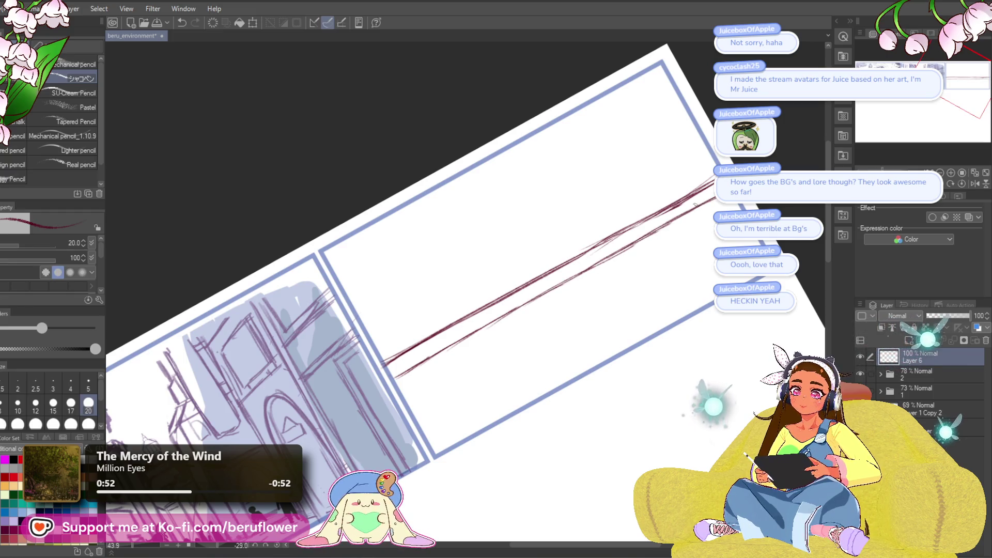
{"action": "left_click", "coordinate": [962, 184]}
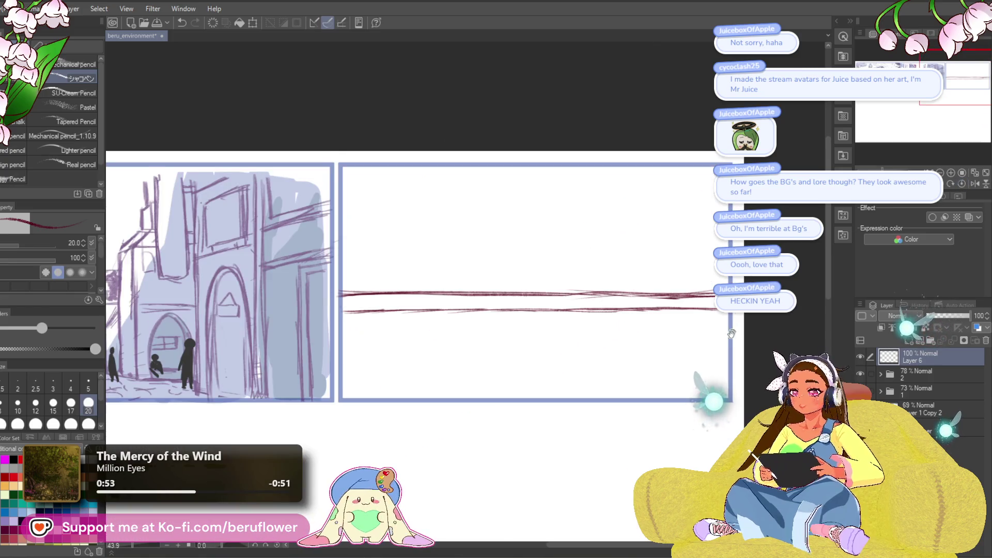
- Retrace the messy strokes as two cleaner parallel lines across the panel
{"action": "left_click_drag", "start_coordinate": [734, 330], "coordinate": [660, 300]}
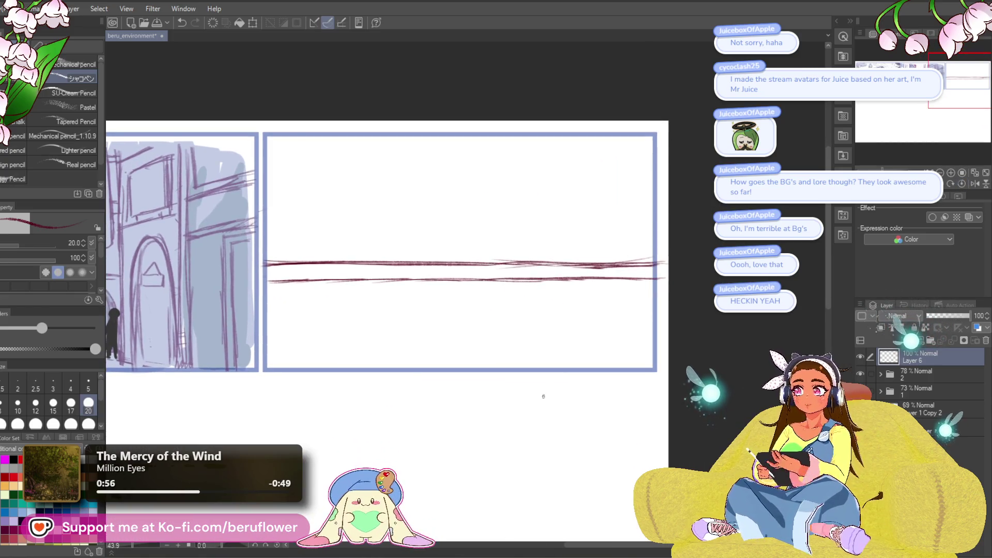
{"action": "left_click_drag", "start_coordinate": [598, 359], "coordinate": [610, 363]}
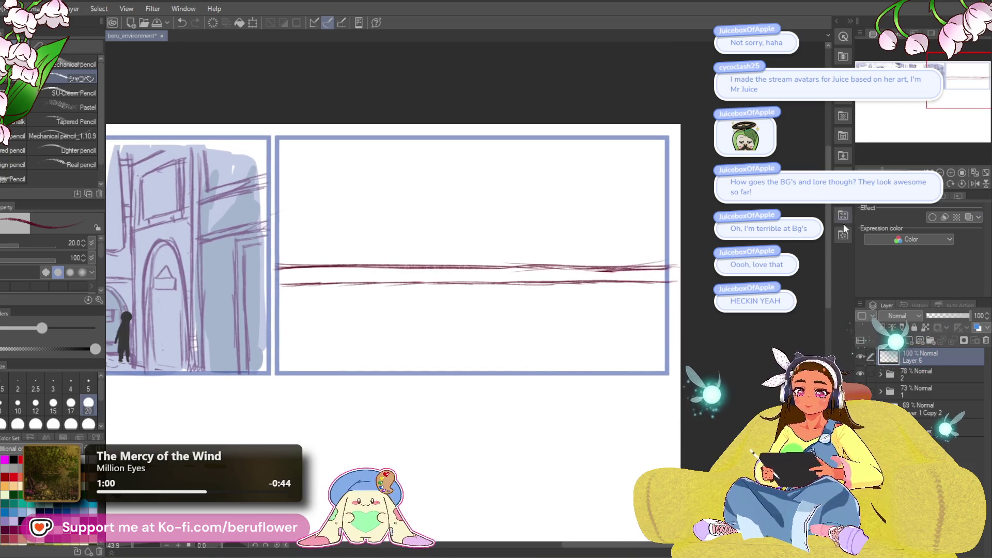
{"action": "left_click_drag", "start_coordinate": [569, 258], "coordinate": [517, 362]}
{"action": "left_click_drag", "start_coordinate": [465, 259], "coordinate": [472, 268]}
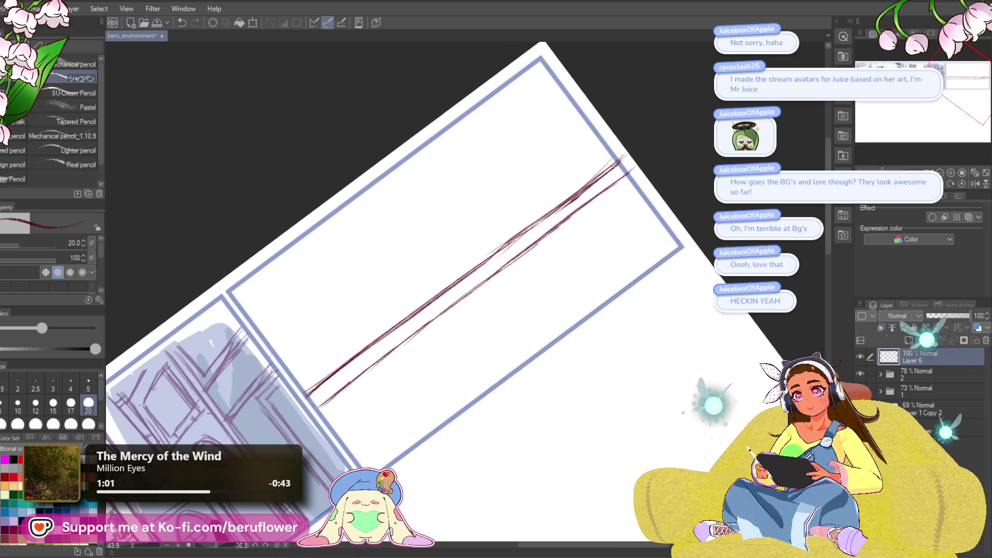
{"action": "left_click_drag", "start_coordinate": [589, 180], "coordinate": [519, 230]}
{"action": "left_click_drag", "start_coordinate": [571, 194], "coordinate": [377, 334]}
{"action": "left_click_drag", "start_coordinate": [467, 265], "coordinate": [419, 300]}
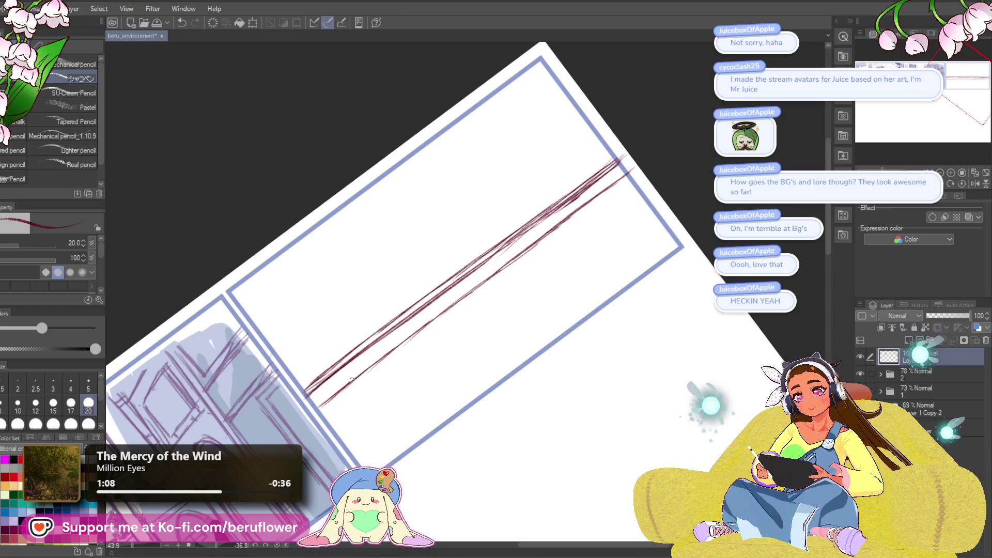
{"action": "scroll", "coordinate": [552, 279], "scroll_direction": "down", "scroll_amount": 1}
{"action": "left_click_drag", "start_coordinate": [622, 152], "coordinate": [316, 370]}
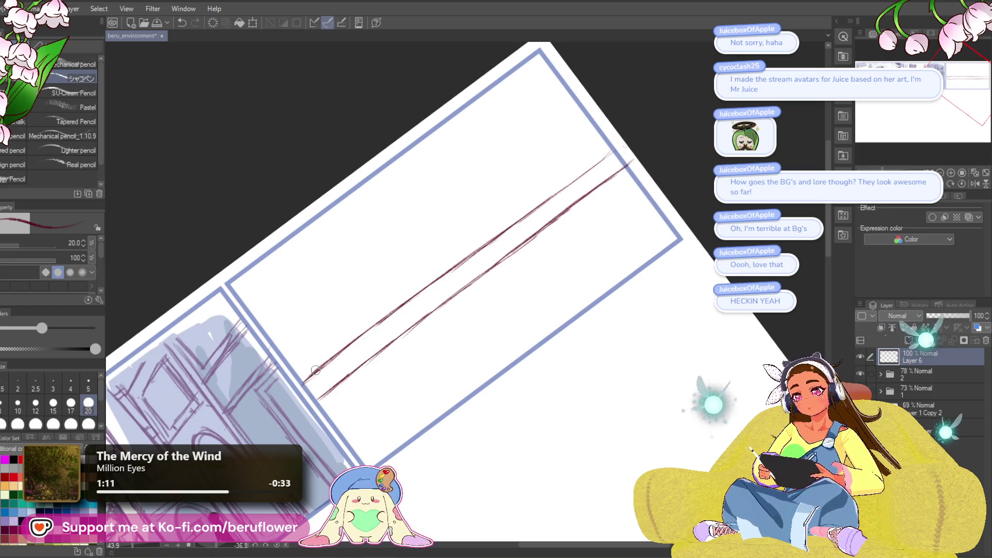
{"action": "left_click_drag", "start_coordinate": [312, 386], "coordinate": [391, 324]}
{"action": "mouse_move", "coordinate": [427, 295]}
{"action": "left_mouse_down"}
{"action": "mouse_move", "coordinate": [613, 150]}
{"action": "mouse_move", "coordinate": [497, 236]}
{"action": "left_mouse_up"}
{"action": "left_click_drag", "start_coordinate": [621, 151], "coordinate": [455, 267]}
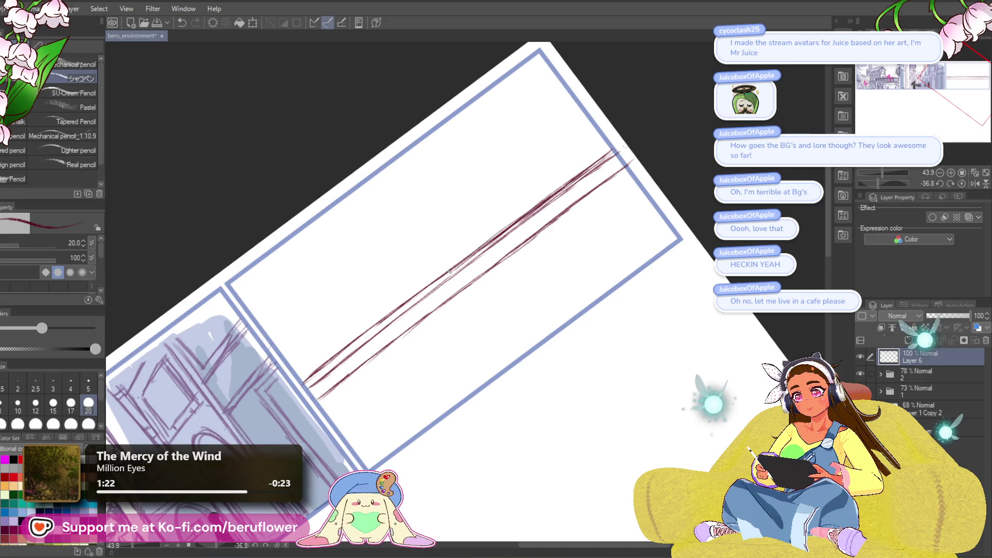
- Squash the two lines closer together vertically with a free transform
{"action": "left_click_drag", "start_coordinate": [353, 354], "coordinate": [399, 308]}
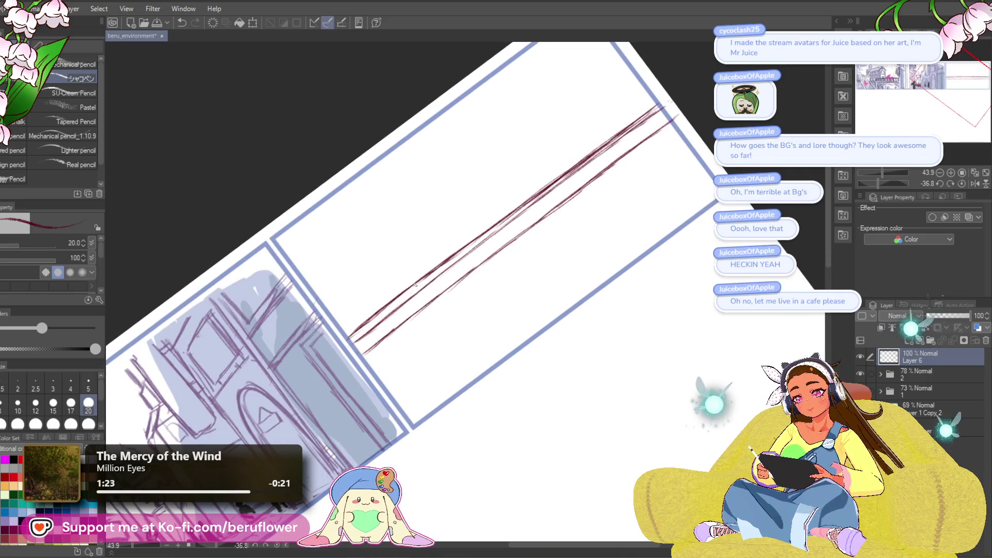
{"action": "scroll", "coordinate": [324, 352], "scroll_direction": "down", "scroll_amount": 5}
{"action": "left_click_drag", "start_coordinate": [324, 352], "coordinate": [618, 329]}
{"action": "scroll", "coordinate": [470, 306], "scroll_direction": "up", "scroll_amount": 5}
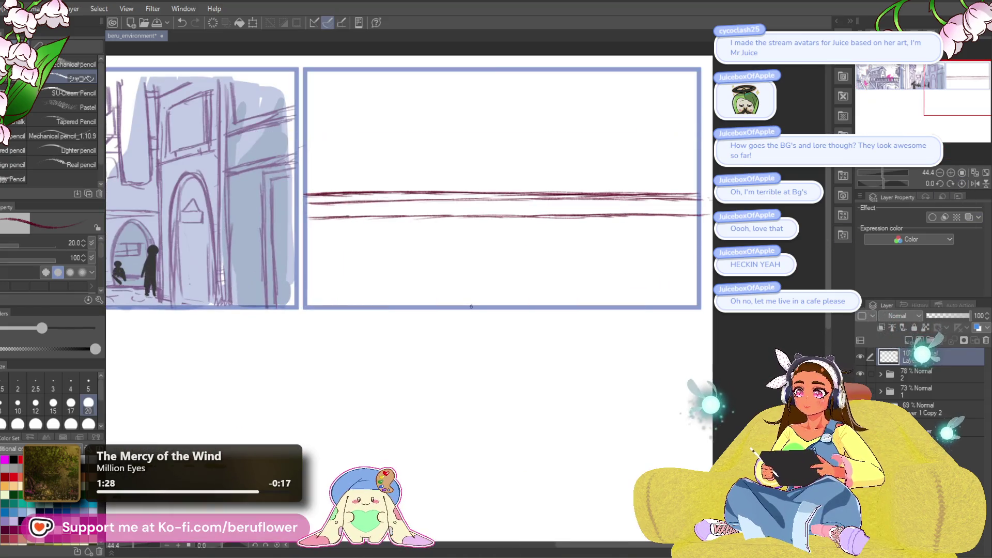
{"action": "mouse_move", "coordinate": [552, 392]}
{"action": "left_mouse_down"}
{"action": "mouse_move", "coordinate": [515, 388]}
{"action": "mouse_move", "coordinate": [465, 451]}
{"action": "left_mouse_up"}
{"action": "scroll", "coordinate": [598, 252], "scroll_direction": "down", "scroll_amount": 2}
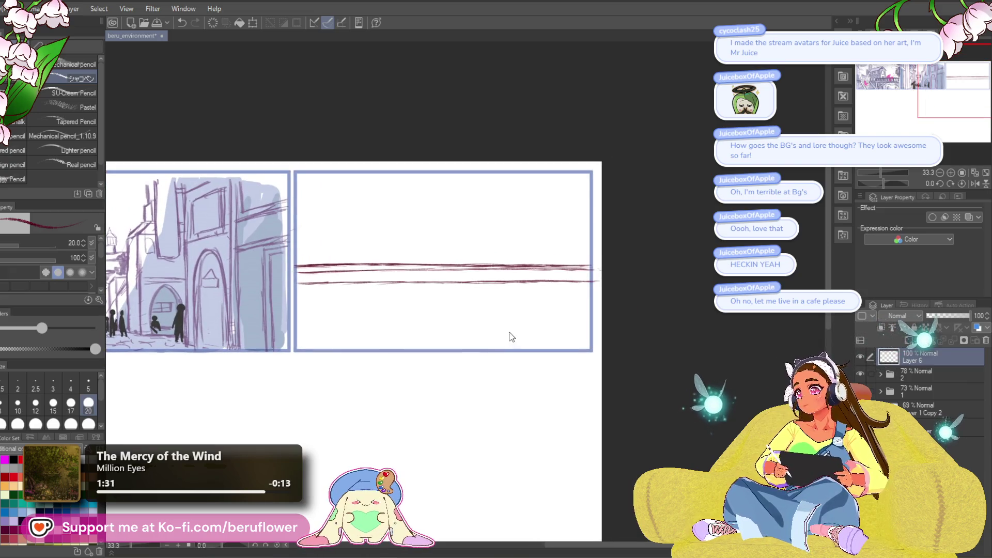
{"action": "key", "text": "ctrl+t"}
{"action": "left_click_drag", "start_coordinate": [446, 284], "coordinate": [445, 276]}
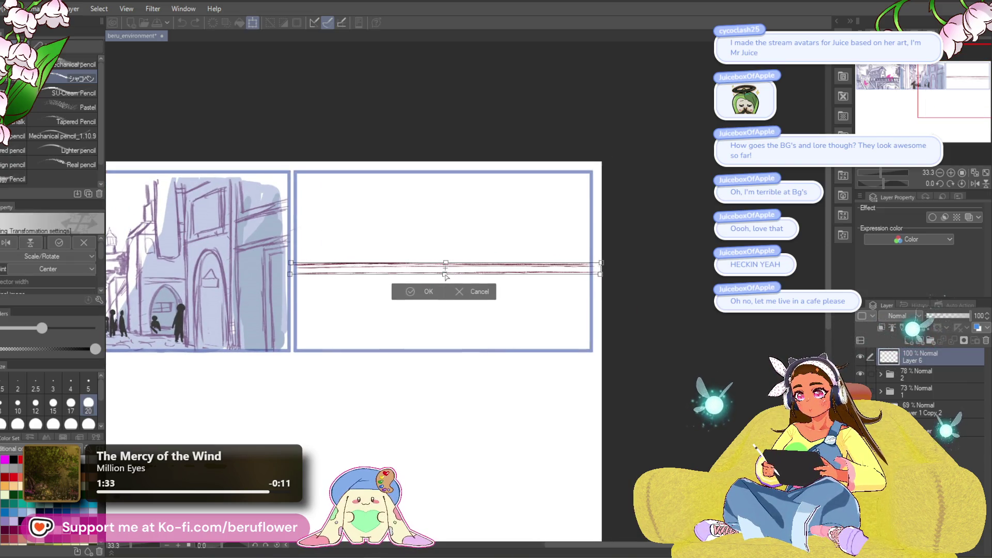
{"action": "key", "text": "Return"}
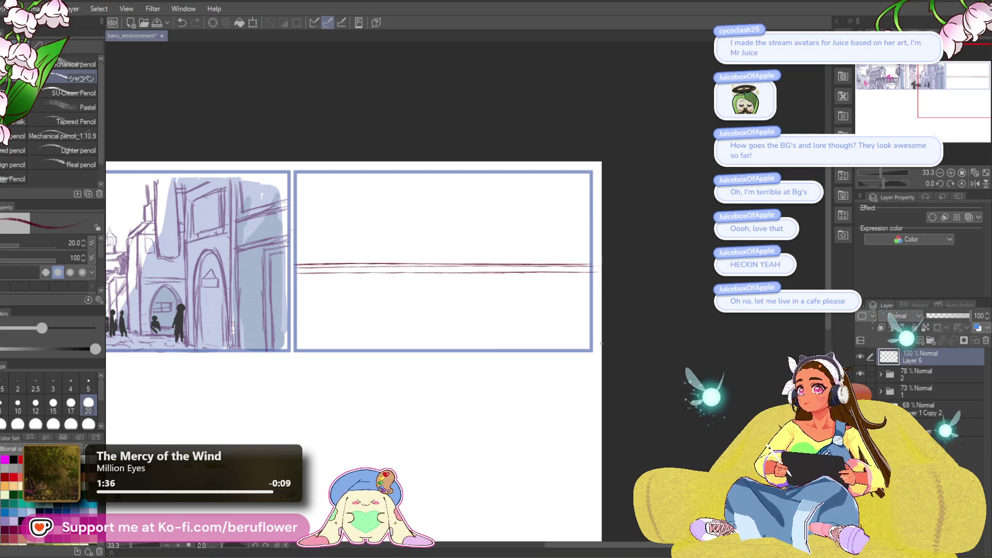
{"action": "left_click_drag", "start_coordinate": [571, 375], "coordinate": [585, 350]}
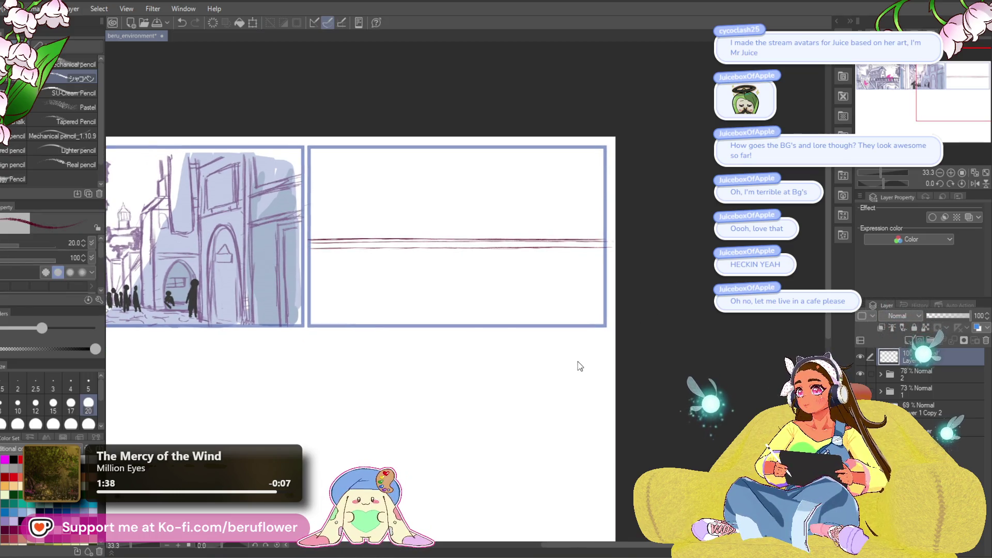
- Save the document and nudge the line pair slightly lower in the panel
{"action": "key", "text": "ctrl+s"}
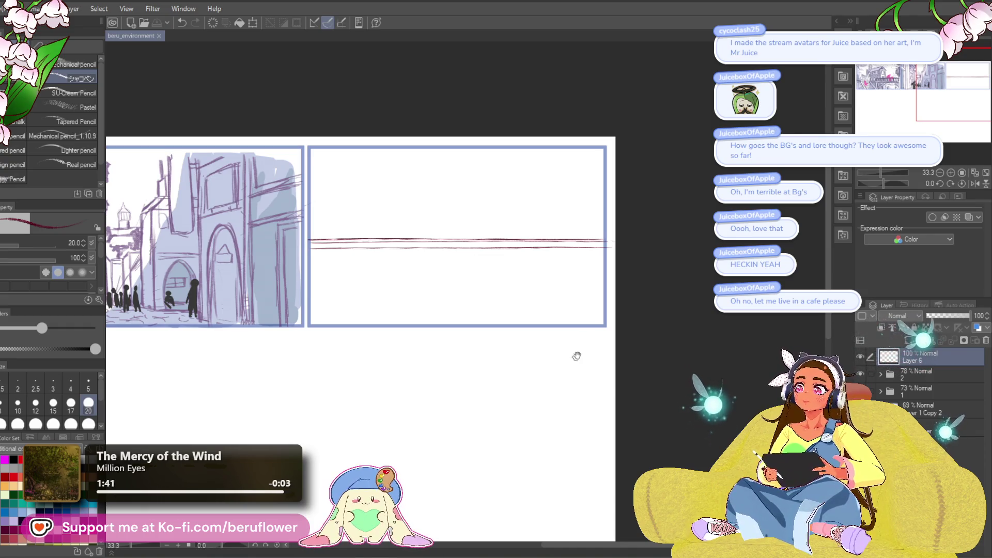
{"action": "left_click_drag", "start_coordinate": [558, 341], "coordinate": [576, 340]}
{"action": "left_click_drag", "start_coordinate": [465, 290], "coordinate": [572, 339]}
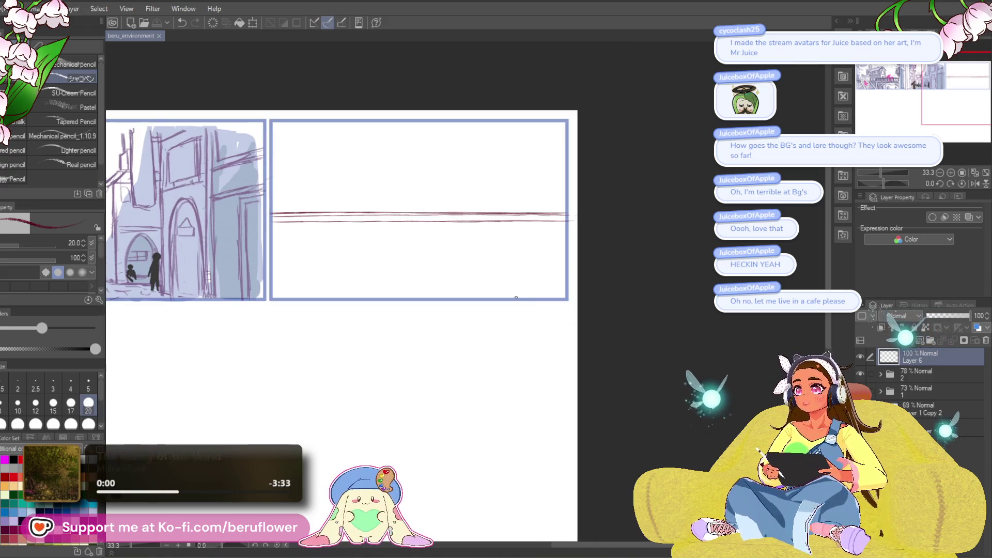
{"action": "key", "text": "ctrl+t"}
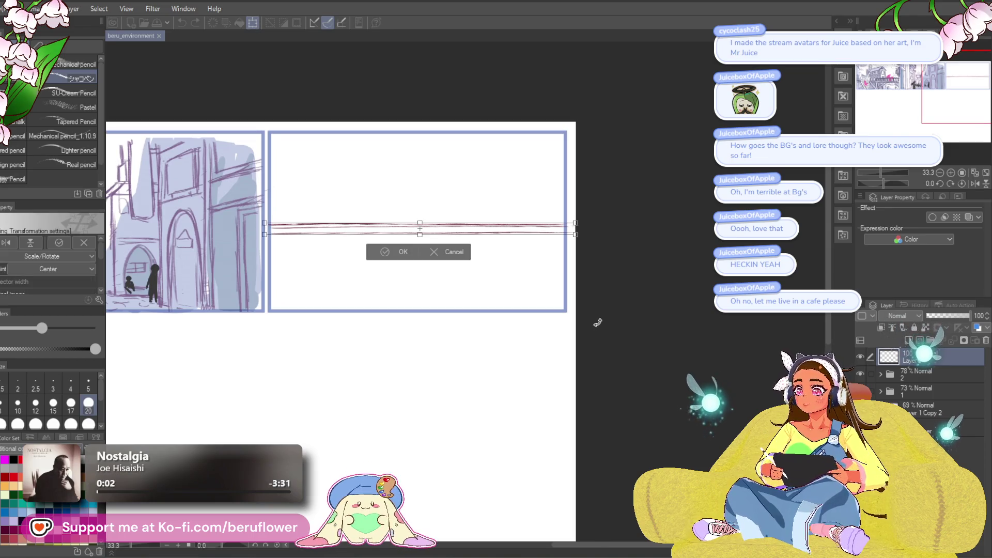
{"action": "left_click_drag", "start_coordinate": [598, 323], "coordinate": [599, 340]}
{"action": "key", "text": "Return"}
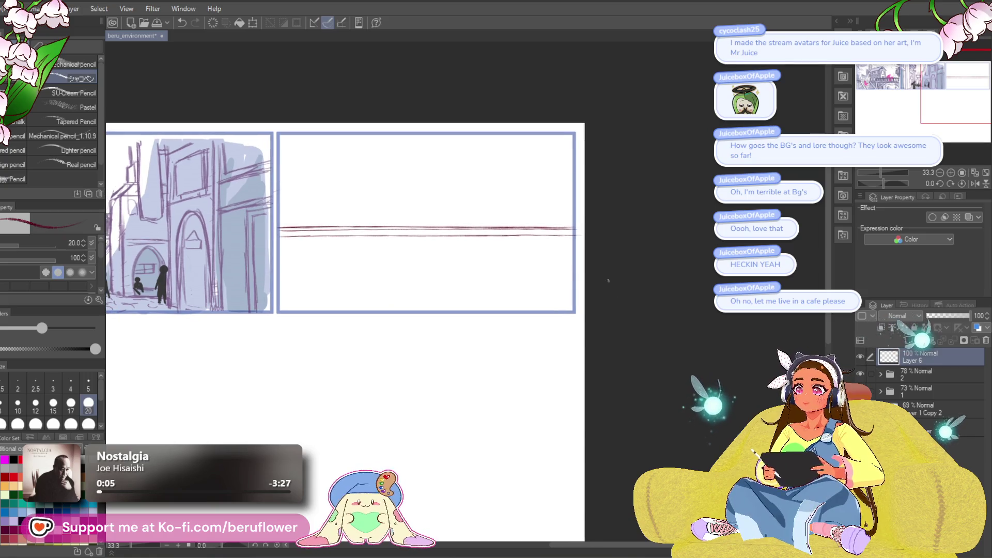
- Draw a thin line parallel below the line pair, redoing it until clean
{"action": "left_click_drag", "start_coordinate": [666, 258], "coordinate": [699, 259]}
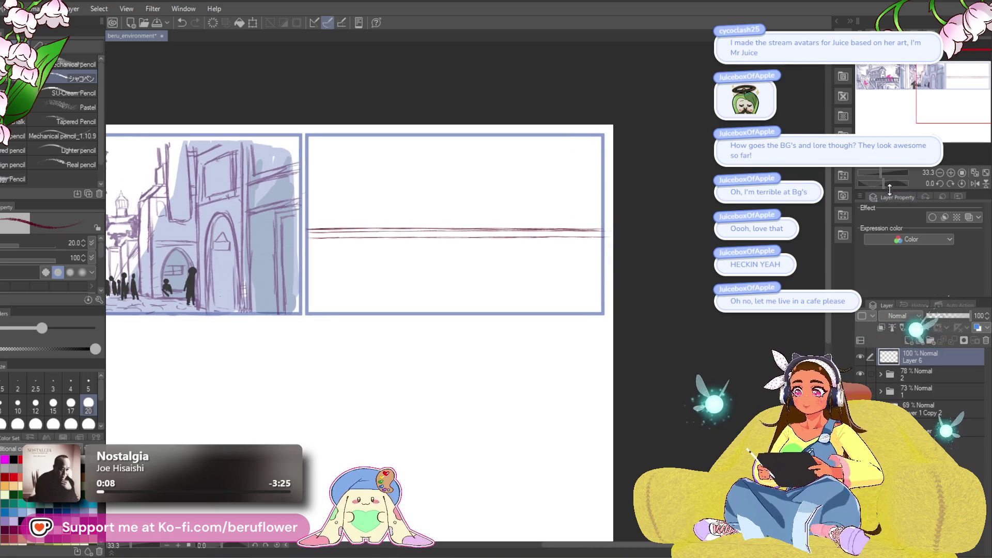
{"action": "left_click_drag", "start_coordinate": [884, 185], "coordinate": [879, 186]}
{"action": "left_click_drag", "start_coordinate": [531, 258], "coordinate": [609, 244]}
{"action": "mouse_move", "coordinate": [399, 335]}
{"action": "left_mouse_down"}
{"action": "mouse_move", "coordinate": [623, 204]}
{"action": "mouse_move", "coordinate": [405, 335]}
{"action": "left_mouse_up"}
{"action": "key", "text": "ctrl+z"}
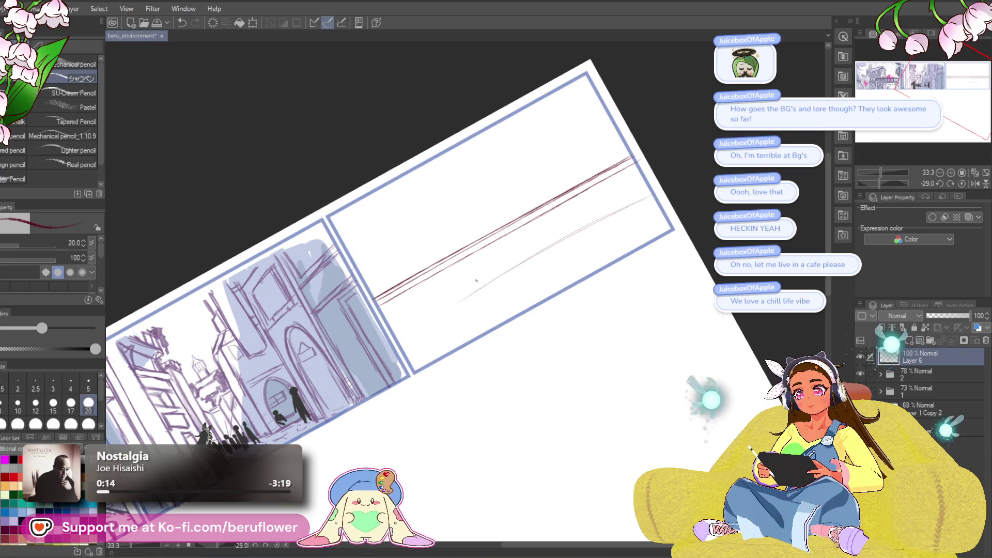
{"action": "left_click_drag", "start_coordinate": [512, 281], "coordinate": [527, 272]}
{"action": "key", "text": "ctrl+z"}
{"action": "mouse_move", "coordinate": [664, 187]}
{"action": "left_mouse_down"}
{"action": "mouse_move", "coordinate": [445, 309]}
{"action": "mouse_move", "coordinate": [668, 176]}
{"action": "left_mouse_up"}
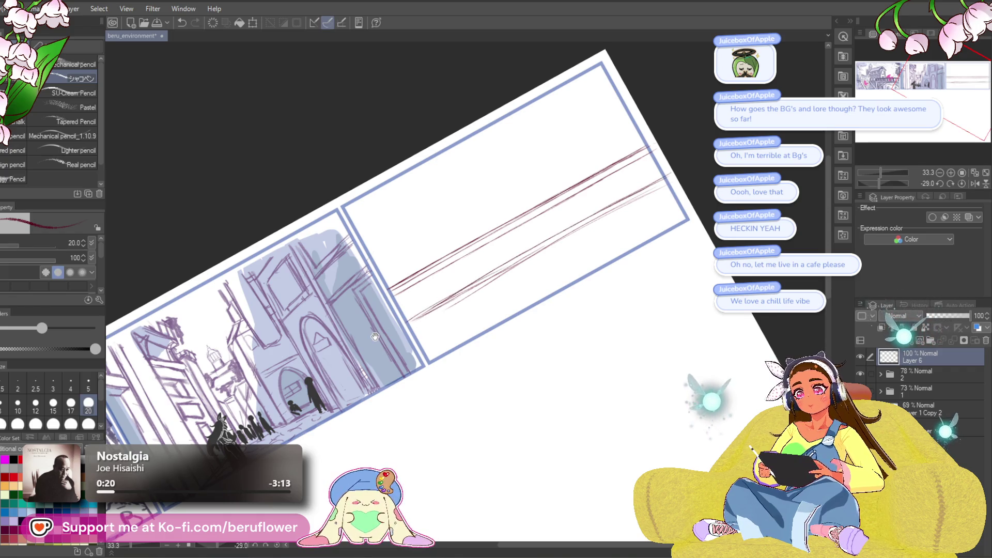
{"action": "left_click_drag", "start_coordinate": [375, 336], "coordinate": [397, 319]}
{"action": "left_click_drag", "start_coordinate": [700, 162], "coordinate": [495, 273]}
{"action": "scroll", "coordinate": [552, 361], "scroll_direction": "down", "scroll_amount": 2}
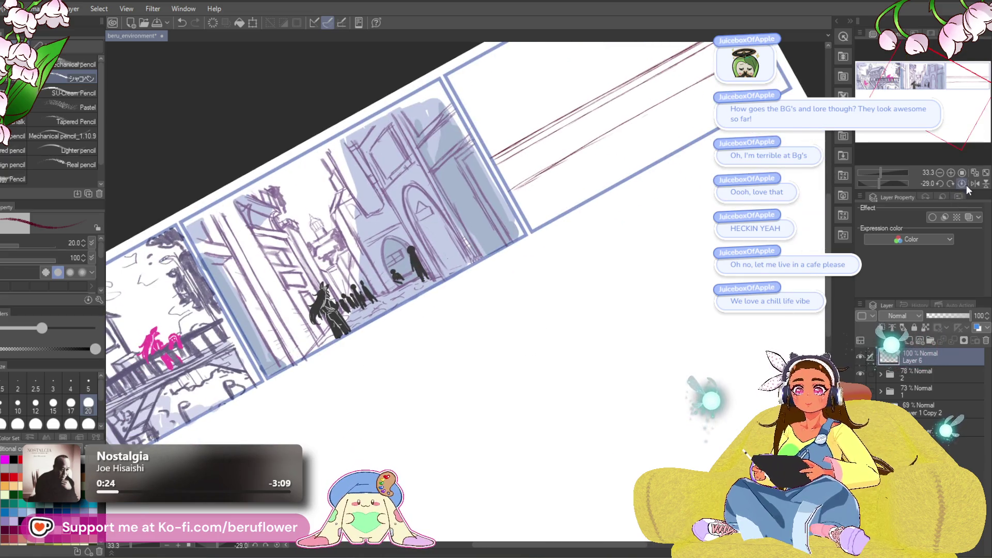
{"action": "left_click", "coordinate": [961, 184]}
{"action": "scroll", "coordinate": [670, 318], "scroll_direction": "up", "scroll_amount": 2}
{"action": "scroll", "coordinate": [669, 319], "scroll_direction": "up", "scroll_amount": 2}
{"action": "scroll", "coordinate": [428, 350], "scroll_direction": "up", "scroll_amount": 1}
{"action": "scroll", "coordinate": [629, 227], "scroll_direction": "up", "scroll_amount": 2}
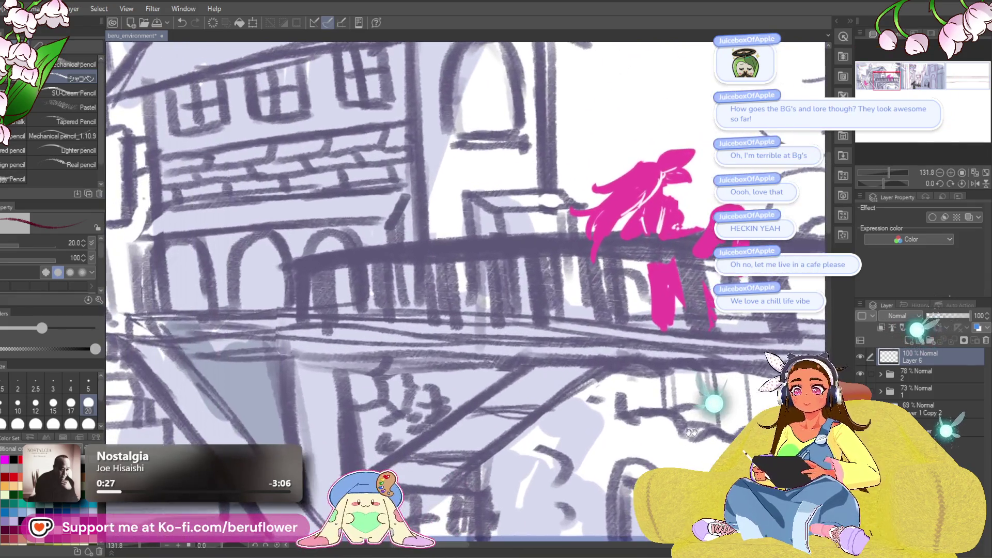
{"action": "scroll", "coordinate": [674, 294], "scroll_direction": "down", "scroll_amount": 2}
{"action": "left_click_drag", "start_coordinate": [674, 294], "coordinate": [627, 342]}
{"action": "scroll", "coordinate": [627, 342], "scroll_direction": "down", "scroll_amount": 2}
{"action": "scroll", "coordinate": [569, 362], "scroll_direction": "down", "scroll_amount": 2}
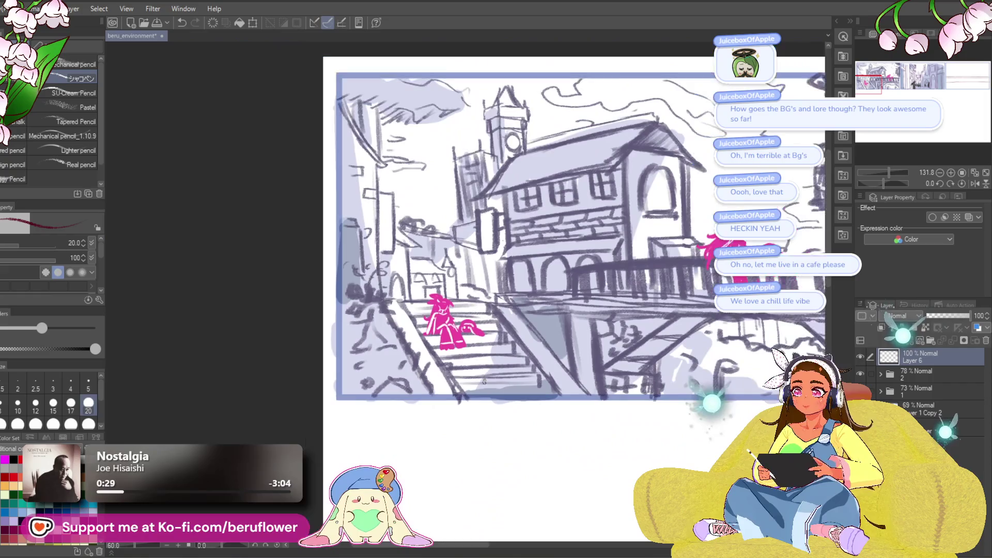
{"action": "scroll", "coordinate": [466, 397], "scroll_direction": "up", "scroll_amount": 1}
{"action": "scroll", "coordinate": [539, 425], "scroll_direction": "right", "scroll_amount": 2}
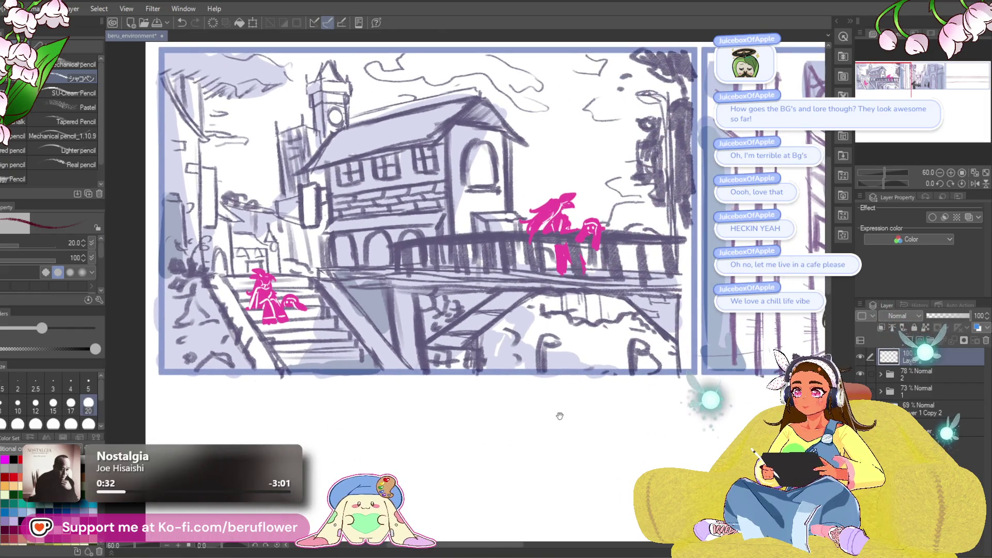
{"action": "mouse_move", "coordinate": [570, 441]}
{"action": "left_mouse_down"}
{"action": "mouse_move", "coordinate": [519, 449]}
{"action": "mouse_move", "coordinate": [629, 436]}
{"action": "mouse_move", "coordinate": [476, 443]}
{"action": "mouse_move", "coordinate": [477, 421]}
{"action": "left_mouse_up"}
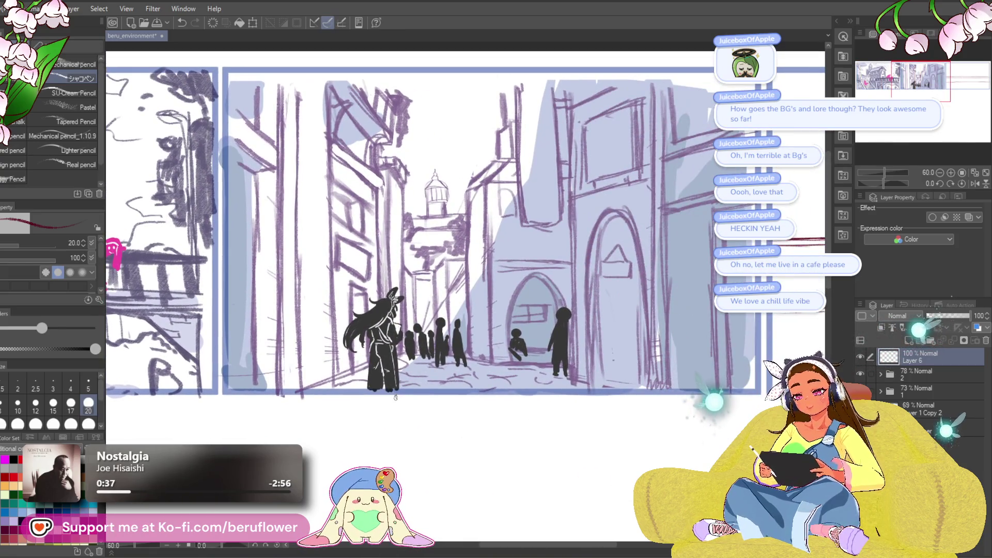
{"action": "scroll", "coordinate": [395, 397], "scroll_direction": "down", "scroll_amount": 5}
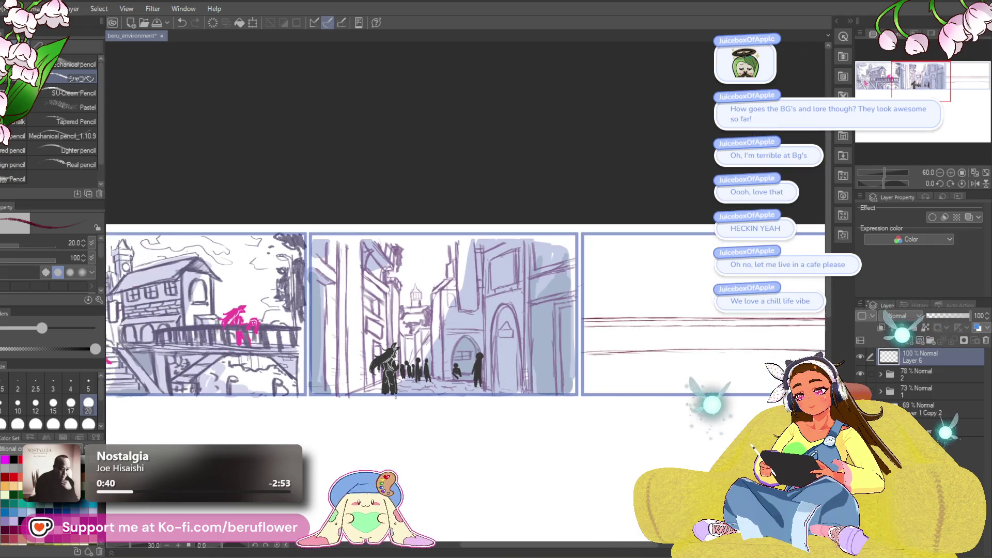
{"action": "scroll", "coordinate": [395, 398], "scroll_direction": "up", "scroll_amount": 2}
{"action": "scroll", "coordinate": [395, 397], "scroll_direction": "up", "scroll_amount": 2}
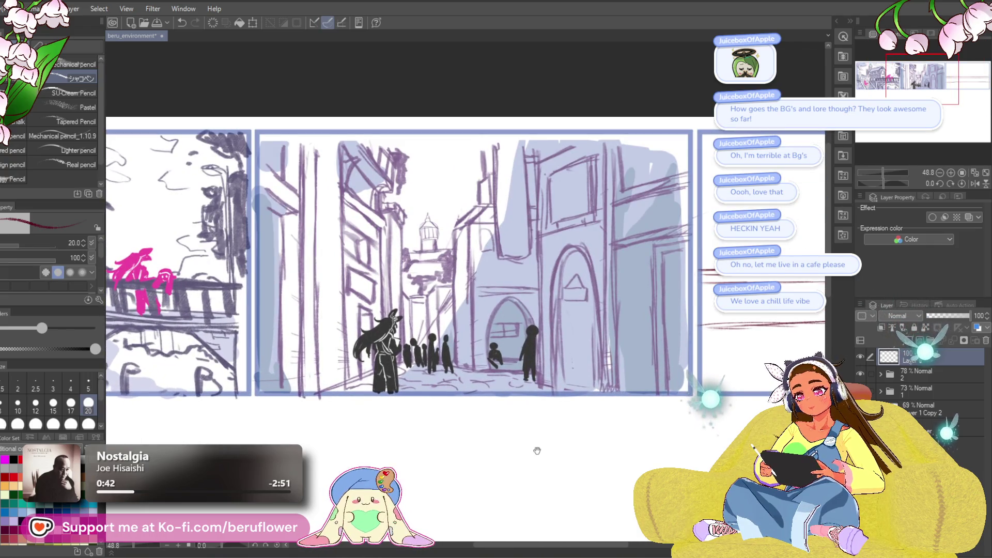
{"action": "left_click_drag", "start_coordinate": [562, 409], "coordinate": [575, 311]}
{"action": "scroll", "coordinate": [576, 351], "scroll_direction": "up", "scroll_amount": 2}
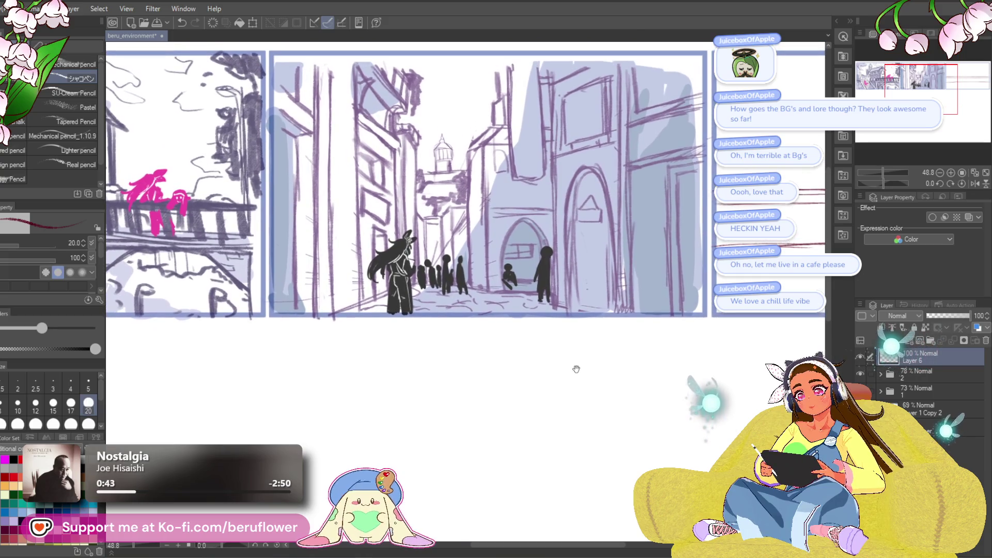
{"action": "scroll", "coordinate": [580, 366], "scroll_direction": "left", "scroll_amount": 5}
{"action": "scroll", "coordinate": [580, 366], "scroll_direction": "up", "scroll_amount": 3}
{"action": "scroll", "coordinate": [579, 367], "scroll_direction": "left", "scroll_amount": 5}
{"action": "scroll", "coordinate": [595, 382], "scroll_direction": "down", "scroll_amount": 3}
{"action": "scroll", "coordinate": [594, 382], "scroll_direction": "left", "scroll_amount": 3}
{"action": "scroll", "coordinate": [616, 394], "scroll_direction": "right", "scroll_amount": 3}
{"action": "scroll", "coordinate": [545, 448], "scroll_direction": "right", "scroll_amount": 12}
{"action": "scroll", "coordinate": [545, 449], "scroll_direction": "up", "scroll_amount": 1}
{"action": "scroll", "coordinate": [545, 449], "scroll_direction": "right", "scroll_amount": 3}
{"action": "scroll", "coordinate": [502, 412], "scroll_direction": "right", "scroll_amount": 5}
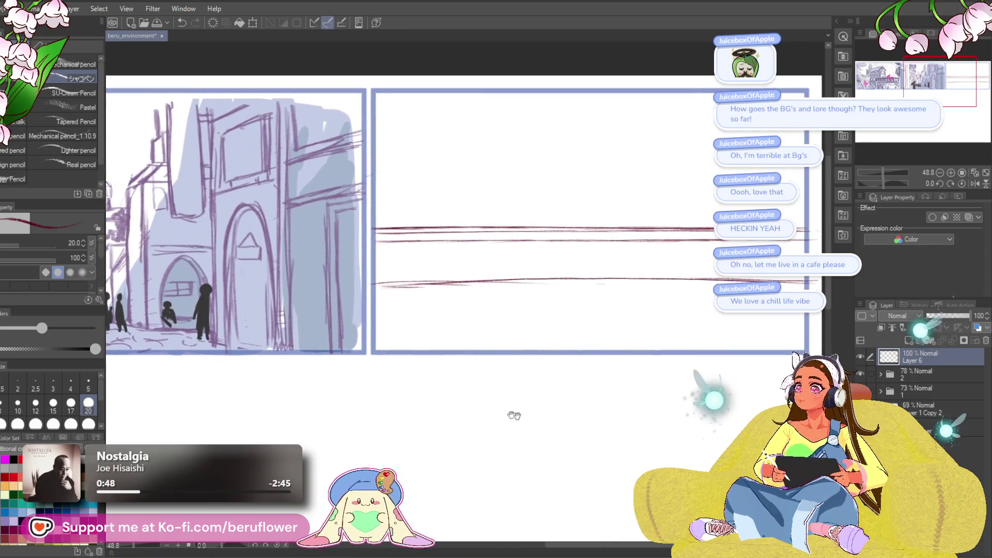
{"action": "scroll", "coordinate": [566, 428], "scroll_direction": "right", "scroll_amount": 3}
- Replace the faint lower line with one long diagonal stroke across the panel, then reset rotation
{"action": "scroll", "coordinate": [642, 274], "scroll_direction": "left", "scroll_amount": 3}
{"action": "scroll", "coordinate": [641, 275], "scroll_direction": "down", "scroll_amount": 1}
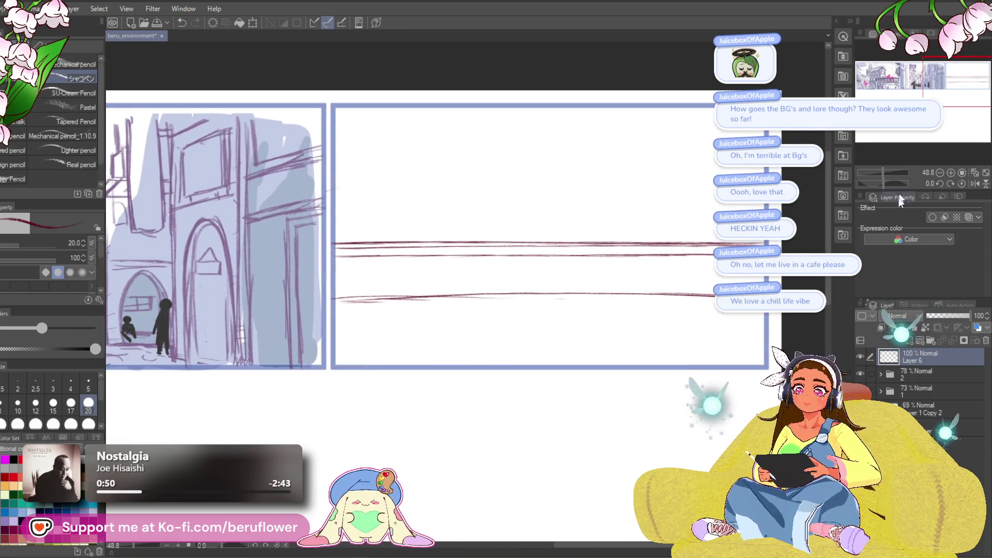
{"action": "left_click_drag", "start_coordinate": [879, 181], "coordinate": [875, 182]}
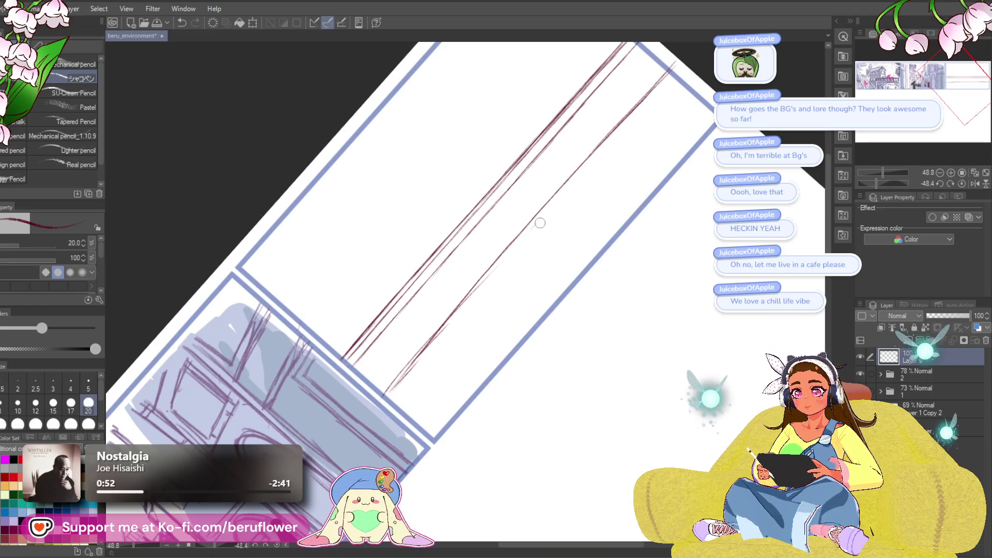
{"action": "mouse_move", "coordinate": [436, 337]}
{"action": "left_mouse_down"}
{"action": "mouse_move", "coordinate": [399, 377]}
{"action": "mouse_move", "coordinate": [514, 246]}
{"action": "left_mouse_up"}
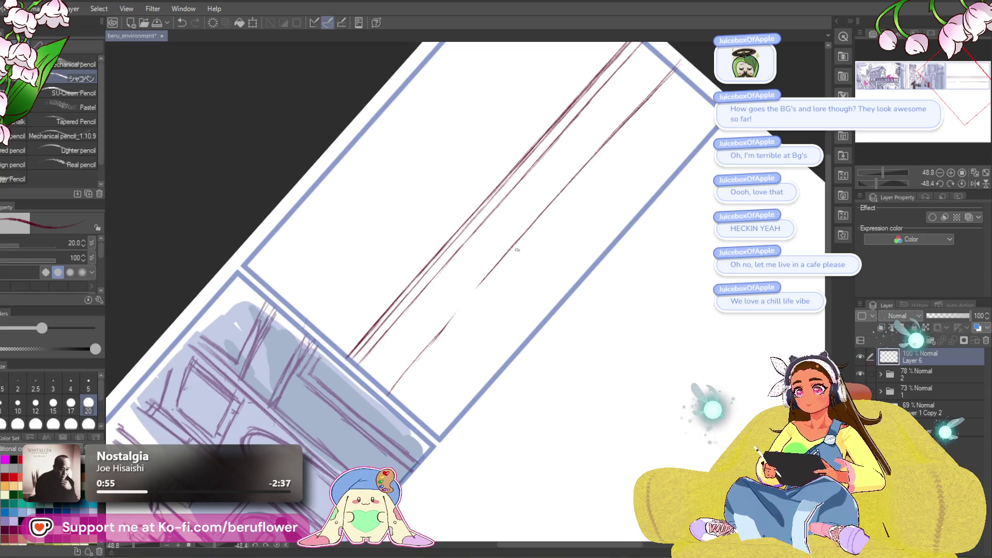
{"action": "left_click_drag", "start_coordinate": [430, 339], "coordinate": [459, 332]}
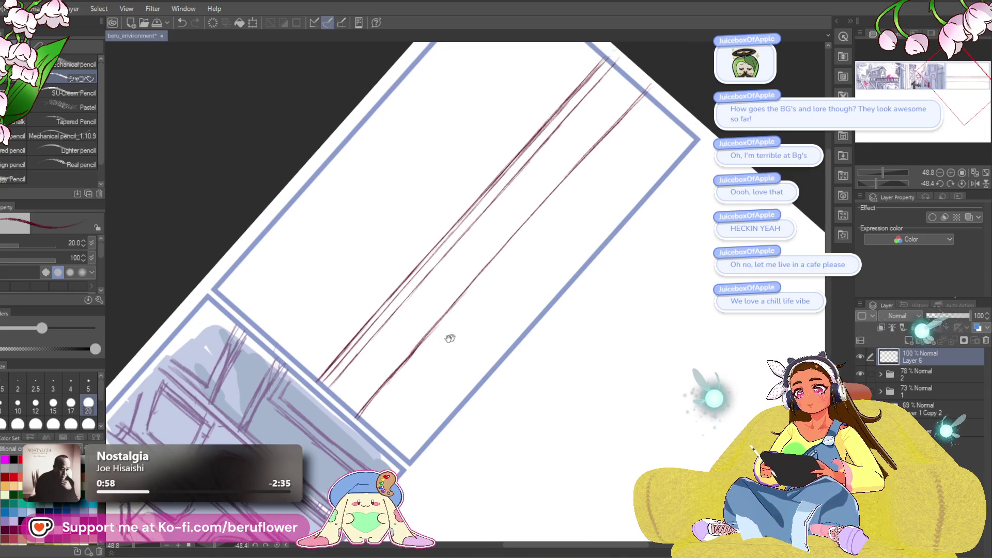
{"action": "left_click_drag", "start_coordinate": [641, 122], "coordinate": [634, 125]}
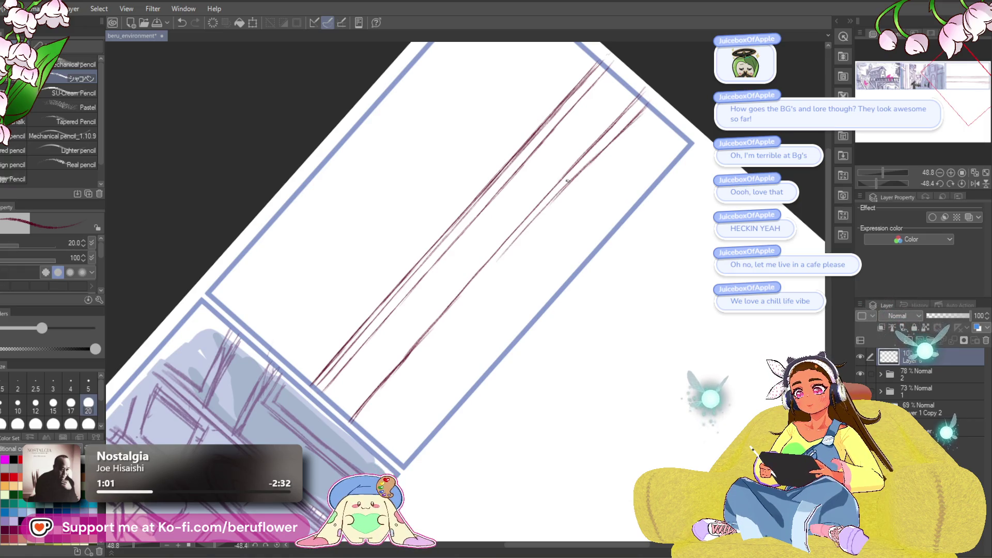
{"action": "key", "text": "ctrl+z"}
{"action": "left_click_drag", "start_coordinate": [599, 157], "coordinate": [362, 425]}
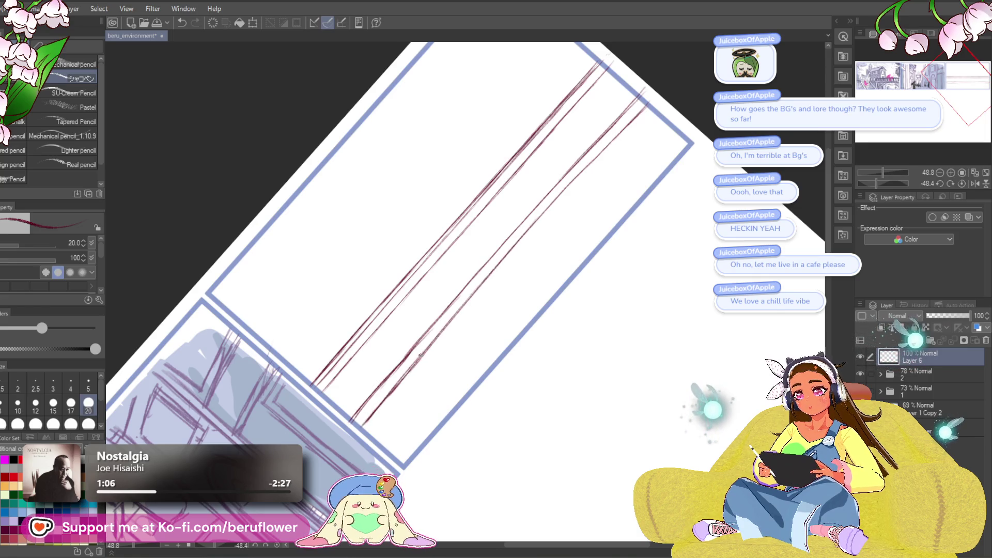
{"action": "left_click", "coordinate": [962, 183]}
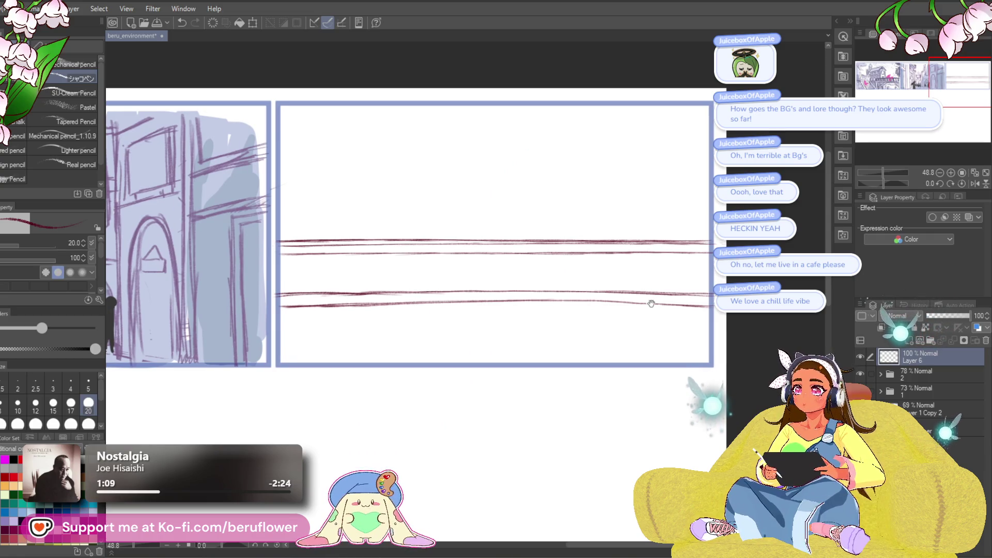
- Sketch a hooked lamp post at the panel's right end and a vertical post between the rails
{"action": "left_click_drag", "start_coordinate": [651, 304], "coordinate": [637, 297]}
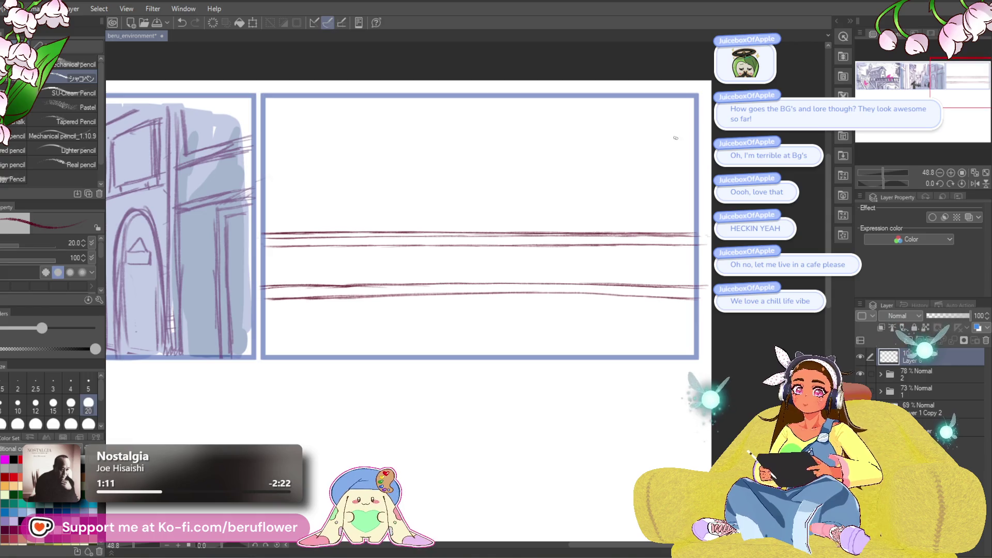
{"action": "mouse_move", "coordinate": [688, 110]}
{"action": "left_mouse_down"}
{"action": "mouse_move", "coordinate": [668, 128]}
{"action": "mouse_move", "coordinate": [677, 168]}
{"action": "mouse_move", "coordinate": [672, 134]}
{"action": "mouse_move", "coordinate": [663, 155]}
{"action": "mouse_move", "coordinate": [668, 293]}
{"action": "mouse_move", "coordinate": [651, 282]}
{"action": "left_mouse_up"}
{"action": "key", "text": "ctrl+z"}
{"action": "key", "text": "ctrl+z"}
{"action": "key", "text": "ctrl+z"}
{"action": "key", "text": "ctrl+z"}
{"action": "key", "text": "ctrl+z"}
{"action": "left_click_drag", "start_coordinate": [648, 201], "coordinate": [640, 220]}
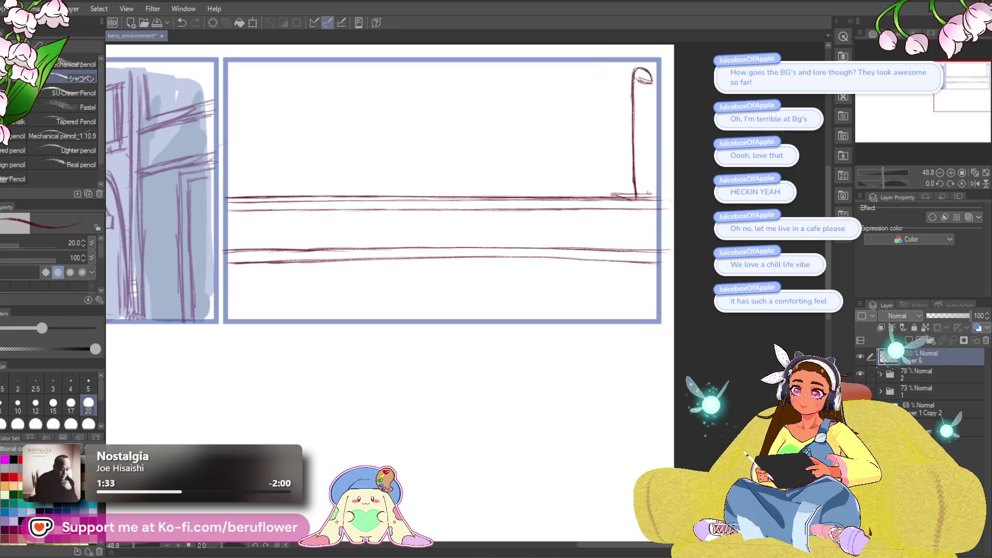
{"action": "left_click_drag", "start_coordinate": [630, 207], "coordinate": [631, 252]}
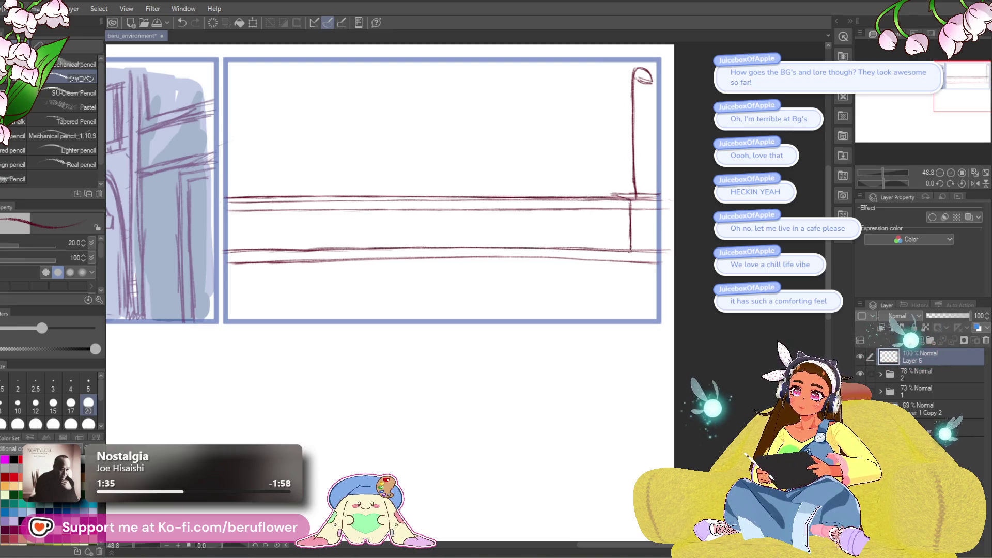
- Darken the lamp post and reinforce the right side of its base
{"action": "mouse_move", "coordinate": [616, 212]}
{"action": "left_mouse_down"}
{"action": "mouse_move", "coordinate": [611, 223]}
{"action": "mouse_move", "coordinate": [647, 207]}
{"action": "left_mouse_up"}
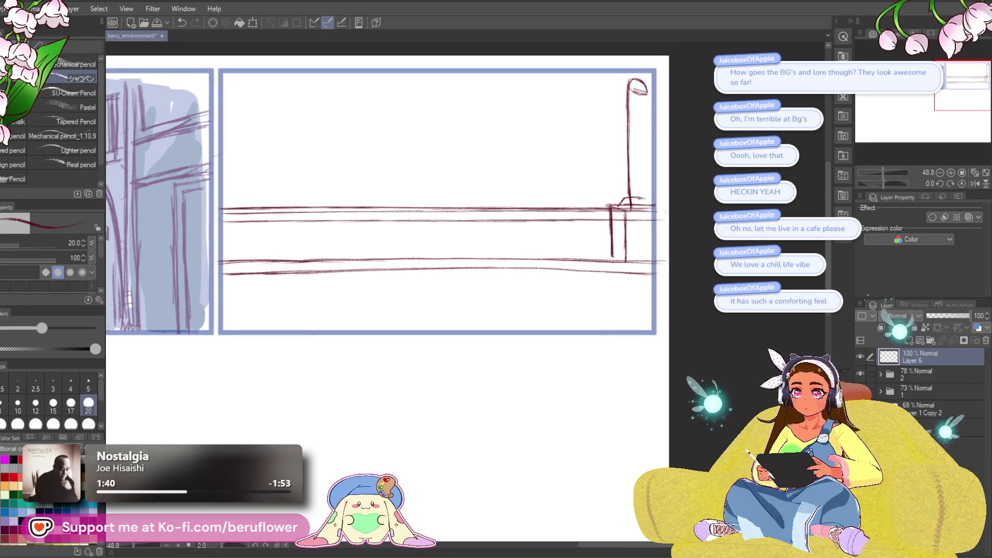
{"action": "left_click_drag", "start_coordinate": [633, 100], "coordinate": [632, 168]}
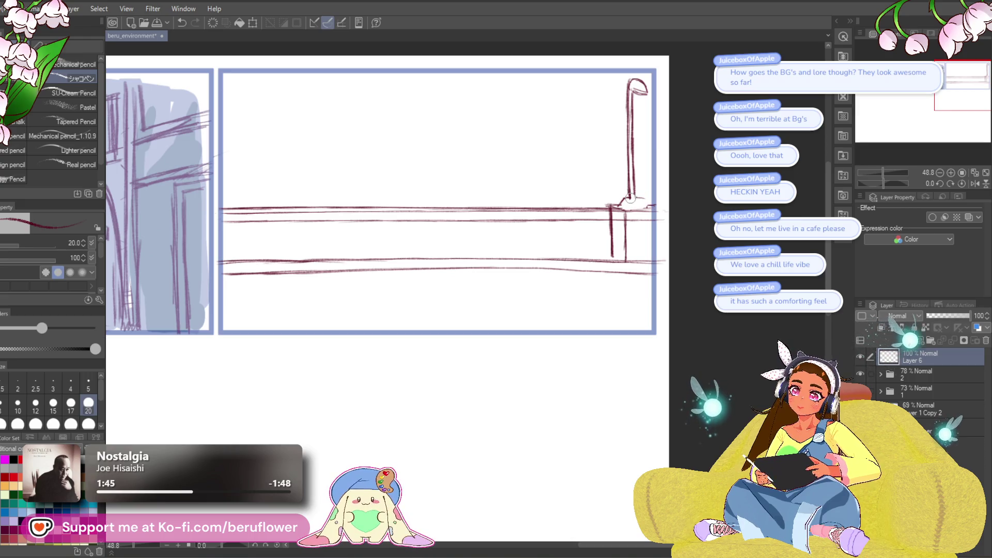
{"action": "left_click_drag", "start_coordinate": [636, 197], "coordinate": [657, 203]}
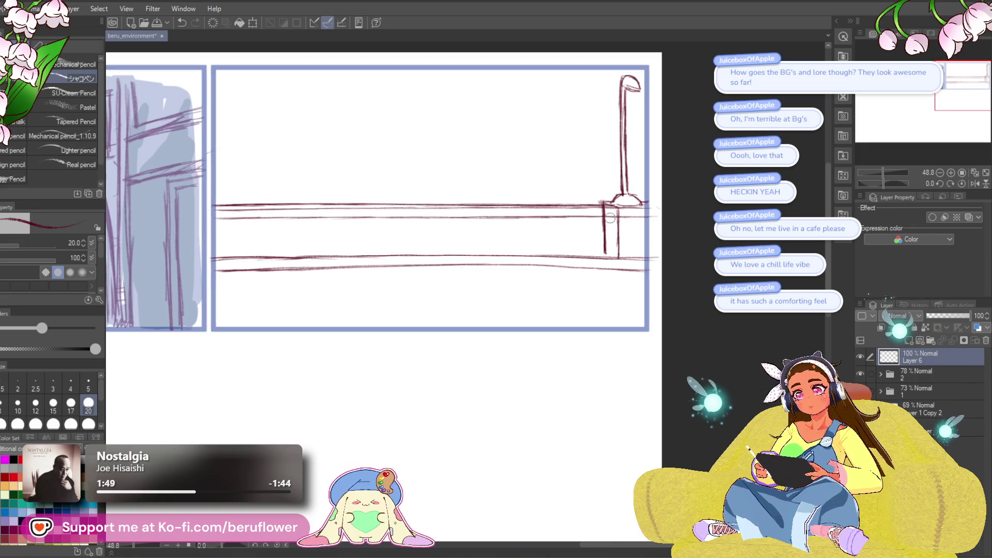
{"action": "left_click_drag", "start_coordinate": [604, 204], "coordinate": [605, 255]}
{"action": "key", "text": "ctrl+z"}
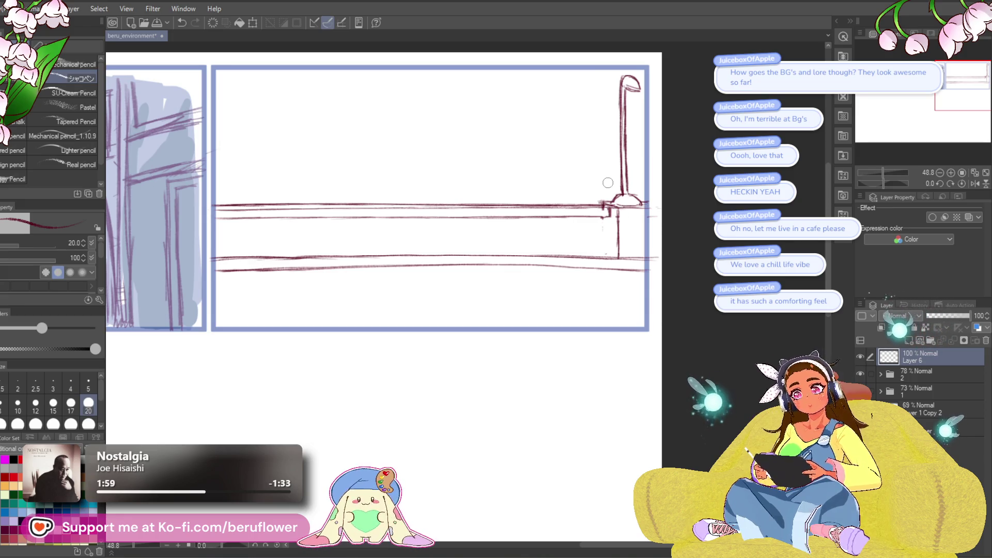
{"action": "scroll", "coordinate": [590, 261], "scroll_direction": "down", "scroll_amount": 3}
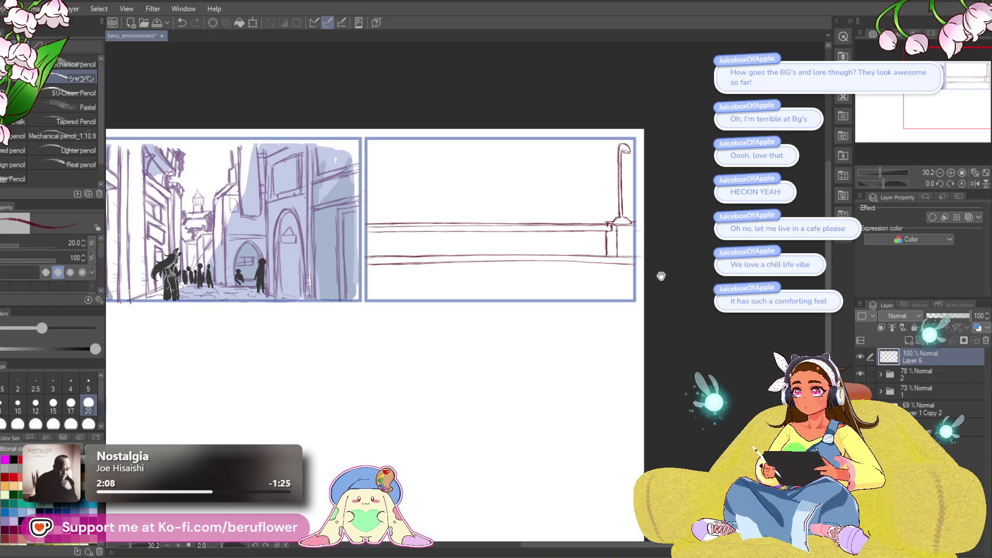
- Zoom in on the railing and draw the first run of vertical balusters between the rails
{"action": "left_click_drag", "start_coordinate": [654, 165], "coordinate": [624, 166]}
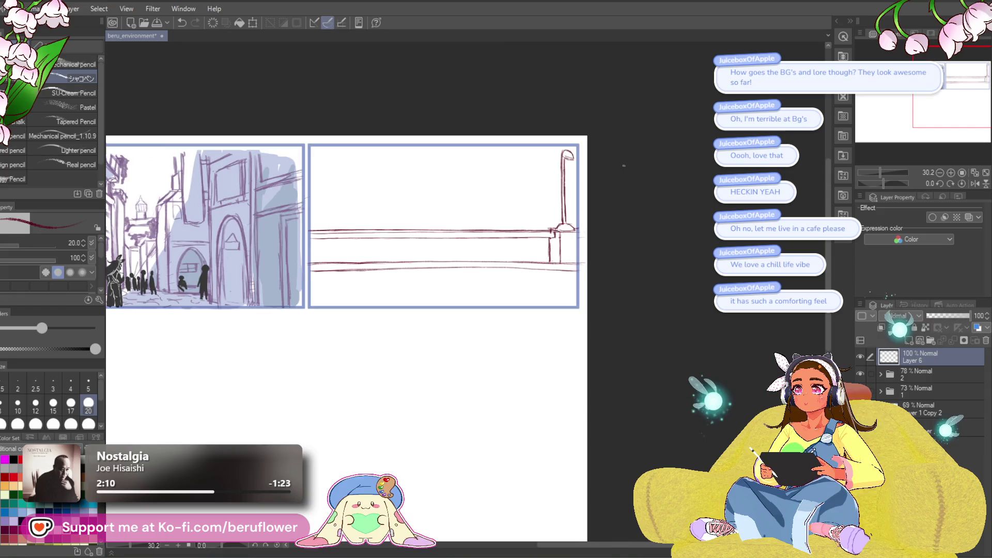
{"action": "scroll", "coordinate": [624, 165], "scroll_direction": "up", "scroll_amount": 2}
{"action": "left_click_drag", "start_coordinate": [463, 356], "coordinate": [606, 306]}
{"action": "left_click_drag", "start_coordinate": [468, 236], "coordinate": [472, 271]}
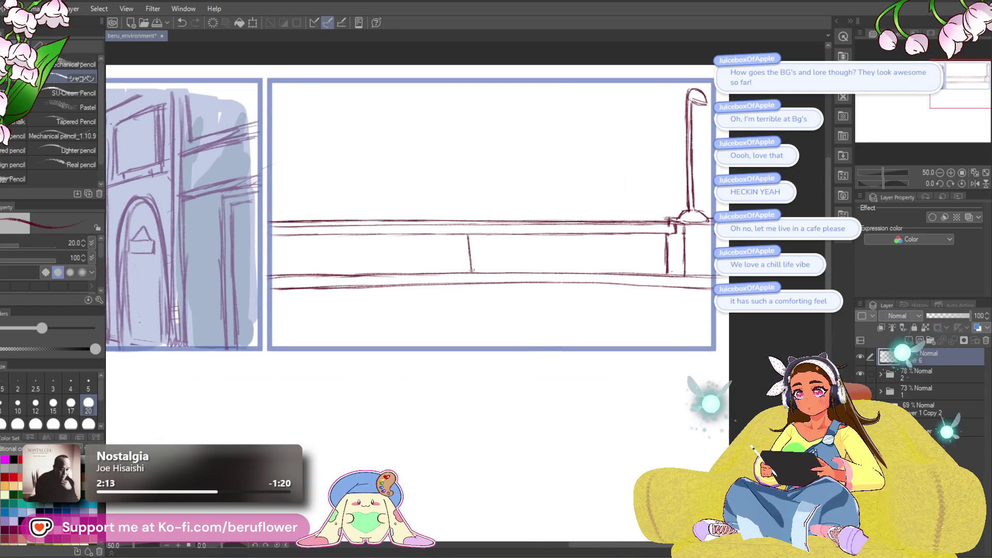
{"action": "left_click_drag", "start_coordinate": [526, 201], "coordinate": [537, 195]}
{"action": "key", "text": "ctrl+z"}
{"action": "left_click_drag", "start_coordinate": [480, 229], "coordinate": [481, 267]}
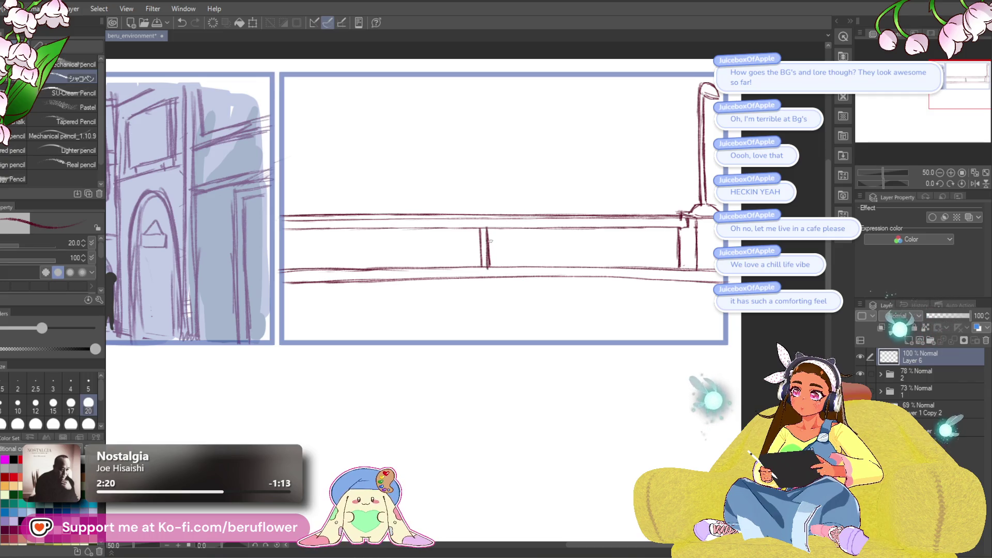
{"action": "left_click_drag", "start_coordinate": [512, 228], "coordinate": [516, 266]}
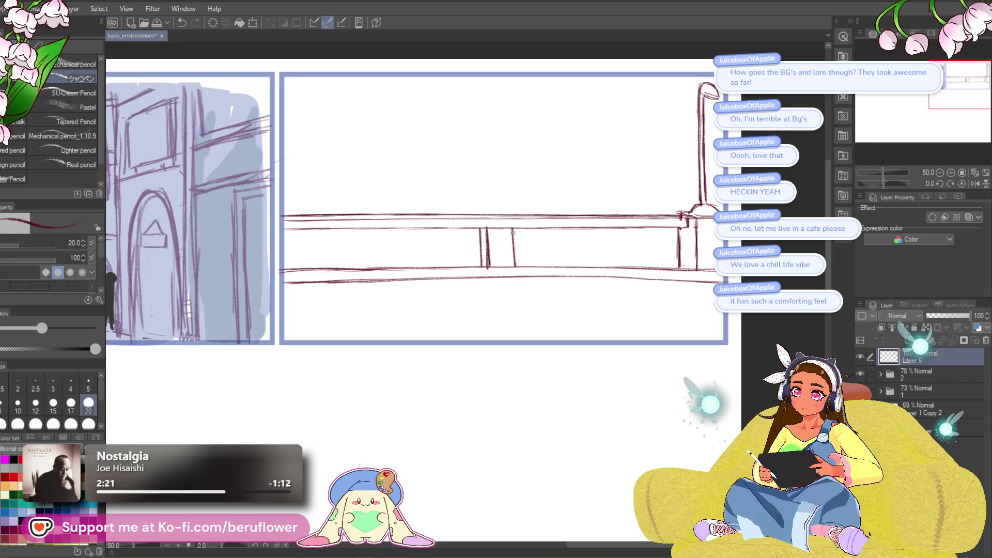
{"action": "left_click_drag", "start_coordinate": [546, 228], "coordinate": [556, 268]}
{"action": "left_click_drag", "start_coordinate": [573, 229], "coordinate": [580, 266]}
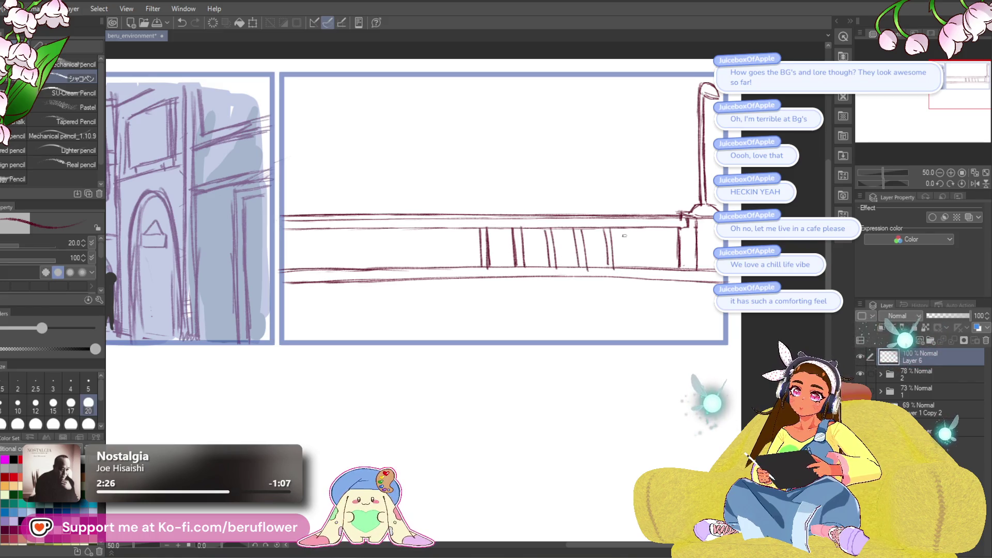
{"action": "key", "text": "ctrl+z"}
{"action": "key", "text": "ctrl+z"}
{"action": "left_click_drag", "start_coordinate": [635, 228], "coordinate": [638, 266]}
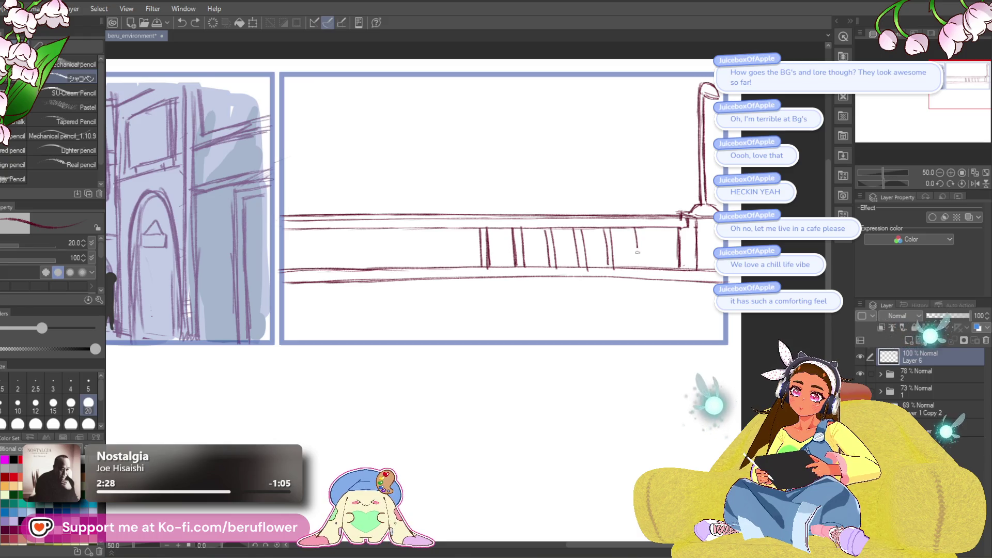
- Add balusters near the railing's right end and try one on its left part
{"action": "left_click_drag", "start_coordinate": [326, 326], "coordinate": [432, 312]}
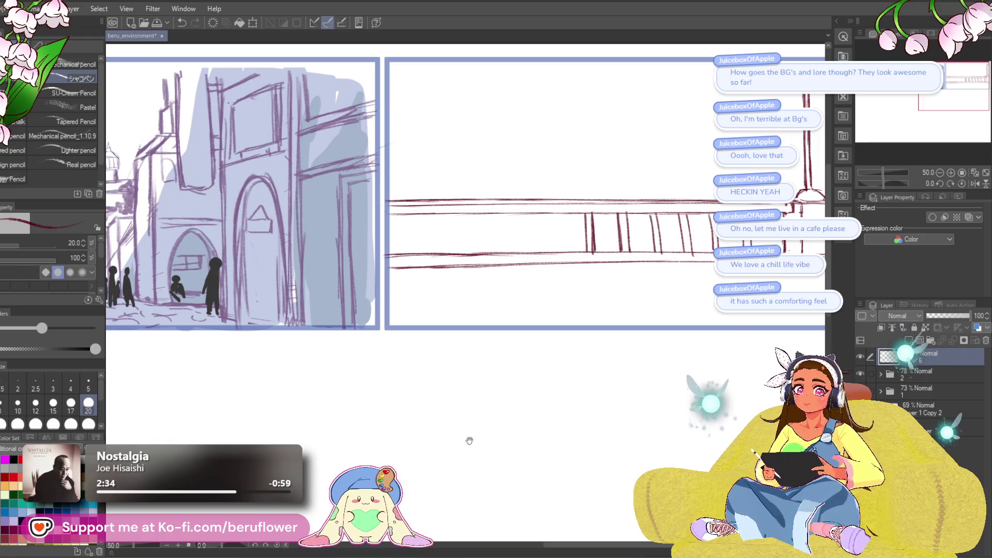
{"action": "left_click_drag", "start_coordinate": [470, 437], "coordinate": [414, 441]}
{"action": "left_click_drag", "start_coordinate": [685, 233], "coordinate": [688, 273]}
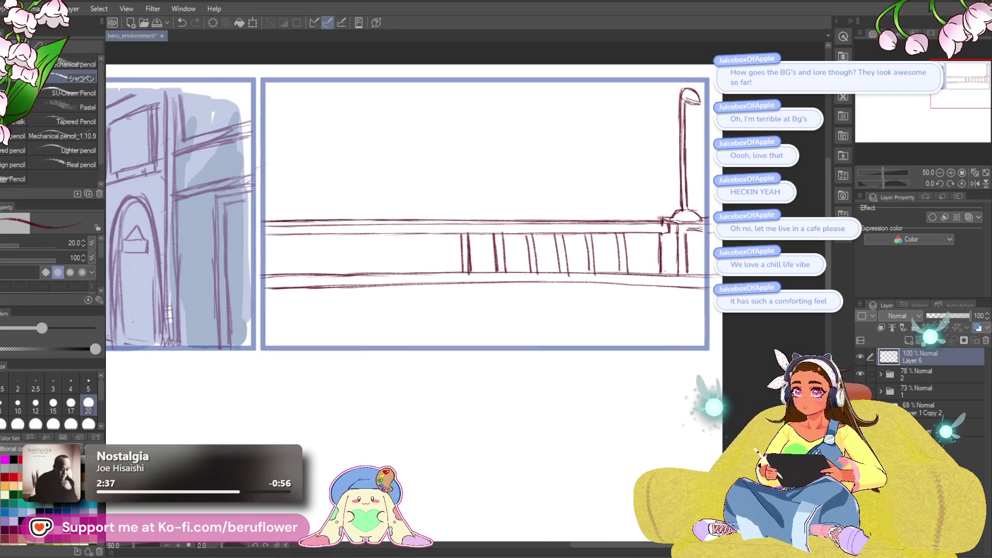
{"action": "left_click_drag", "start_coordinate": [697, 282], "coordinate": [693, 281]}
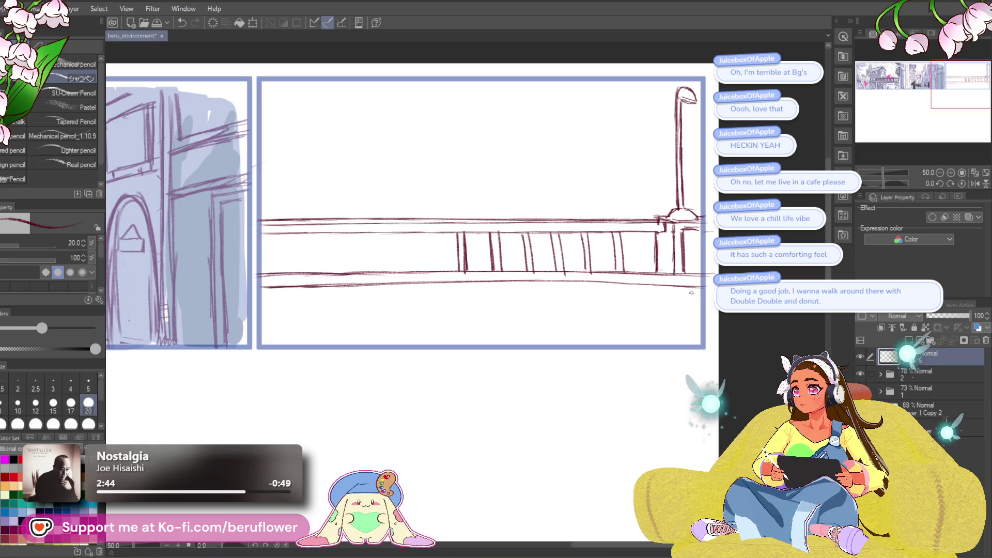
{"action": "mouse_move", "coordinate": [688, 232]}
{"action": "left_mouse_down"}
{"action": "mouse_move", "coordinate": [688, 274]}
{"action": "mouse_move", "coordinate": [687, 239]}
{"action": "left_mouse_up"}
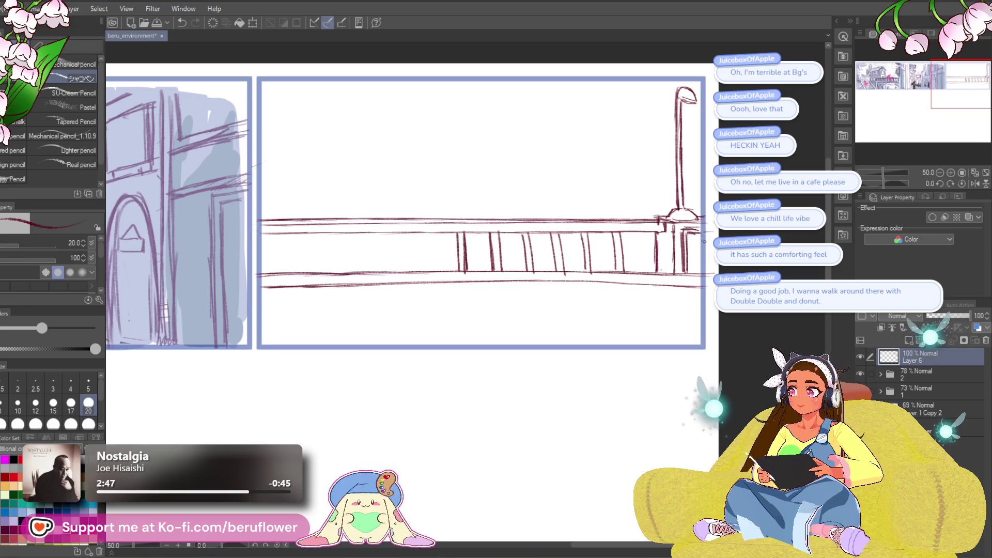
{"action": "mouse_move", "coordinate": [449, 345]}
{"action": "left_mouse_down"}
{"action": "mouse_move", "coordinate": [476, 419]}
{"action": "mouse_move", "coordinate": [485, 326]}
{"action": "mouse_move", "coordinate": [685, 249]}
{"action": "left_mouse_up"}
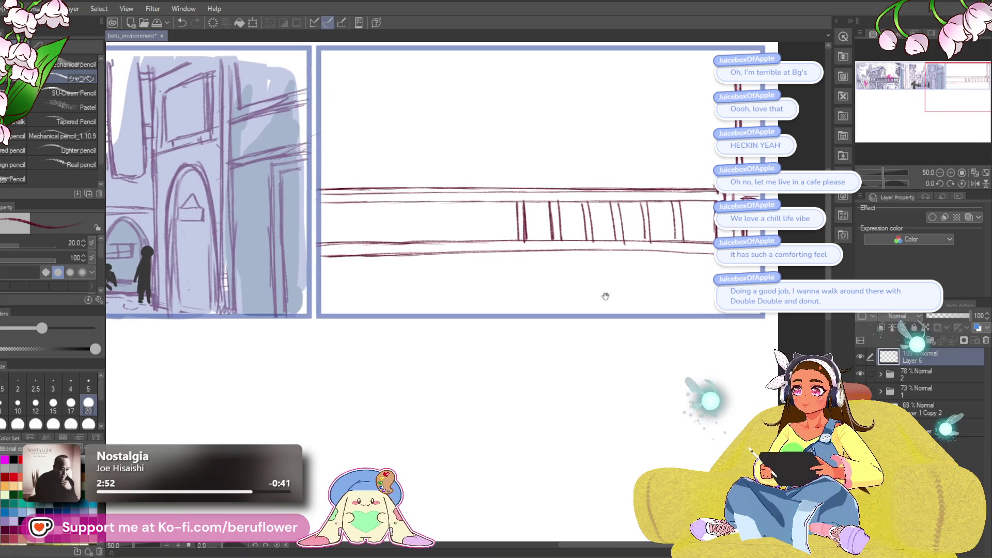
{"action": "left_click_drag", "start_coordinate": [502, 141], "coordinate": [539, 155]}
{"action": "left_click_drag", "start_coordinate": [513, 217], "coordinate": [518, 249]}
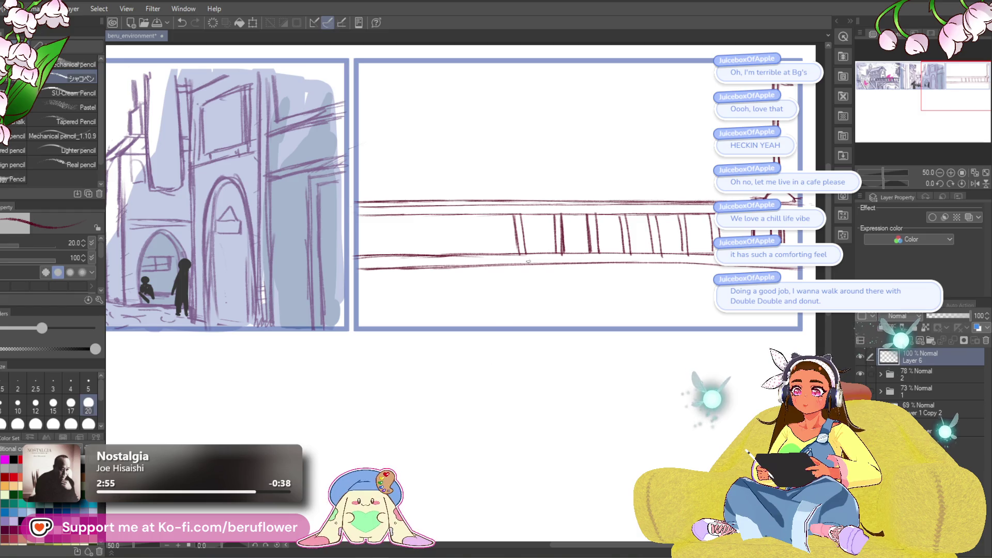
{"action": "key", "text": "ctrl+z"}
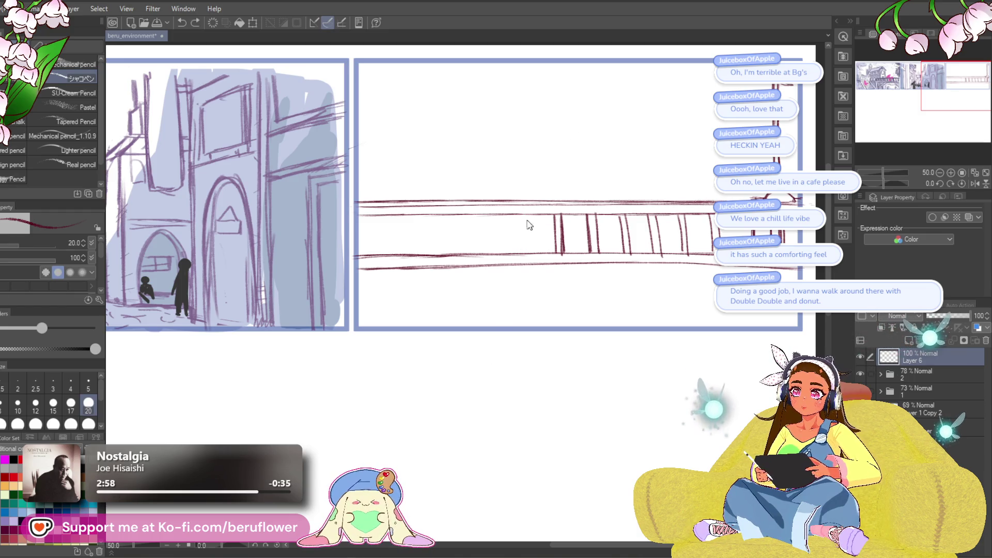
- Recentre on the whole railing, tilt the view to check it, and reset rotation upright
{"action": "left_click_drag", "start_coordinate": [475, 221], "coordinate": [514, 234]}
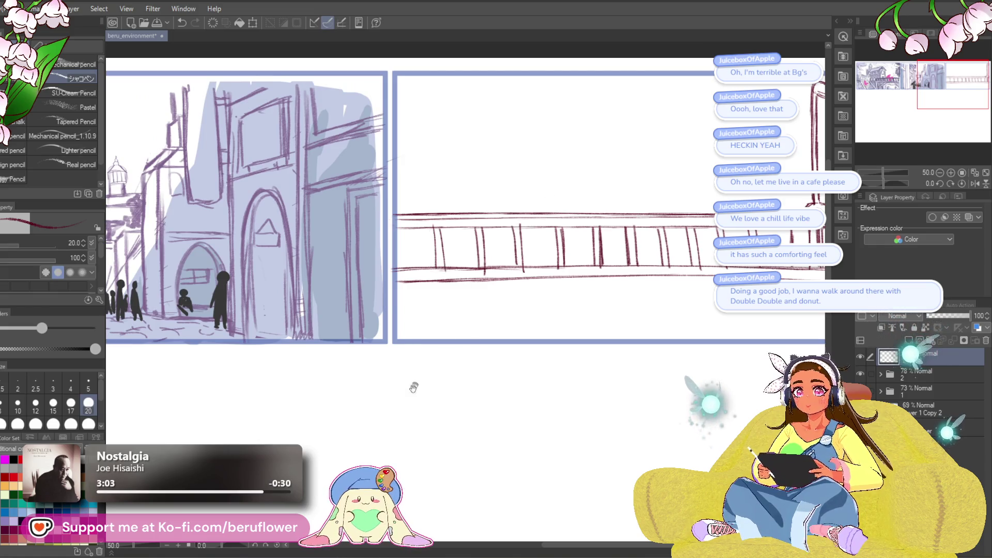
{"action": "left_click_drag", "start_coordinate": [420, 377], "coordinate": [355, 401]}
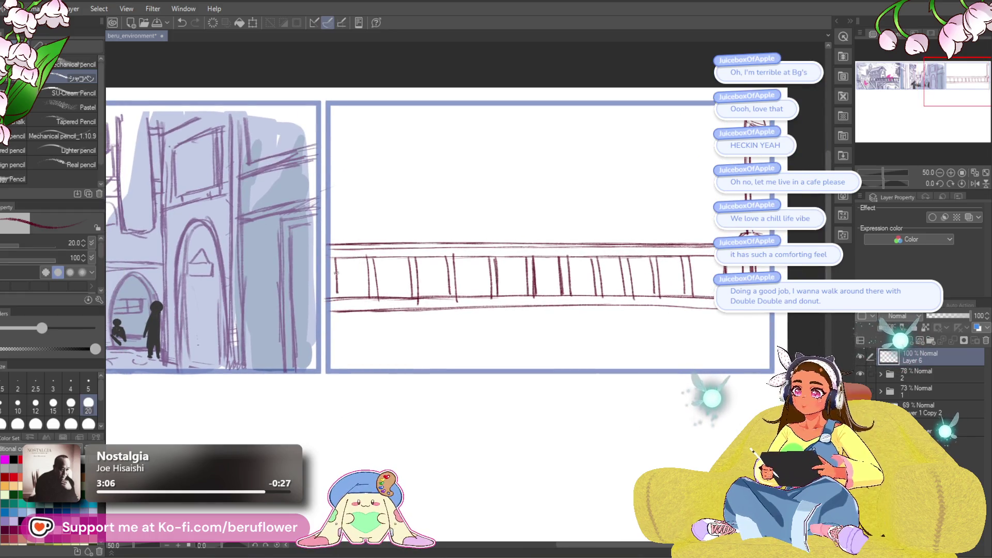
{"action": "mouse_move", "coordinate": [623, 451]}
{"action": "left_mouse_down"}
{"action": "mouse_move", "coordinate": [583, 394]}
{"action": "mouse_move", "coordinate": [534, 399]}
{"action": "mouse_move", "coordinate": [526, 412]}
{"action": "mouse_move", "coordinate": [545, 407]}
{"action": "left_mouse_up"}
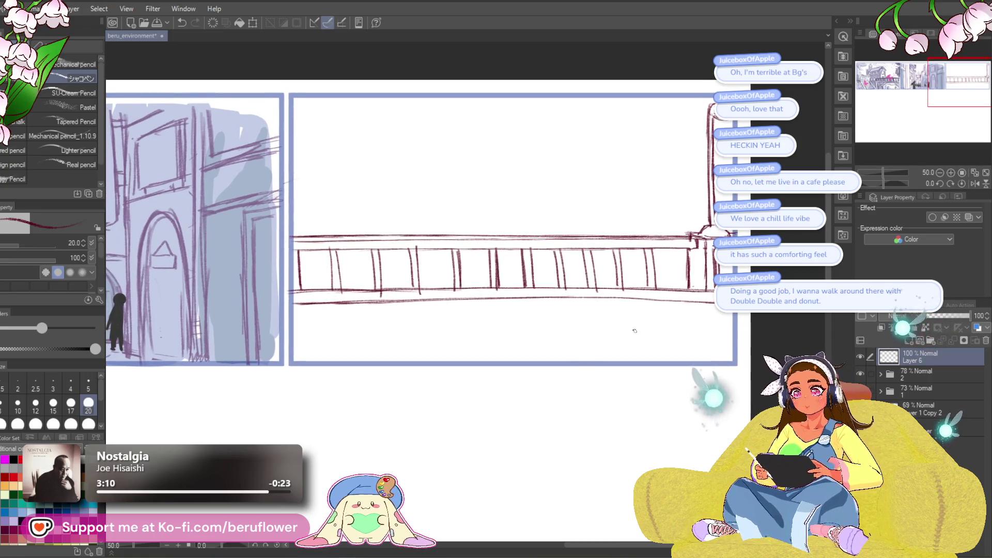
{"action": "left_click_drag", "start_coordinate": [885, 181], "coordinate": [876, 178]}
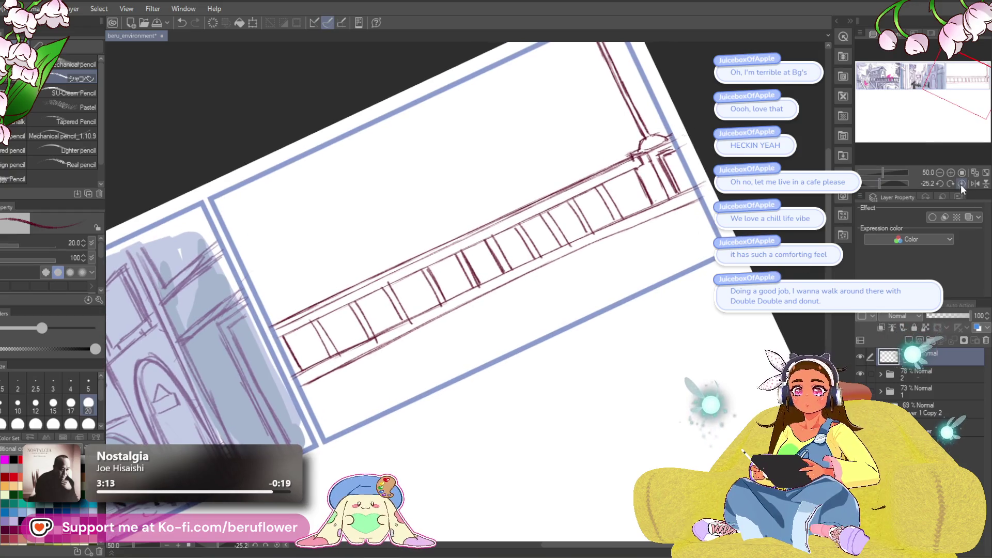
{"action": "left_click", "coordinate": [961, 184]}
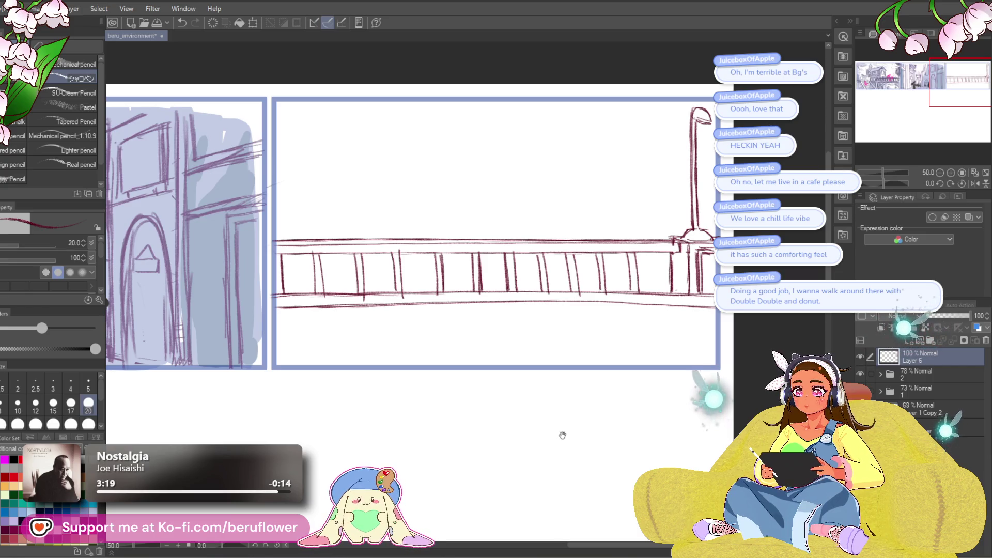
{"action": "left_click_drag", "start_coordinate": [563, 437], "coordinate": [554, 431]}
- Scale the railing sketch down around its centre, move it slightly lower, and commit
{"action": "key", "text": "ctrl+t"}
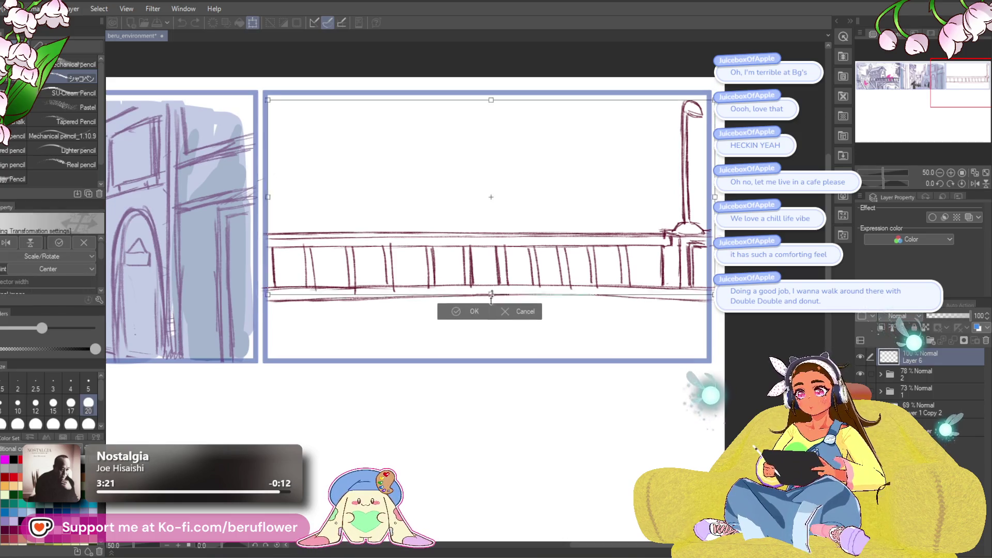
{"action": "left_click_drag", "start_coordinate": [491, 295], "coordinate": [642, 270]}
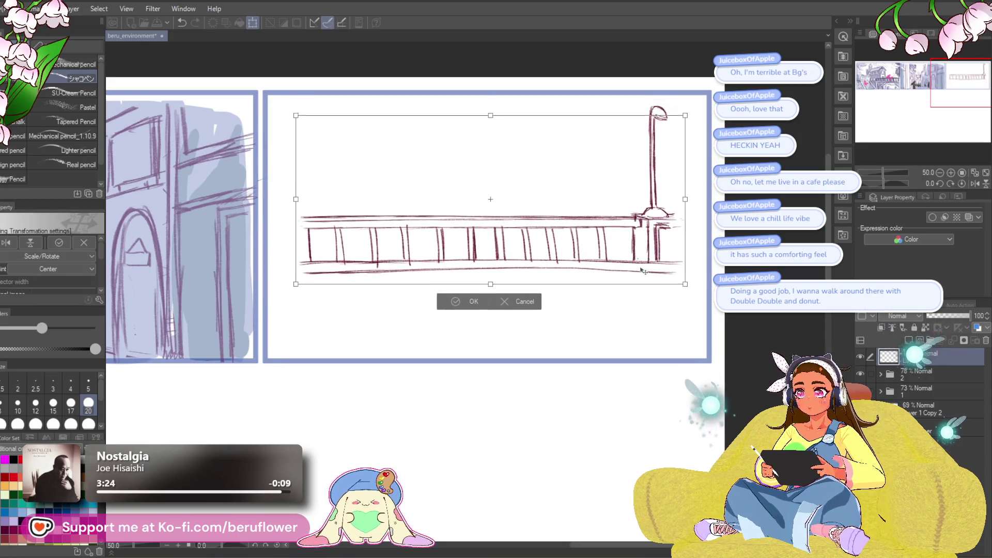
{"action": "left_click_drag", "start_coordinate": [501, 280], "coordinate": [489, 281]}
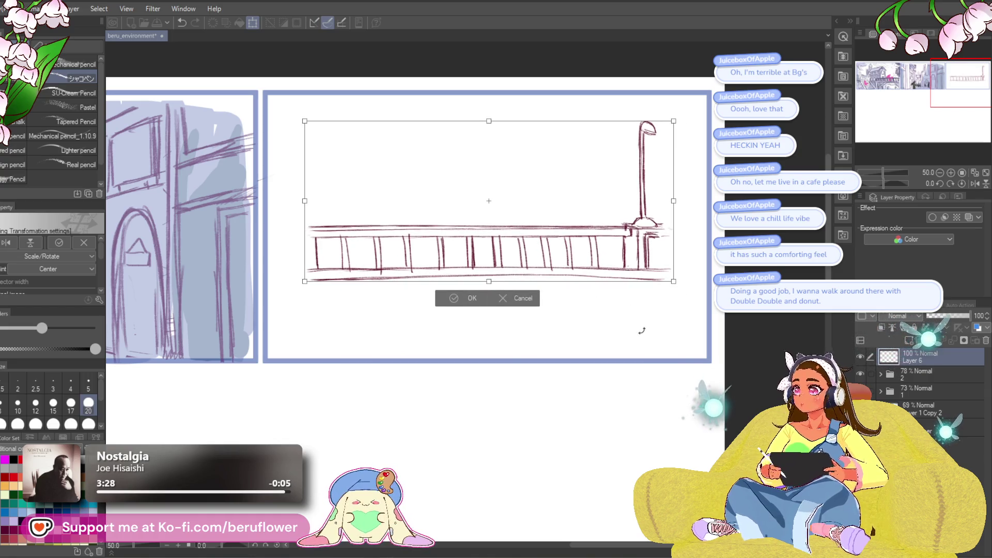
{"action": "key", "text": "Return"}
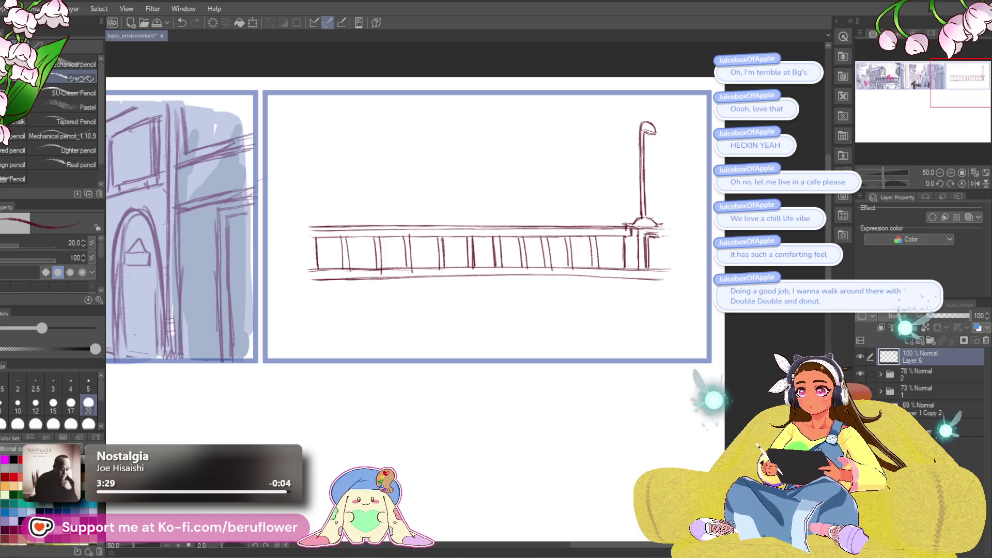
- Sketch the vertical post strokes at the railing's right end, redoing one stroke
{"action": "left_click_drag", "start_coordinate": [887, 183], "coordinate": [878, 183]}
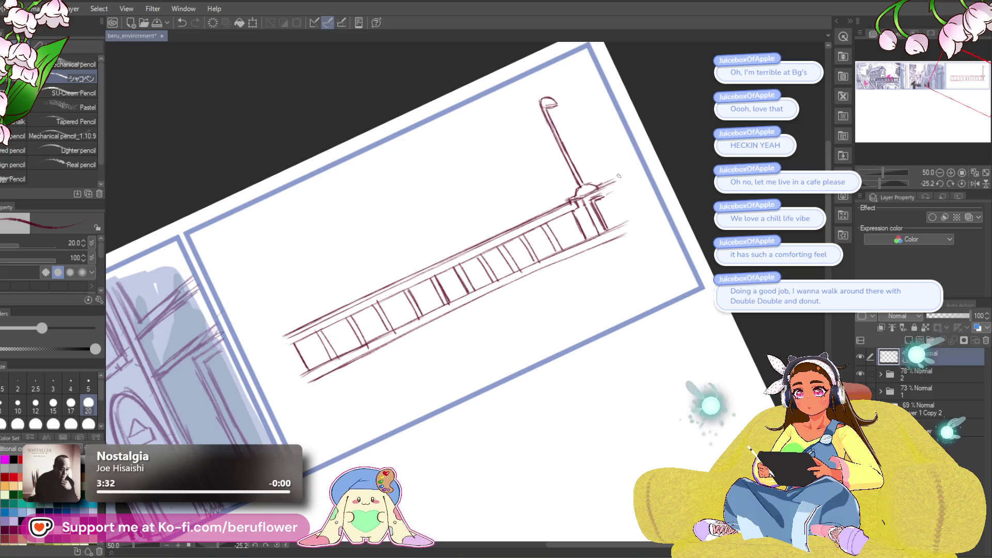
{"action": "left_click", "coordinate": [962, 184]}
{"action": "left_click_drag", "start_coordinate": [637, 264], "coordinate": [636, 296]}
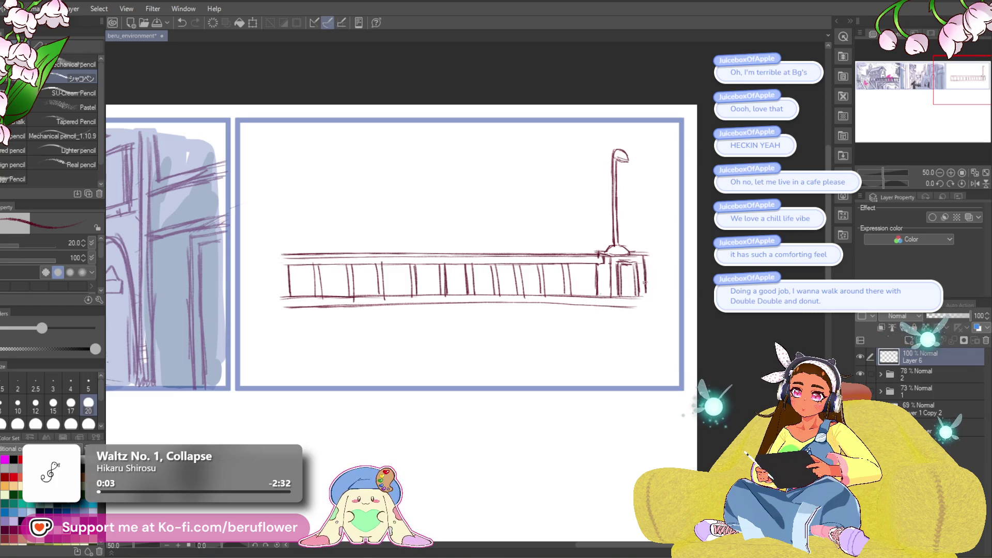
{"action": "mouse_move", "coordinate": [649, 264]}
{"action": "left_mouse_down"}
{"action": "mouse_move", "coordinate": [680, 260]}
{"action": "mouse_move", "coordinate": [660, 296]}
{"action": "left_mouse_up"}
{"action": "key", "text": "ctrl+z"}
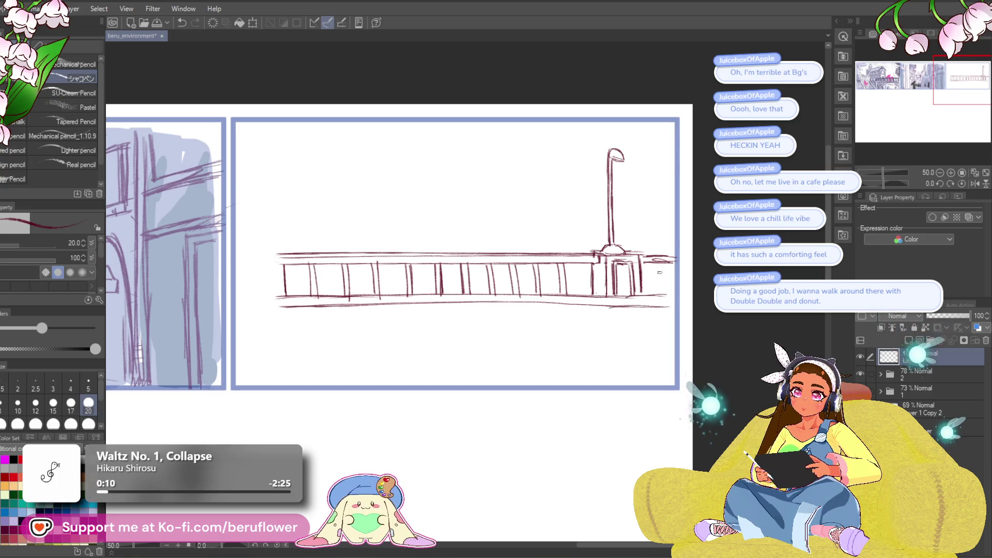
{"action": "left_click_drag", "start_coordinate": [667, 262], "coordinate": [668, 295]}
- Draw the left post with a raised top edge and a tall lamp pole beside it
{"action": "left_click_drag", "start_coordinate": [258, 264], "coordinate": [332, 272]}
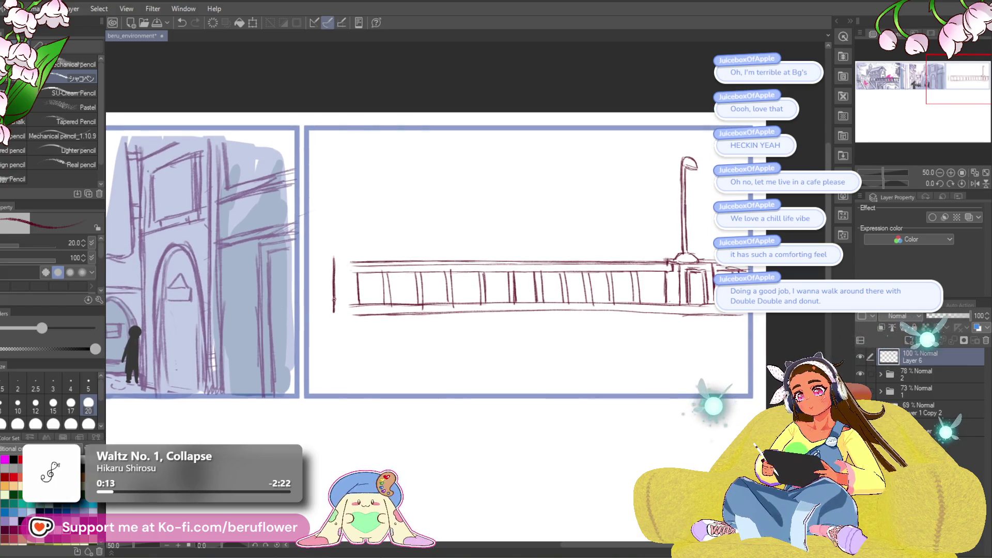
{"action": "left_click_drag", "start_coordinate": [334, 258], "coordinate": [335, 305]}
{"action": "key", "text": "ctrl+z"}
{"action": "mouse_move", "coordinate": [336, 262]}
{"action": "left_mouse_down"}
{"action": "mouse_move", "coordinate": [337, 310]}
{"action": "mouse_move", "coordinate": [338, 262]}
{"action": "left_mouse_up"}
{"action": "key", "text": "ctrl+z"}
{"action": "key", "text": "ctrl+z"}
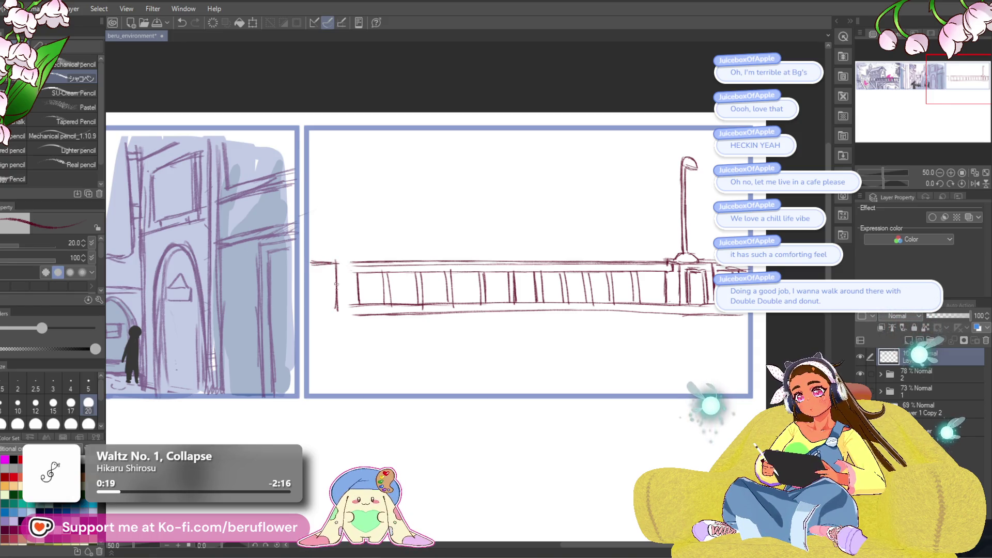
{"action": "key", "text": "ctrl+z"}
{"action": "mouse_move", "coordinate": [311, 259]}
{"action": "left_mouse_down"}
{"action": "mouse_move", "coordinate": [334, 264]}
{"action": "mouse_move", "coordinate": [327, 249]}
{"action": "left_mouse_up"}
{"action": "left_click_drag", "start_coordinate": [318, 169], "coordinate": [315, 245]}
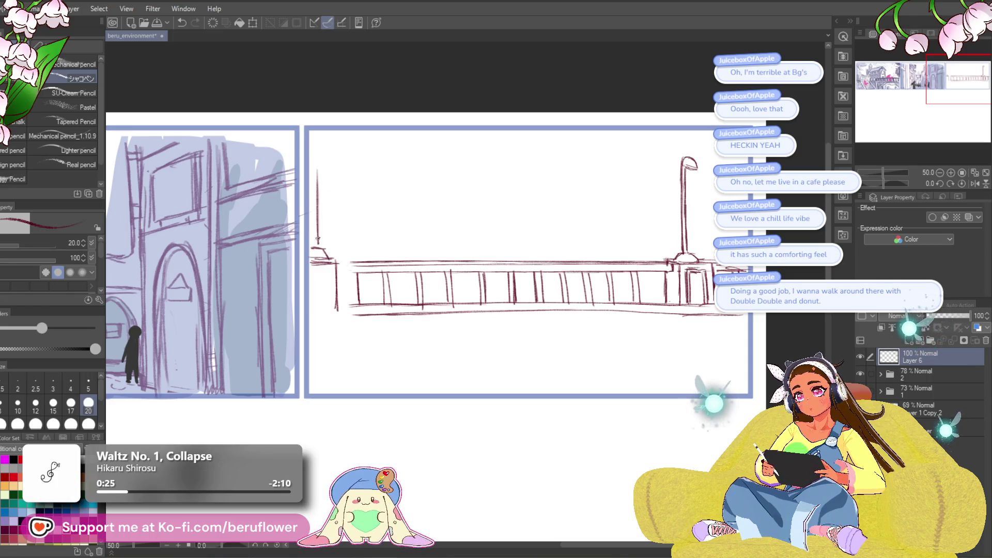
- Nudge the railing sketch right with Ctrl+T and erase strokes past the panel's right border
{"action": "left_click_drag", "start_coordinate": [765, 367], "coordinate": [699, 363]}
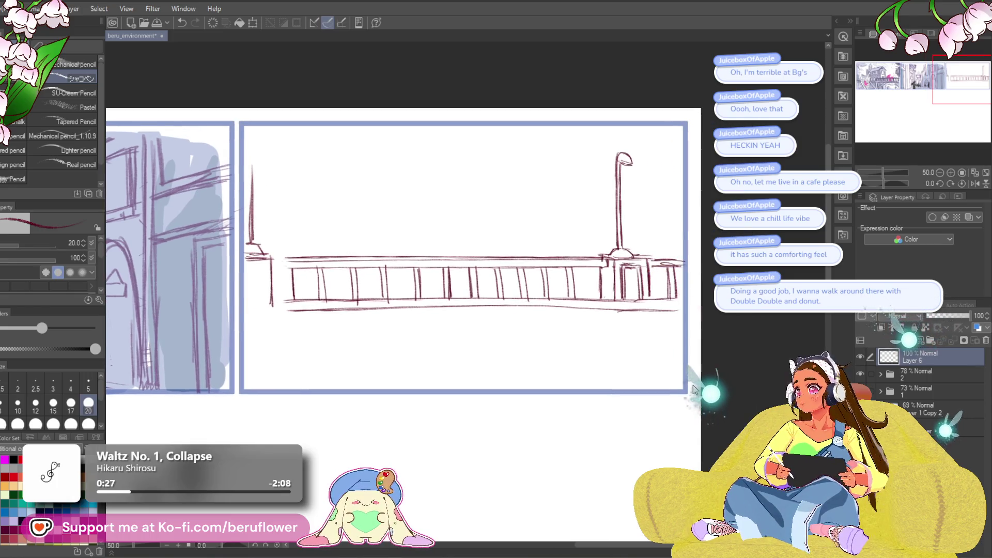
{"action": "key", "text": "ctrl+t"}
{"action": "key", "text": "Right"}
{"action": "key", "text": "Right"}
{"action": "key", "text": "Right"}
{"action": "key", "text": "Right"}
{"action": "key", "text": "Right"}
{"action": "key", "text": "Right"}
{"action": "key", "text": "Right"}
{"action": "key", "text": "Right"}
{"action": "key", "text": "Right"}
{"action": "key", "text": "Right"}
{"action": "key", "text": "Right"}
{"action": "key", "text": "Return"}
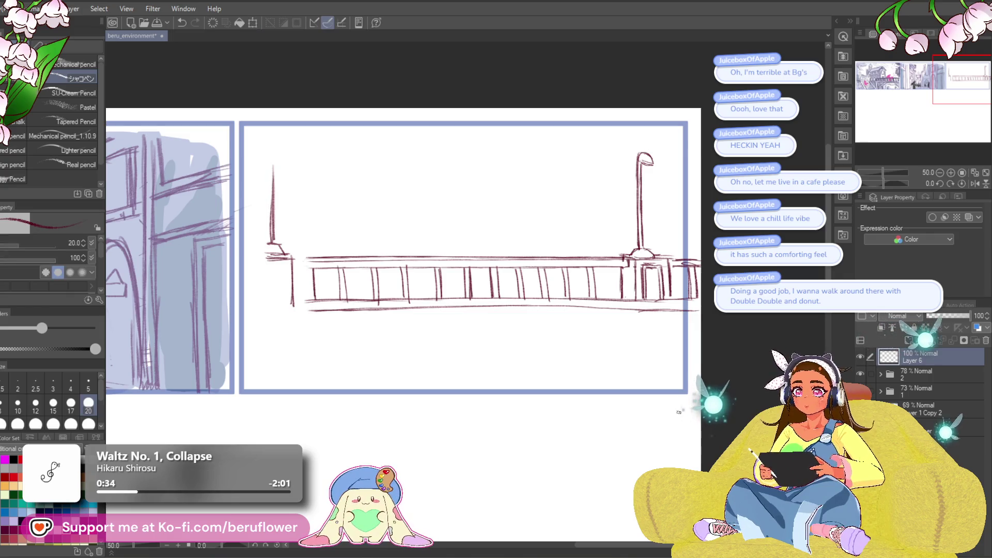
{"action": "left_click_drag", "start_coordinate": [698, 278], "coordinate": [695, 328]}
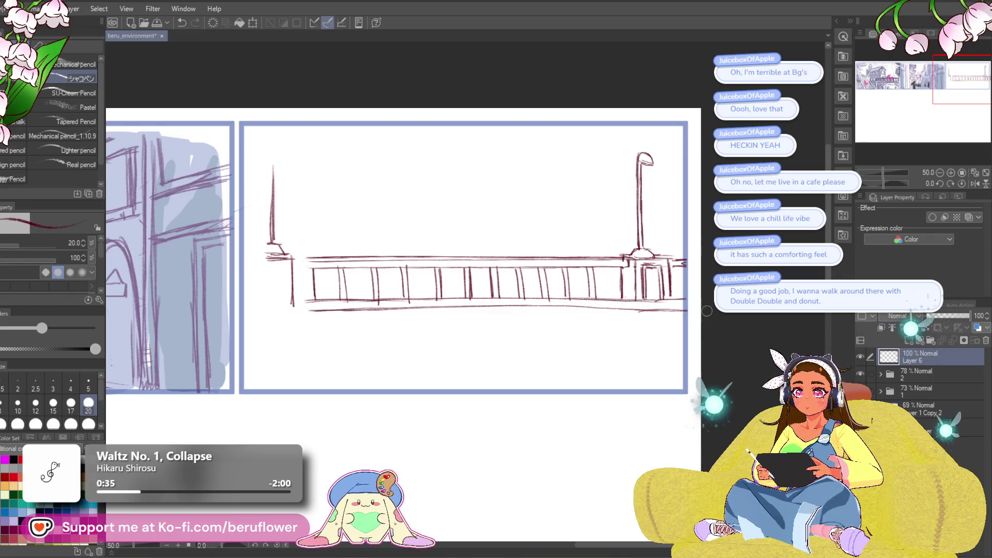
- Join the left post to the railing's top and bottom lines and add the right post's base line
{"action": "left_click_drag", "start_coordinate": [294, 259], "coordinate": [310, 261]}
{"action": "mouse_move", "coordinate": [309, 310]}
{"action": "left_mouse_down"}
{"action": "mouse_move", "coordinate": [256, 298]}
{"action": "mouse_move", "coordinate": [255, 311]}
{"action": "left_mouse_up"}
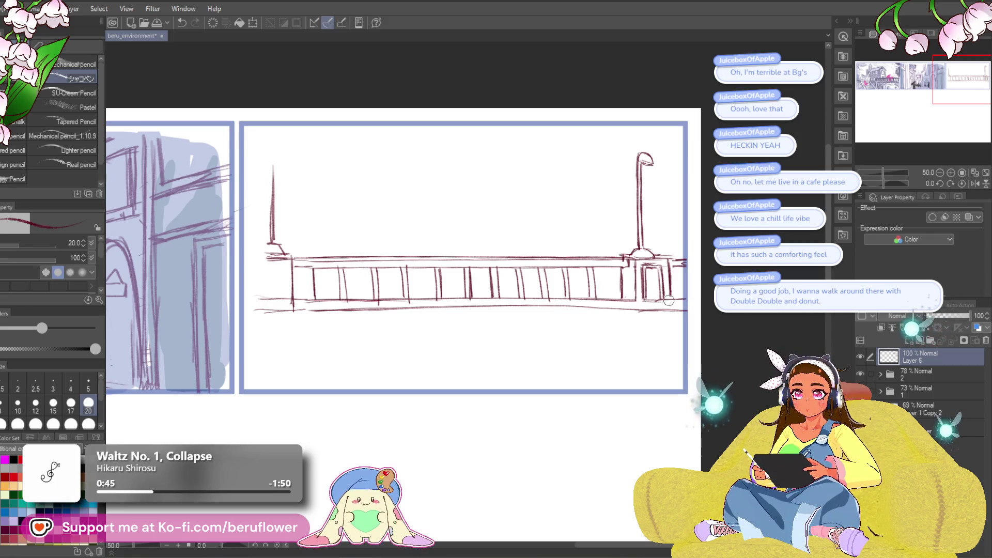
{"action": "left_click_drag", "start_coordinate": [635, 295], "coordinate": [636, 311]}
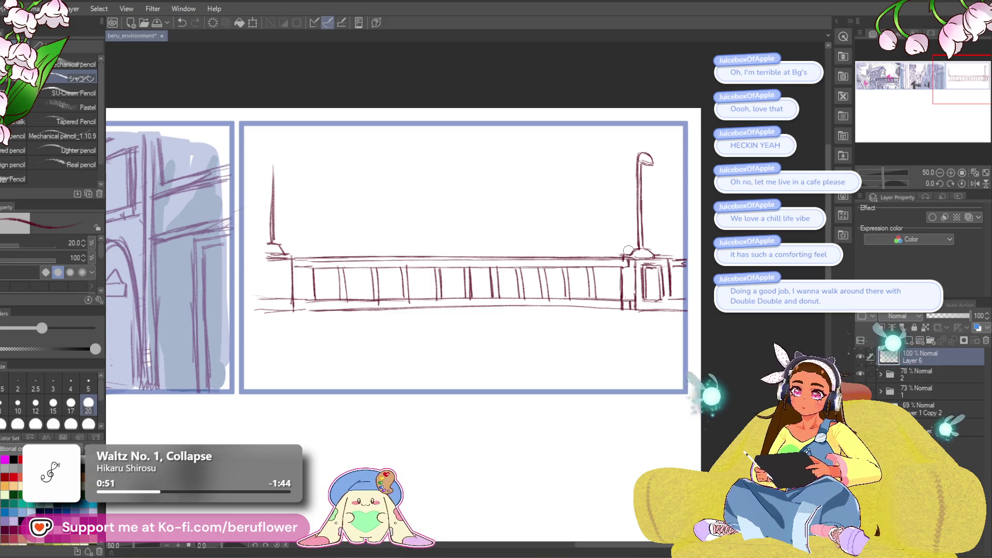
{"action": "mouse_move", "coordinate": [667, 314]}
{"action": "left_mouse_down"}
{"action": "mouse_move", "coordinate": [654, 319]}
{"action": "mouse_move", "coordinate": [693, 313]}
{"action": "left_mouse_up"}
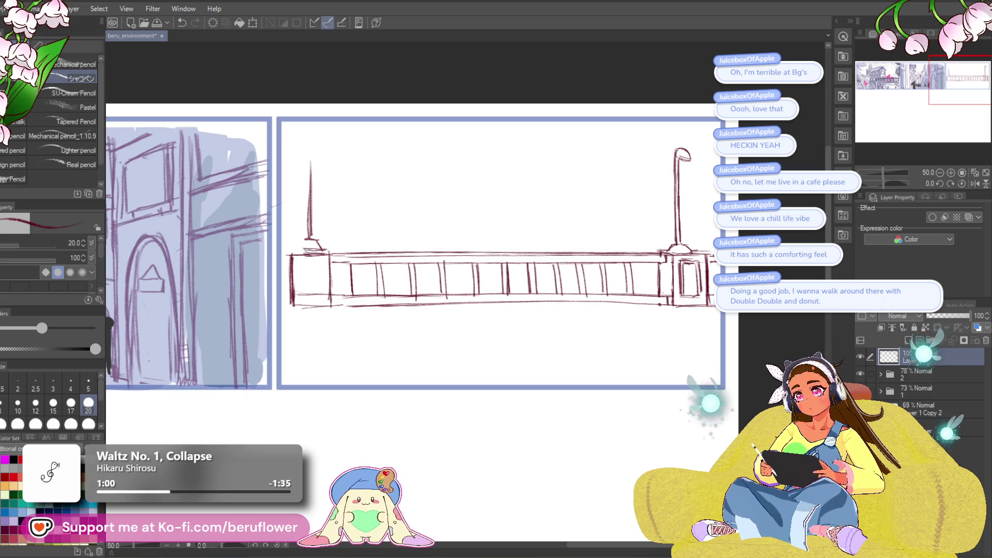
{"action": "left_click_drag", "start_coordinate": [362, 165], "coordinate": [362, 170]}
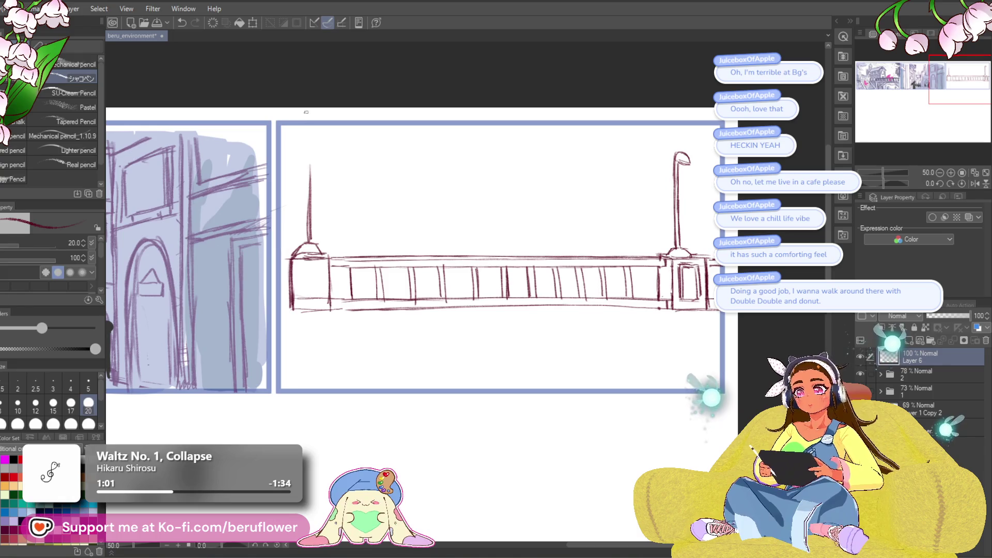
{"action": "key", "text": "ctrl+z"}
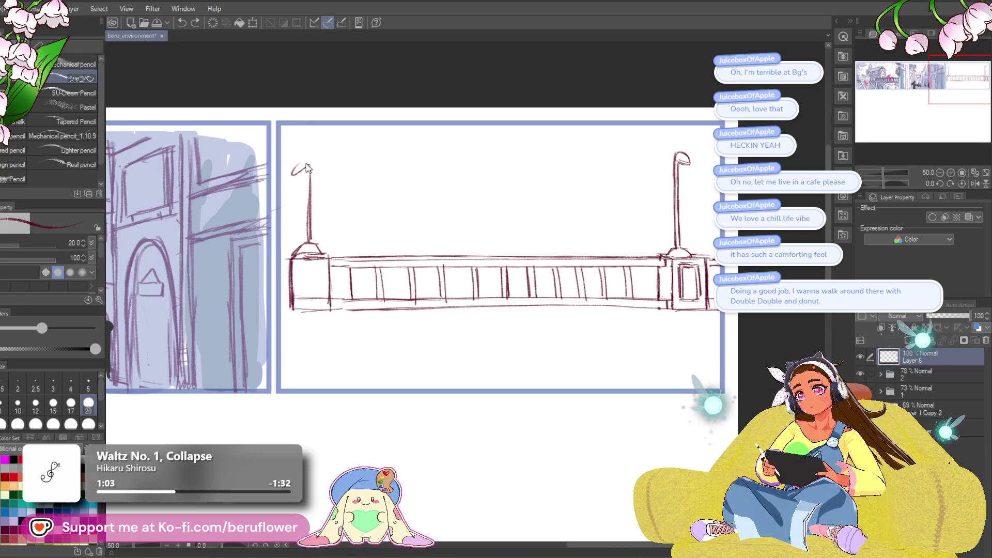
- Retrace the left lamp pole's top, then pan around the railing to review both lamps
{"action": "left_click_drag", "start_coordinate": [307, 167], "coordinate": [310, 241]}
{"action": "left_click_drag", "start_coordinate": [728, 311], "coordinate": [665, 316]}
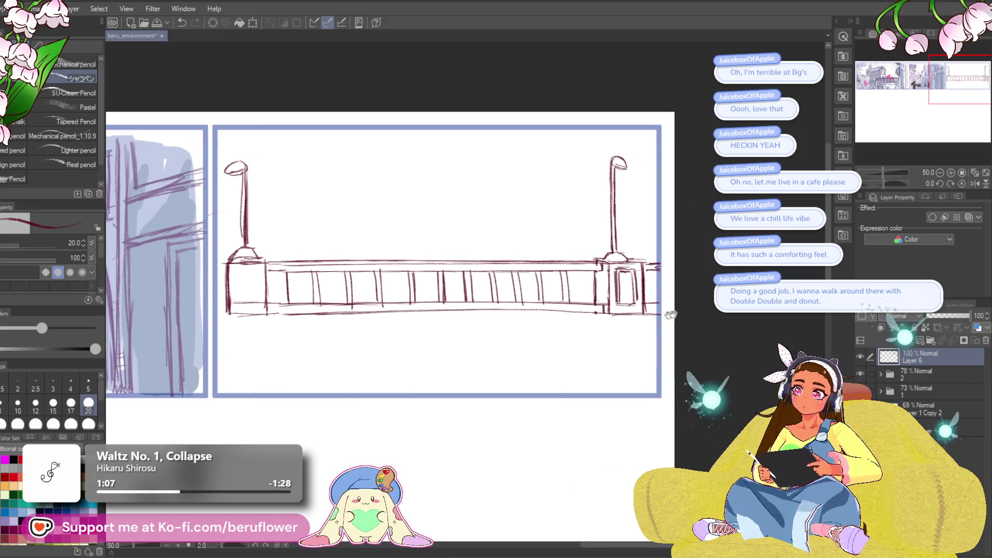
{"action": "mouse_move", "coordinate": [631, 405]}
{"action": "left_mouse_down"}
{"action": "mouse_move", "coordinate": [574, 432]}
{"action": "mouse_move", "coordinate": [451, 378]}
{"action": "left_mouse_up"}
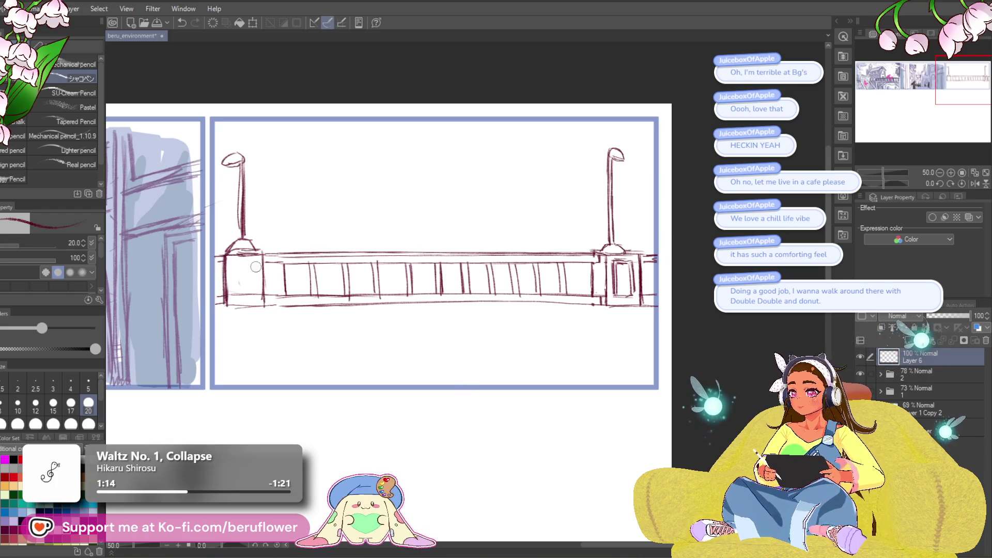
{"action": "mouse_move", "coordinate": [253, 293]}
{"action": "left_mouse_down"}
{"action": "mouse_move", "coordinate": [295, 259]}
{"action": "mouse_move", "coordinate": [301, 270]}
{"action": "left_mouse_up"}
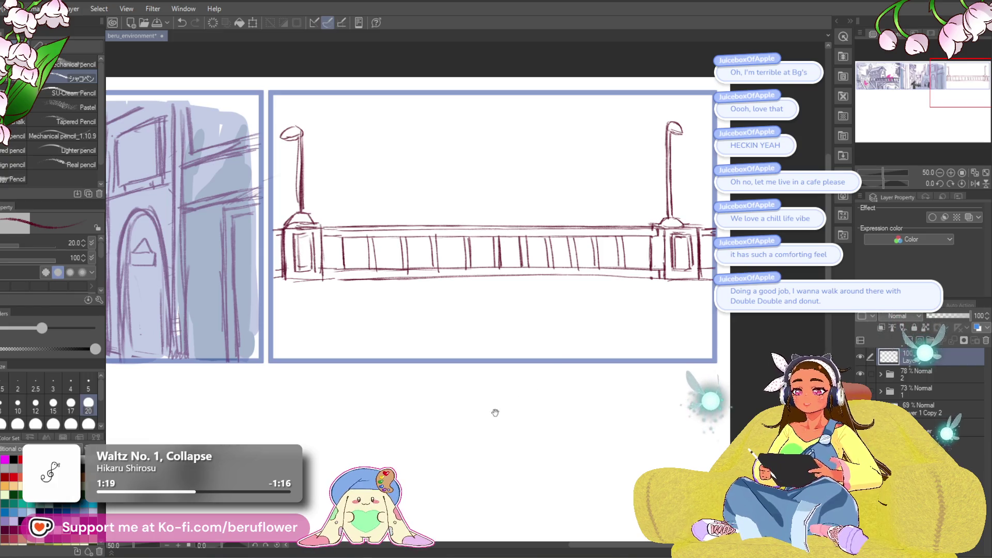
{"action": "left_click_drag", "start_coordinate": [457, 431], "coordinate": [442, 430]}
{"action": "left_click_drag", "start_coordinate": [464, 395], "coordinate": [493, 392]}
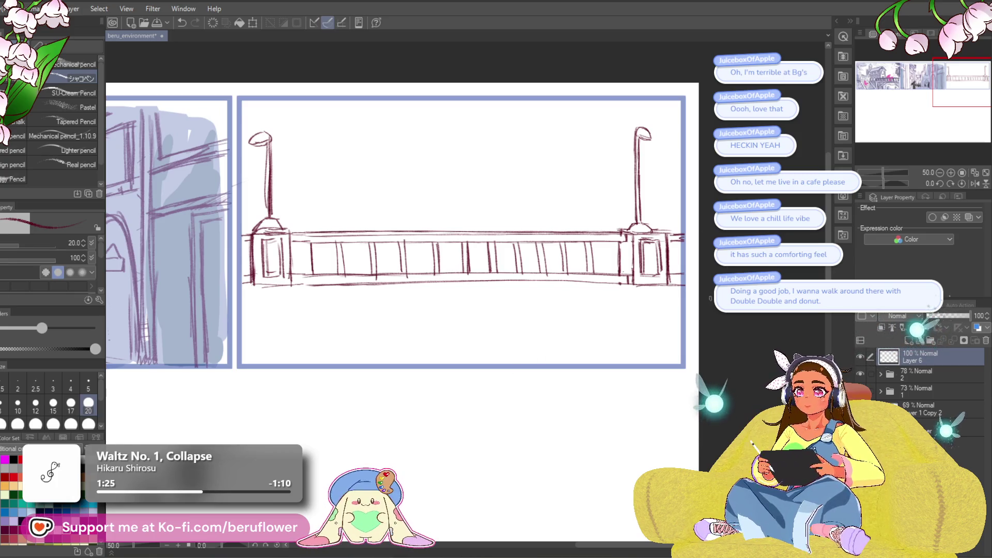
{"action": "mouse_move", "coordinate": [662, 333]}
{"action": "left_mouse_down"}
{"action": "mouse_move", "coordinate": [663, 342]}
{"action": "mouse_move", "coordinate": [610, 338]}
{"action": "left_mouse_up"}
- On a tilted canvas, draw a long straight curb line along the panel's lower border
{"action": "left_click_drag", "start_coordinate": [883, 184], "coordinate": [878, 184]}
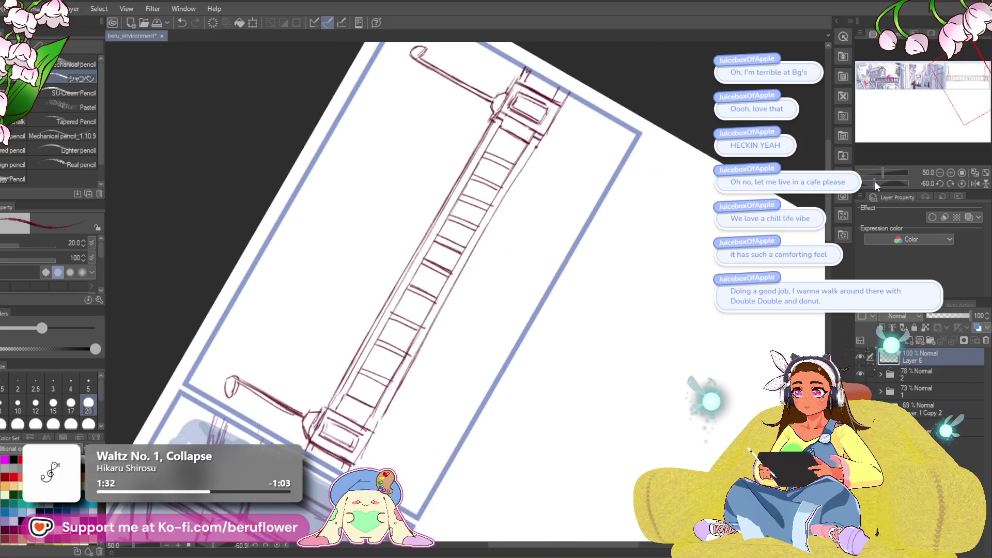
{"action": "mouse_move", "coordinate": [332, 455]}
{"action": "left_mouse_down"}
{"action": "mouse_move", "coordinate": [353, 420]}
{"action": "mouse_move", "coordinate": [669, 181]}
{"action": "mouse_move", "coordinate": [562, 257]}
{"action": "left_mouse_up"}
{"action": "mouse_move", "coordinate": [666, 181]}
{"action": "left_mouse_down"}
{"action": "mouse_move", "coordinate": [381, 401]}
{"action": "mouse_move", "coordinate": [502, 305]}
{"action": "left_mouse_up"}
{"action": "mouse_move", "coordinate": [432, 357]}
{"action": "left_mouse_down"}
{"action": "mouse_move", "coordinate": [343, 433]}
{"action": "mouse_move", "coordinate": [574, 250]}
{"action": "left_mouse_up"}
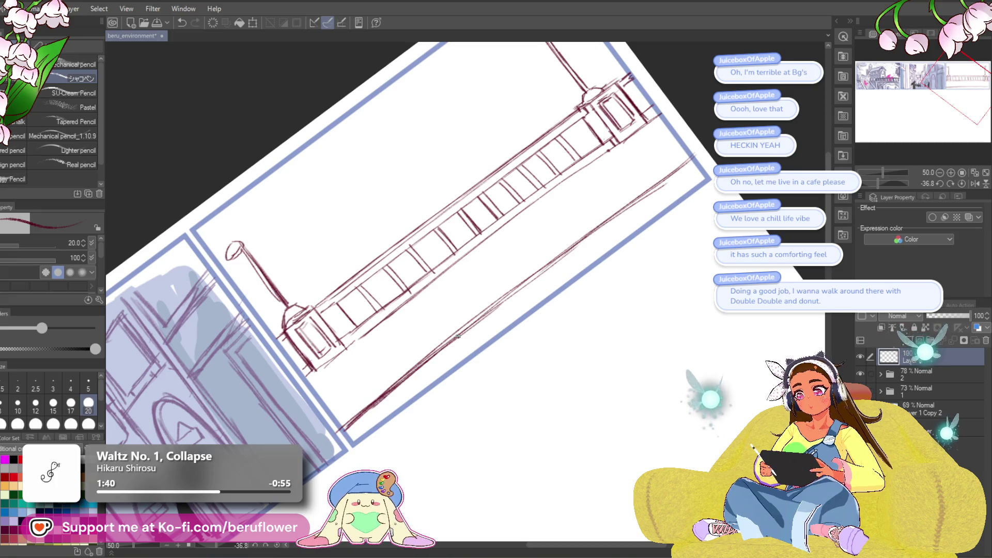
{"action": "key", "text": "ctrl+z"}
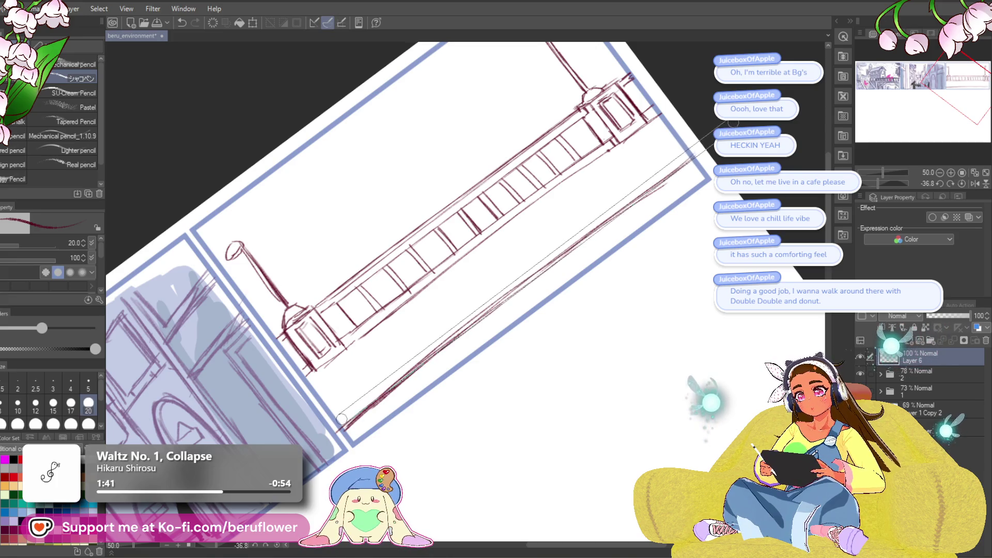
{"action": "key", "text": "ctrl+z"}
{"action": "left_click_drag", "start_coordinate": [348, 428], "coordinate": [698, 151]}
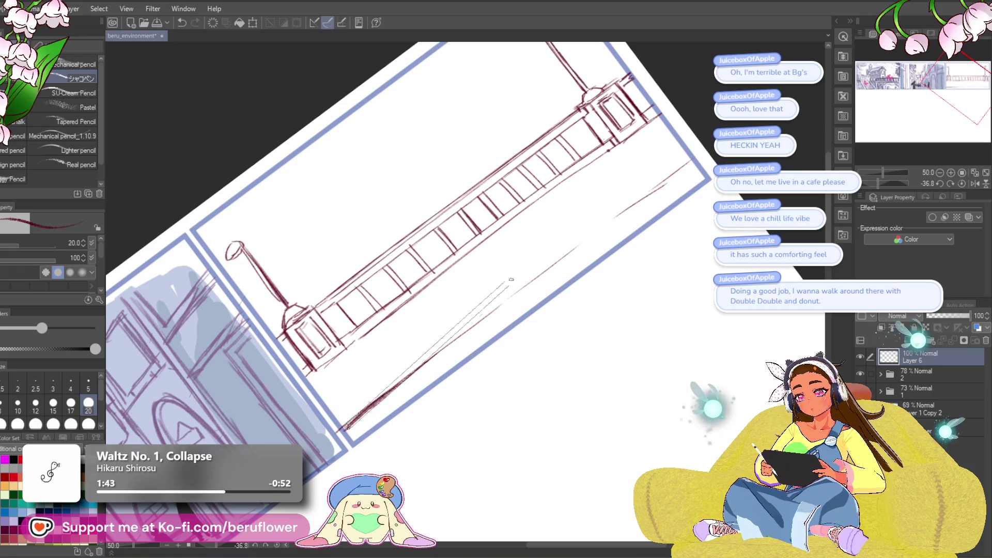
{"action": "left_click_drag", "start_coordinate": [344, 430], "coordinate": [703, 147]}
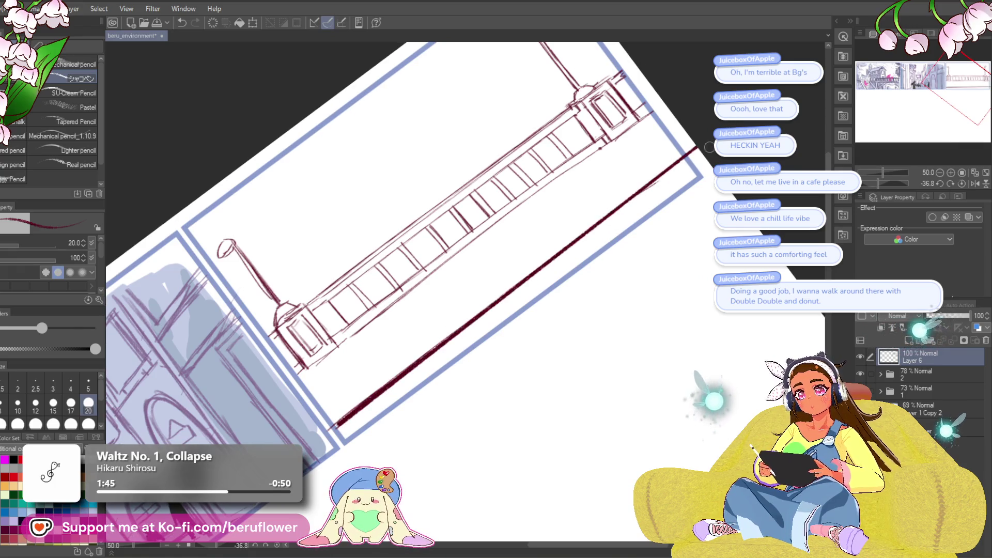
{"action": "left_click_drag", "start_coordinate": [686, 164], "coordinate": [335, 433]}
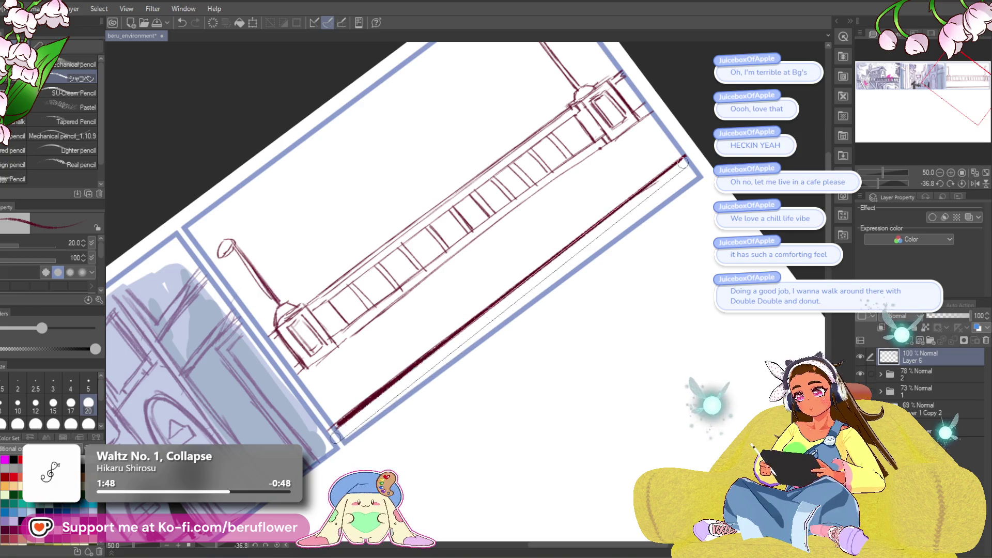
{"action": "key", "text": "ctrl+z"}
{"action": "left_click_drag", "start_coordinate": [400, 380], "coordinate": [607, 217]}
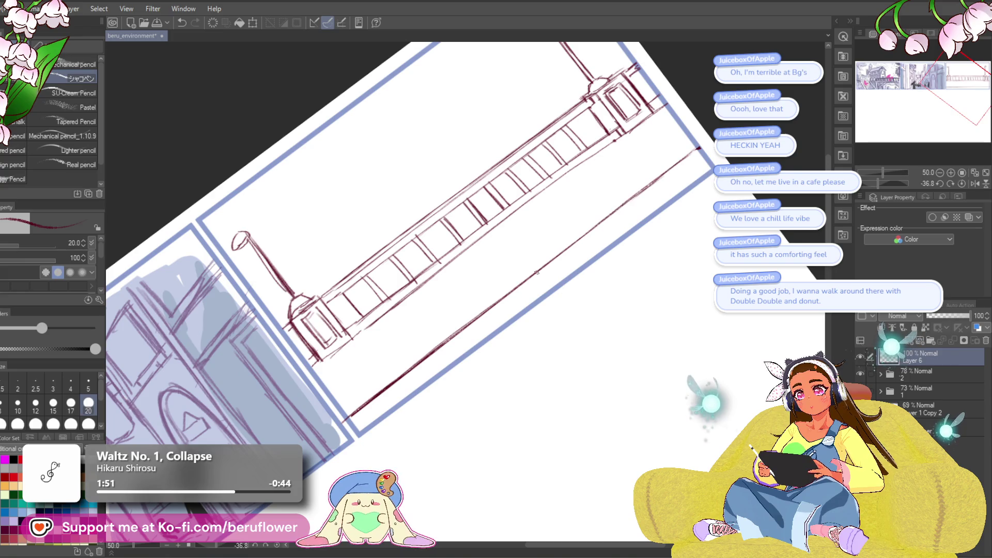
- Shrink the pencil to size 12, try a second parallel curb line, and level the canvas
{"action": "left_click_drag", "start_coordinate": [545, 265], "coordinate": [568, 245]}
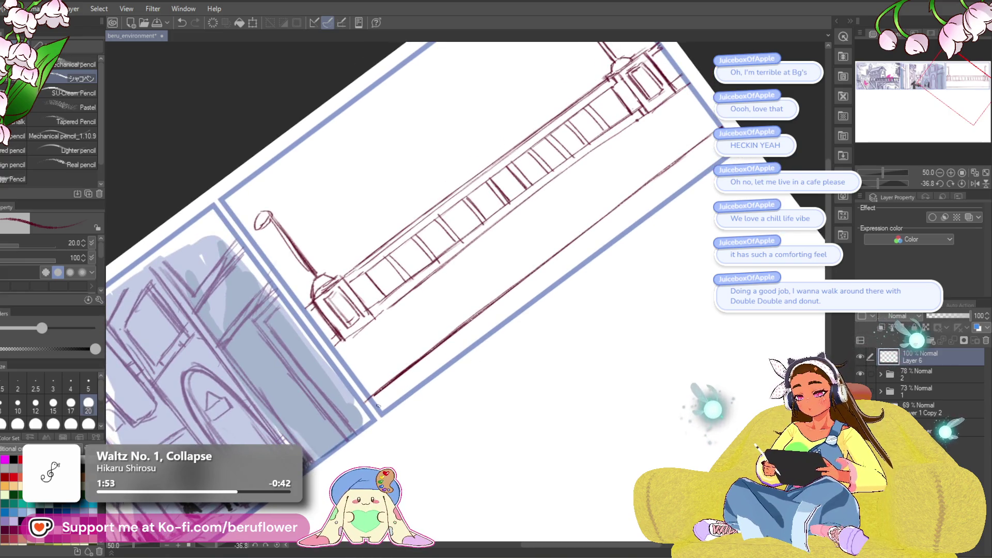
{"action": "key", "text": "bracketleft"}
{"action": "key", "text": "bracketleft"}
{"action": "key", "text": "bracketleft"}
{"action": "left_click_drag", "start_coordinate": [376, 407], "coordinate": [715, 142]}
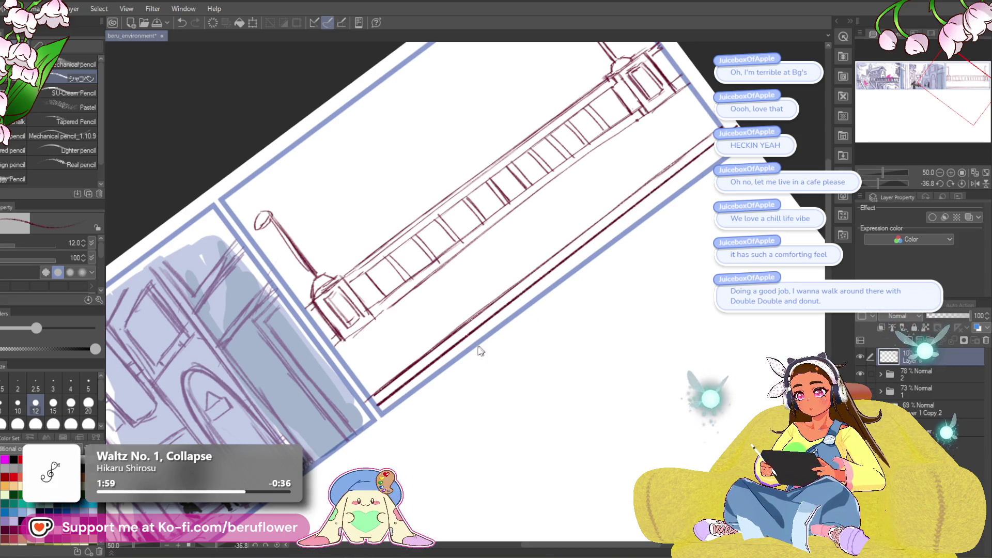
{"action": "key", "text": "ctrl+z"}
{"action": "left_click_drag", "start_coordinate": [380, 408], "coordinate": [716, 149]}
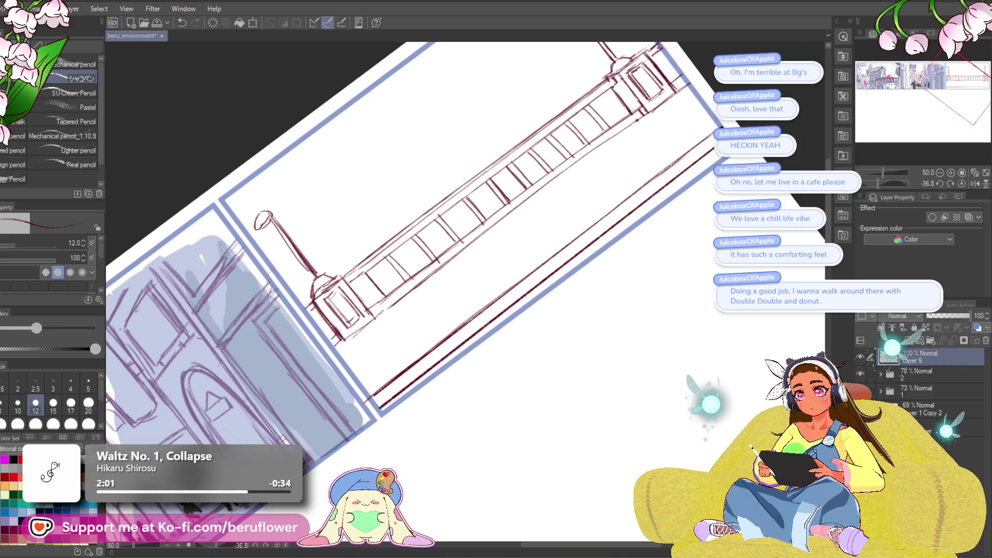
{"action": "left_click", "coordinate": [962, 184]}
{"action": "key", "text": "ctrl+z"}
- Draw a straight ground line near the panel bottom and a long curb line just above it
{"action": "left_click_drag", "start_coordinate": [259, 327], "coordinate": [738, 327]}
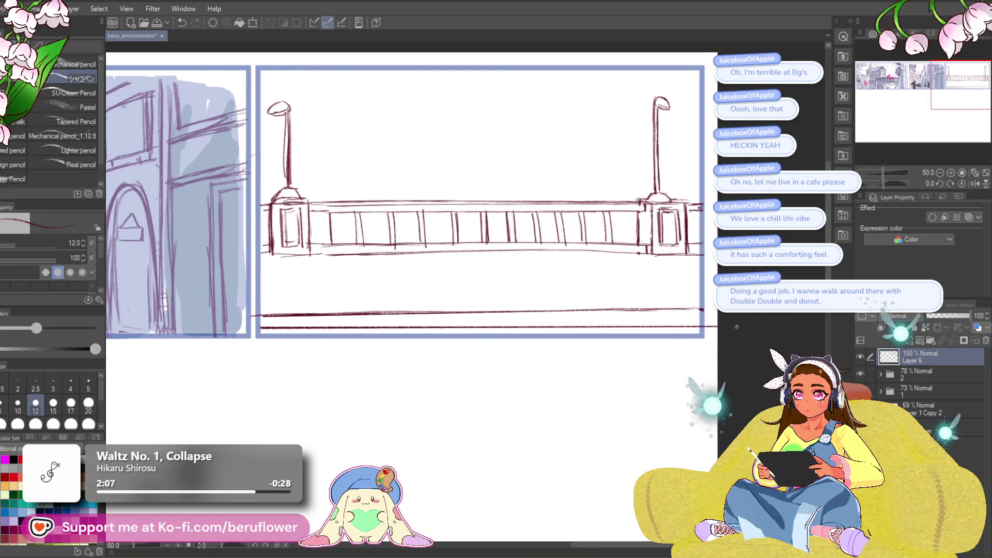
{"action": "key", "text": "ctrl+z"}
{"action": "left_click_drag", "start_coordinate": [261, 317], "coordinate": [709, 317]}
{"action": "key", "text": "ctrl+z"}
{"action": "left_click_drag", "start_coordinate": [262, 314], "coordinate": [754, 314]}
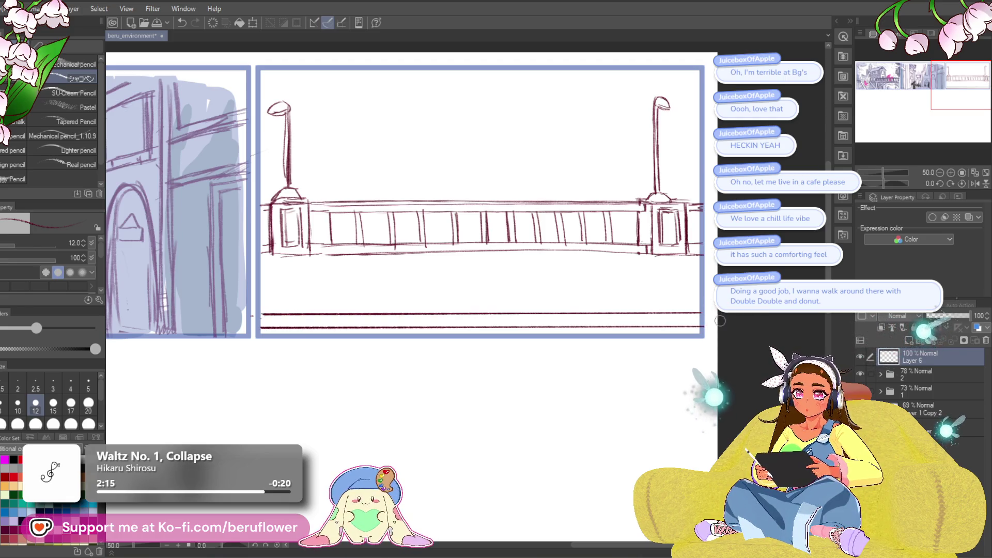
{"action": "left_click_drag", "start_coordinate": [401, 428], "coordinate": [418, 408]}
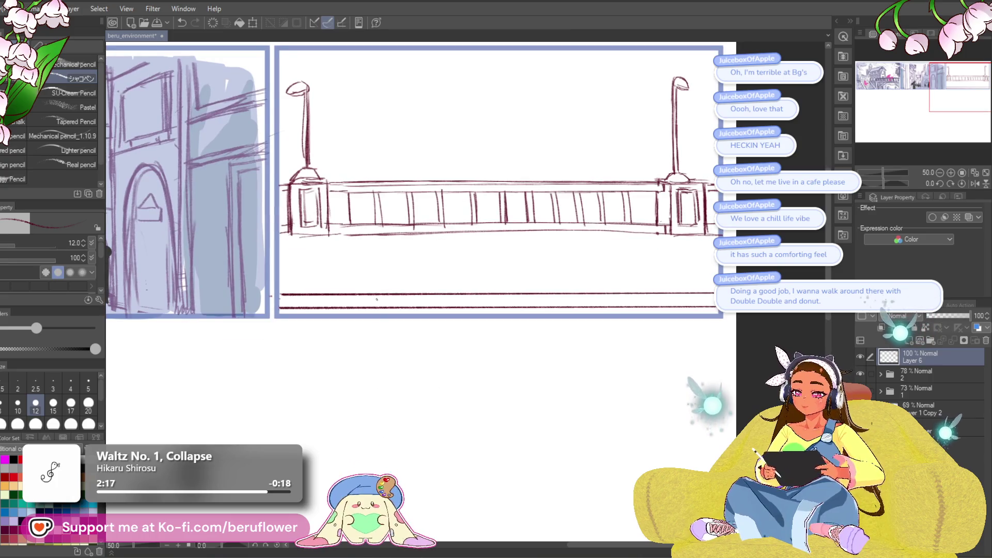
{"action": "left_click_drag", "start_coordinate": [279, 299], "coordinate": [716, 295]}
{"action": "left_click_drag", "start_coordinate": [464, 393], "coordinate": [462, 392]}
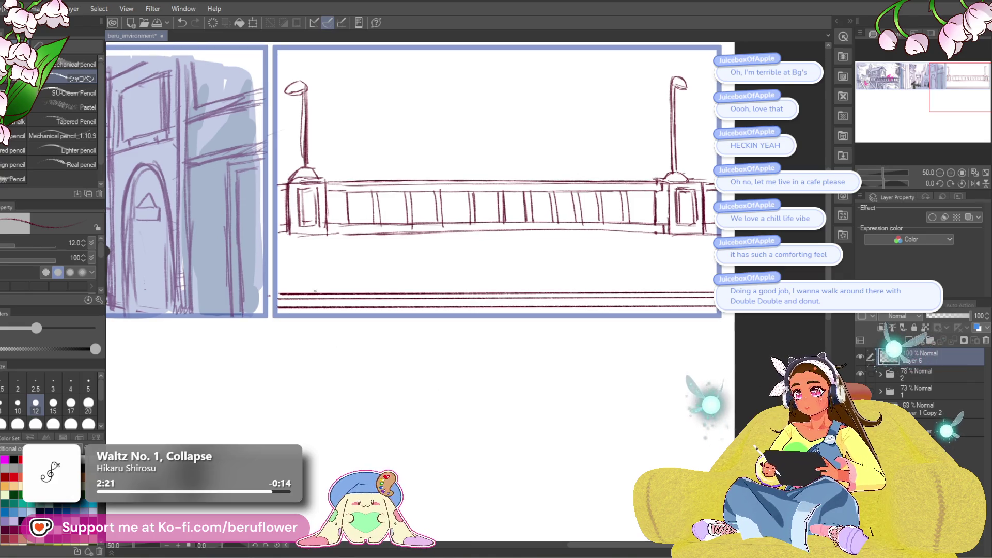
{"action": "left_click_drag", "start_coordinate": [309, 293], "coordinate": [178, 332]}
- Tilt the canvas to redraw the bottom curb line across the panel, then level it again
{"action": "left_click_drag", "start_coordinate": [890, 187], "coordinate": [882, 179]}
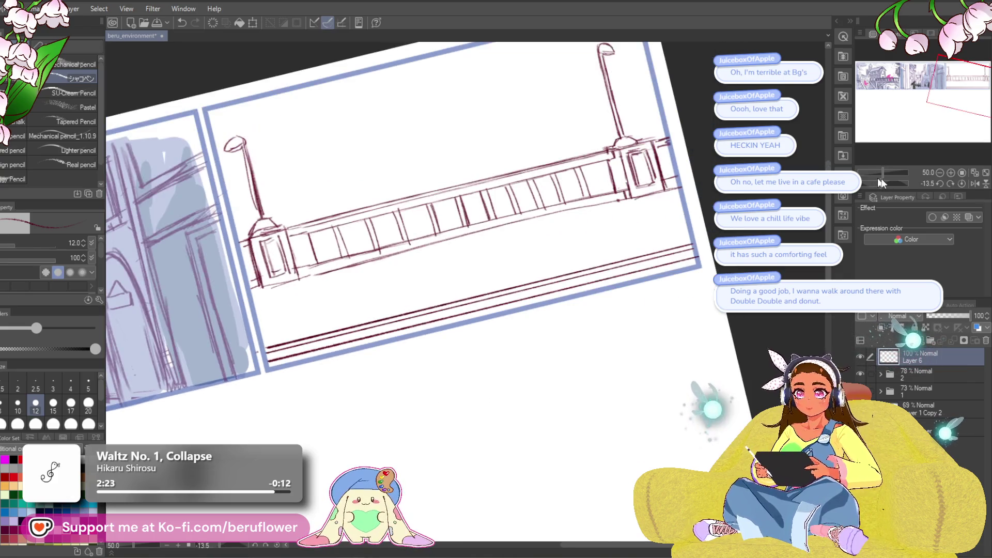
{"action": "left_click_drag", "start_coordinate": [702, 235], "coordinate": [489, 288]}
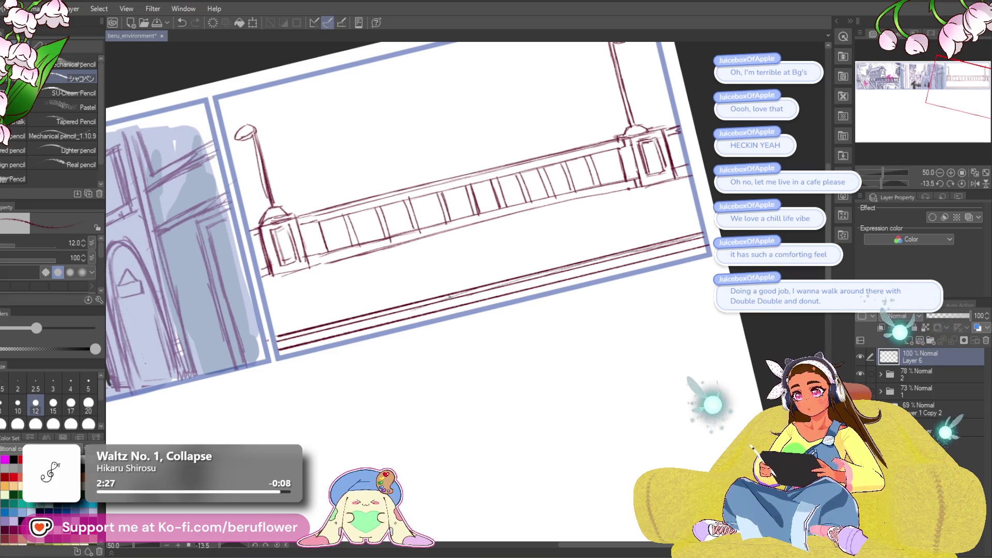
{"action": "left_click_drag", "start_coordinate": [387, 433], "coordinate": [410, 400]}
{"action": "left_click_drag", "start_coordinate": [301, 312], "coordinate": [718, 212]}
{"action": "left_click_drag", "start_coordinate": [408, 317], "coordinate": [394, 323]}
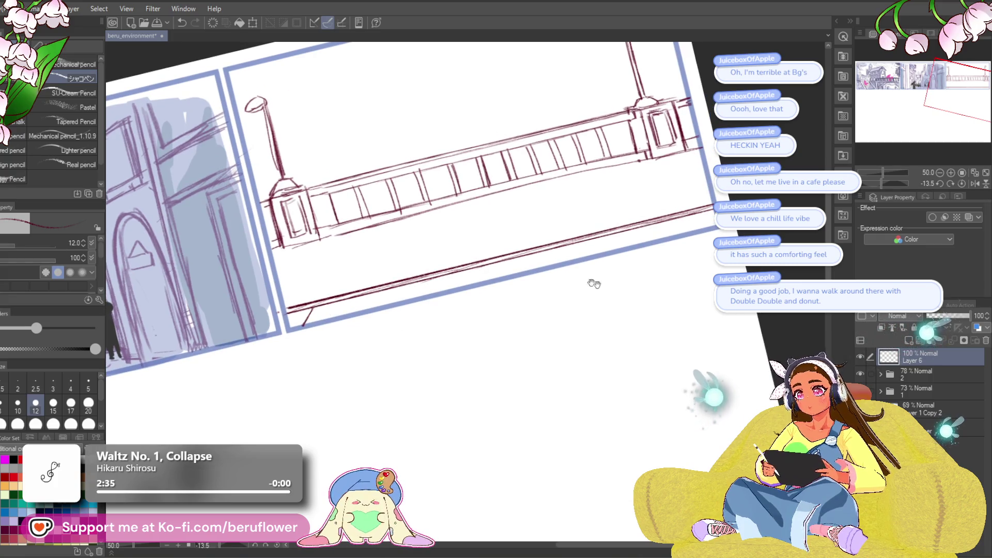
{"action": "left_click_drag", "start_coordinate": [582, 279], "coordinate": [552, 331]}
{"action": "left_click", "coordinate": [963, 184]}
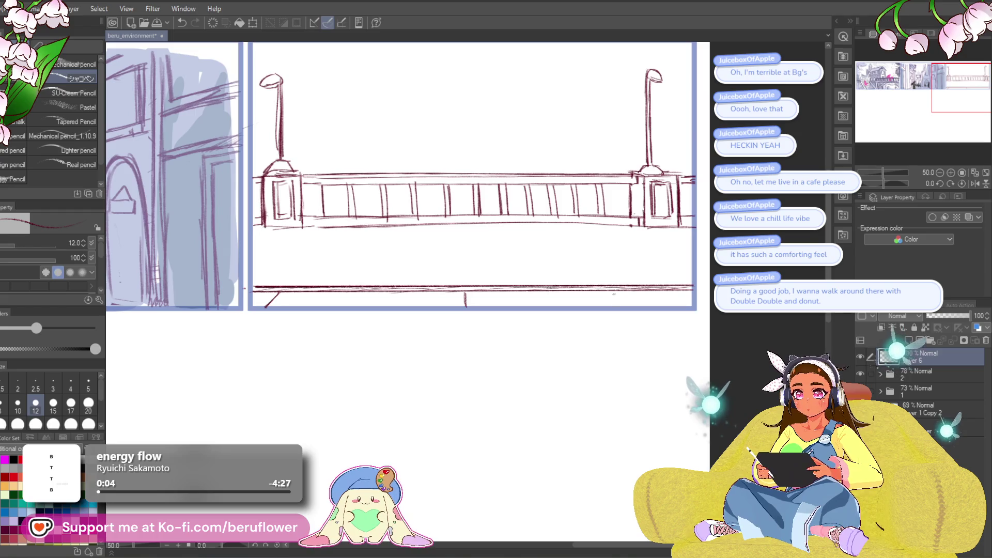
{"action": "left_click_drag", "start_coordinate": [674, 284], "coordinate": [673, 301]}
- Remove the stray diagonal stroke and add a slanted slab line under the floor line
{"action": "key", "text": "ctrl+z"}
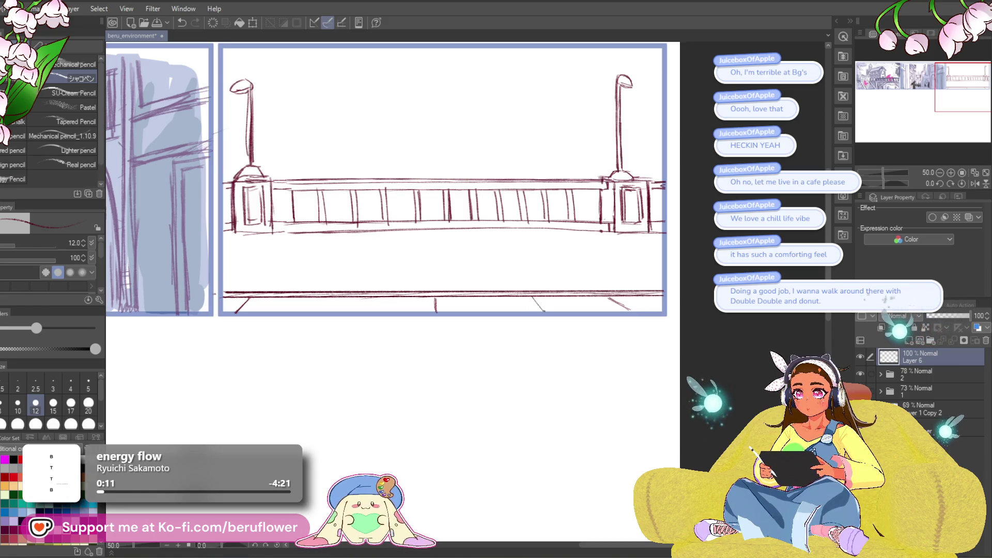
{"action": "left_click_drag", "start_coordinate": [625, 284], "coordinate": [675, 299]}
{"action": "left_click_drag", "start_coordinate": [393, 311], "coordinate": [382, 327]}
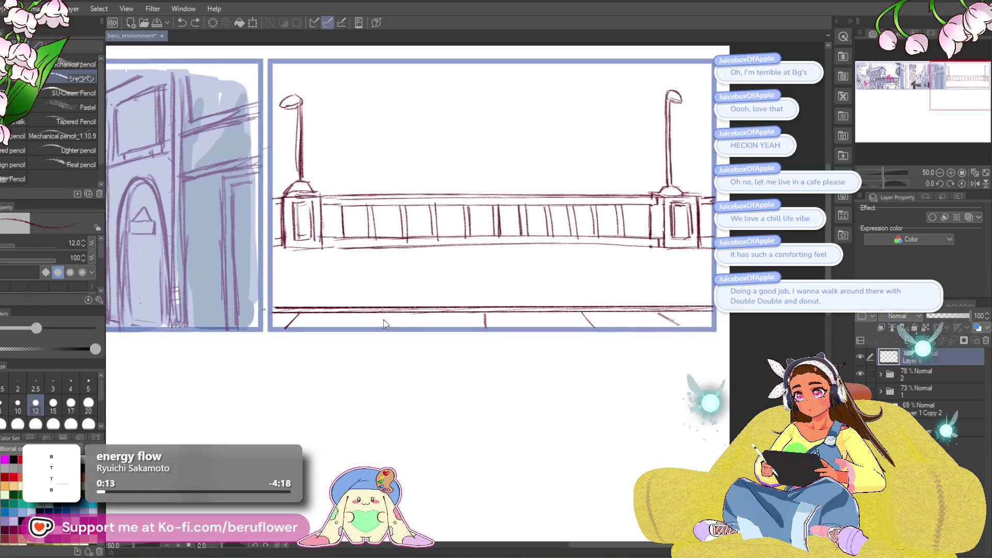
{"action": "left_click_drag", "start_coordinate": [477, 292], "coordinate": [456, 279]}
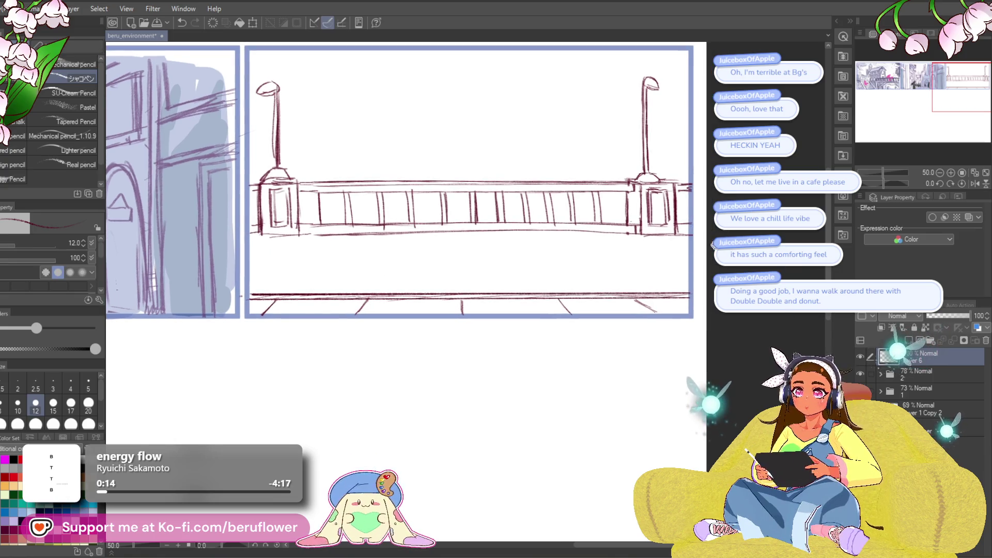
- Strengthen the railing's bottom edge with several long straight lines across the panel
{"action": "left_click_drag", "start_coordinate": [252, 281], "coordinate": [695, 280]}
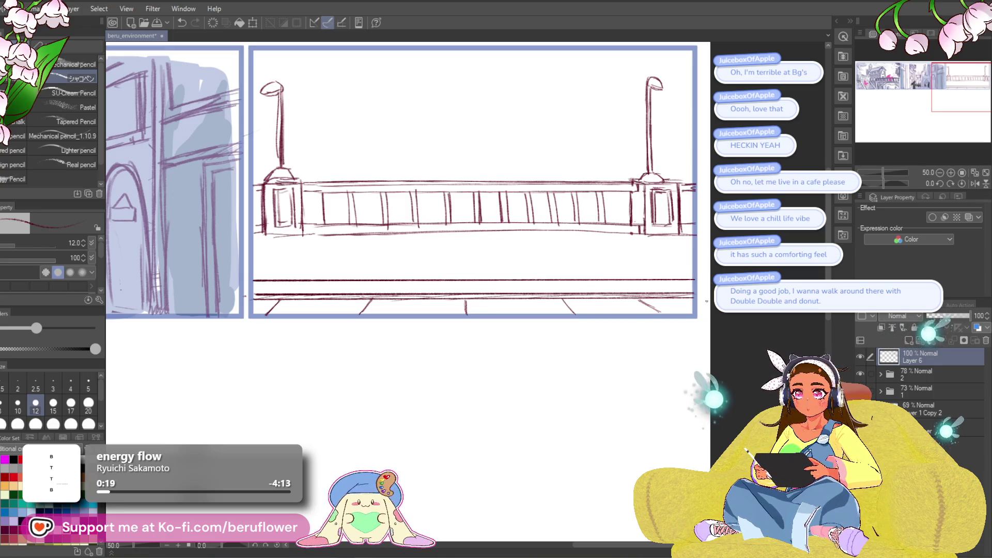
{"action": "left_click_drag", "start_coordinate": [433, 454], "coordinate": [409, 459]}
{"action": "left_click_drag", "start_coordinate": [621, 316], "coordinate": [619, 320]}
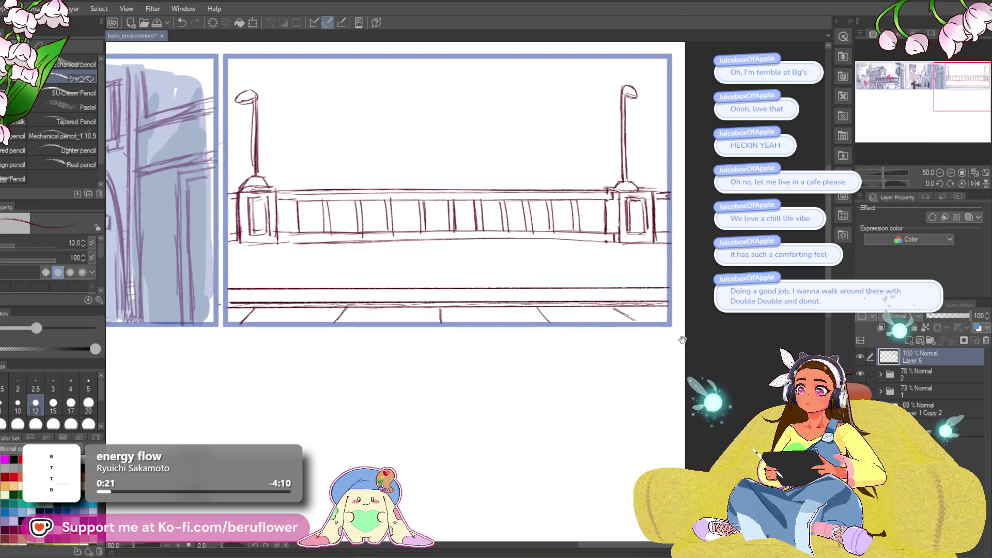
{"action": "left_click_drag", "start_coordinate": [277, 243], "coordinate": [623, 241]}
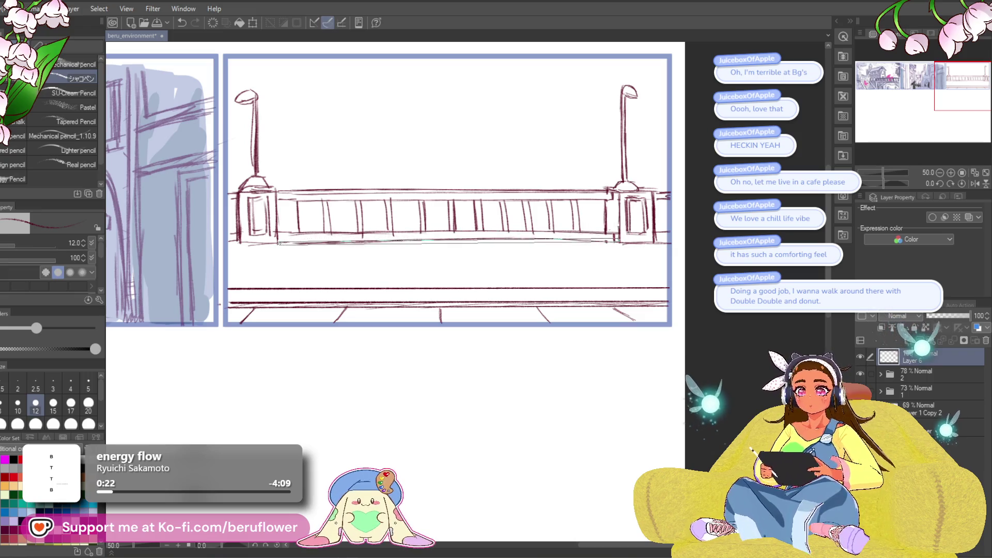
{"action": "left_click_drag", "start_coordinate": [285, 239], "coordinate": [582, 236]}
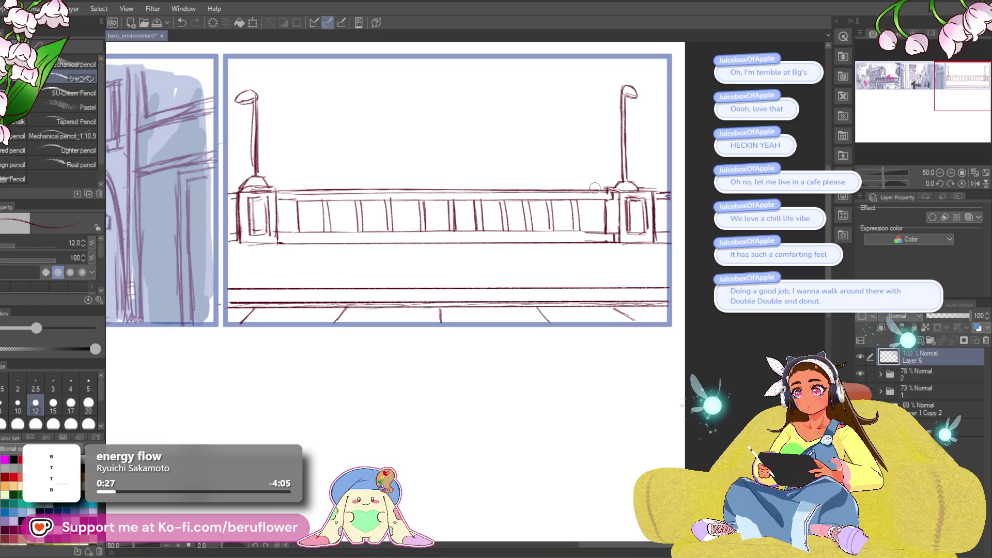
{"action": "left_click_drag", "start_coordinate": [629, 338], "coordinate": [624, 339]}
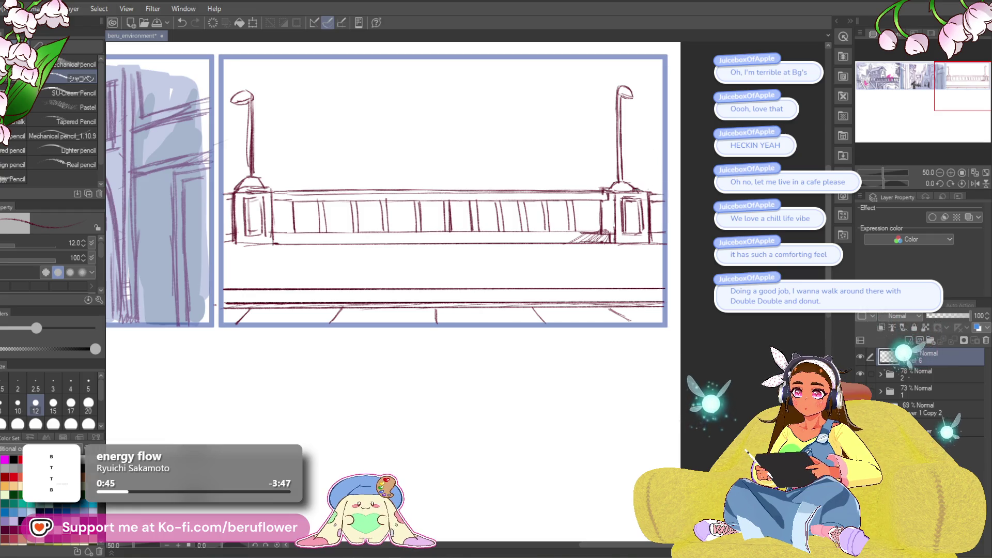
{"action": "left_click_drag", "start_coordinate": [589, 288], "coordinate": [581, 297]}
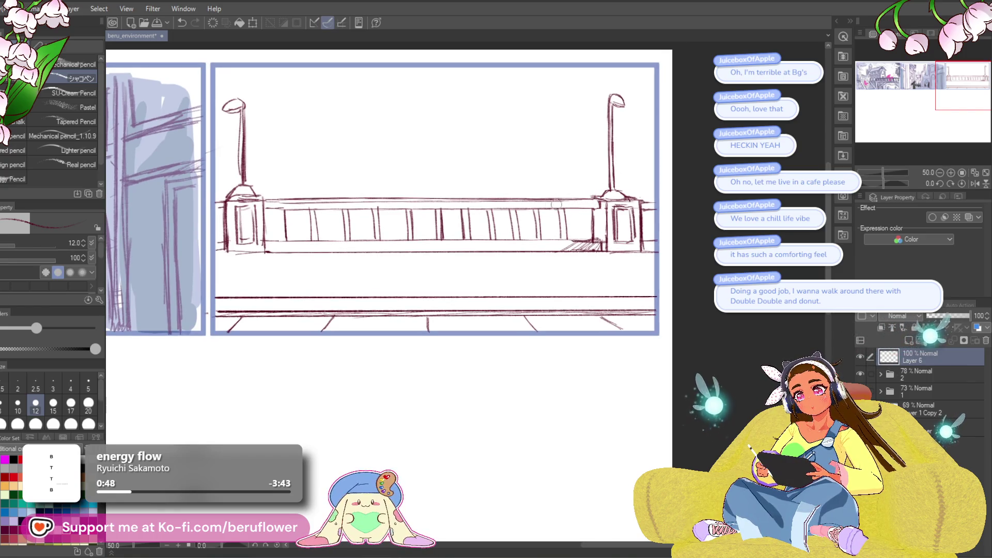
{"action": "left_click_drag", "start_coordinate": [554, 374], "coordinate": [538, 384]}
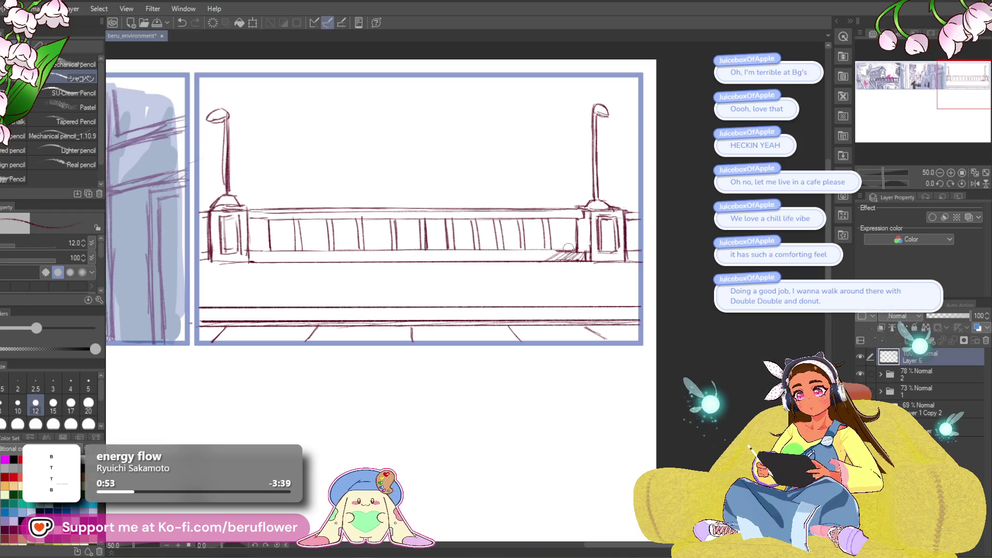
{"action": "scroll", "coordinate": [574, 204], "scroll_direction": "down", "scroll_amount": 3}
- Zoom out over the comic strip and save the file with Ctrl+S
{"action": "scroll", "coordinate": [574, 203], "scroll_direction": "up", "scroll_amount": 2}
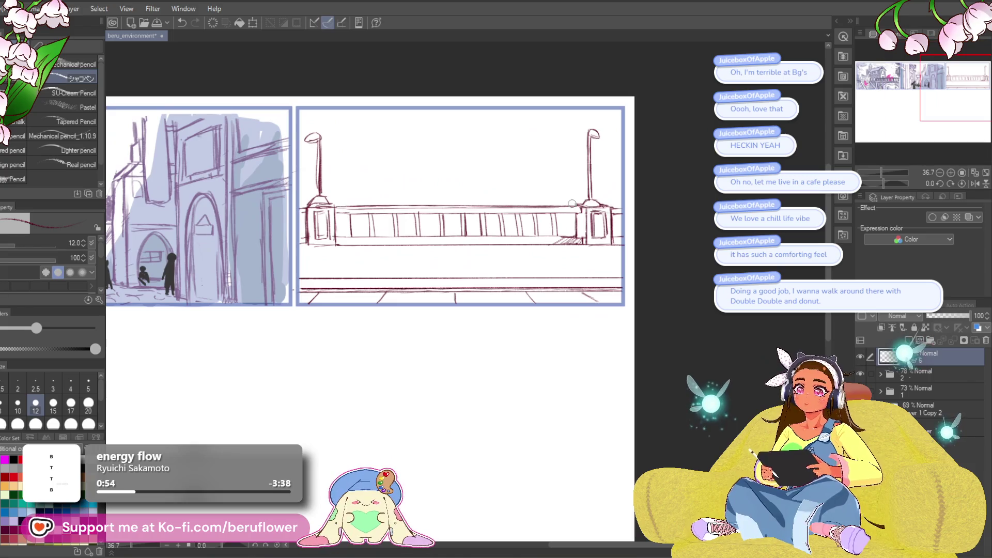
{"action": "left_click_drag", "start_coordinate": [574, 405], "coordinate": [576, 401]}
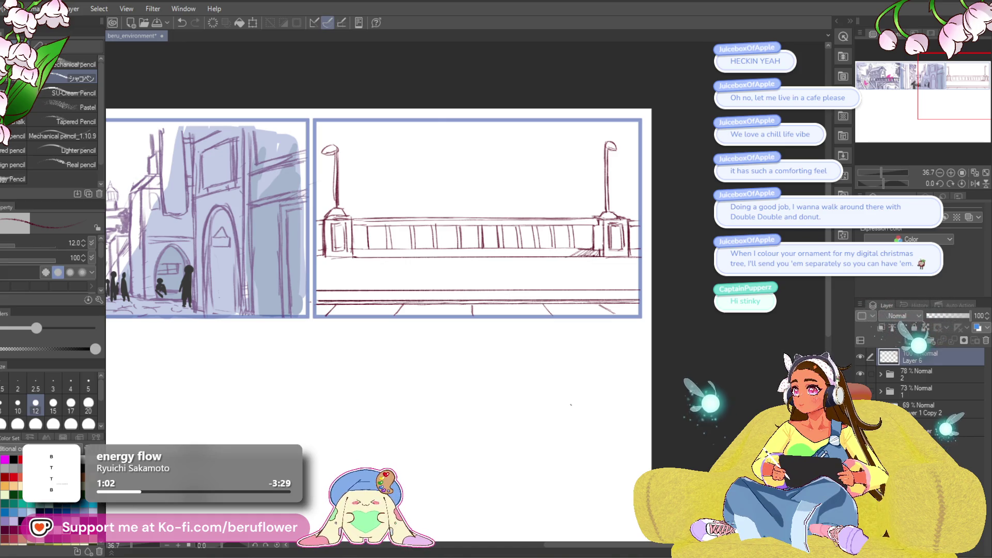
{"action": "left_click_drag", "start_coordinate": [571, 404], "coordinate": [585, 392]}
{"action": "key", "text": "ctrl+s"}
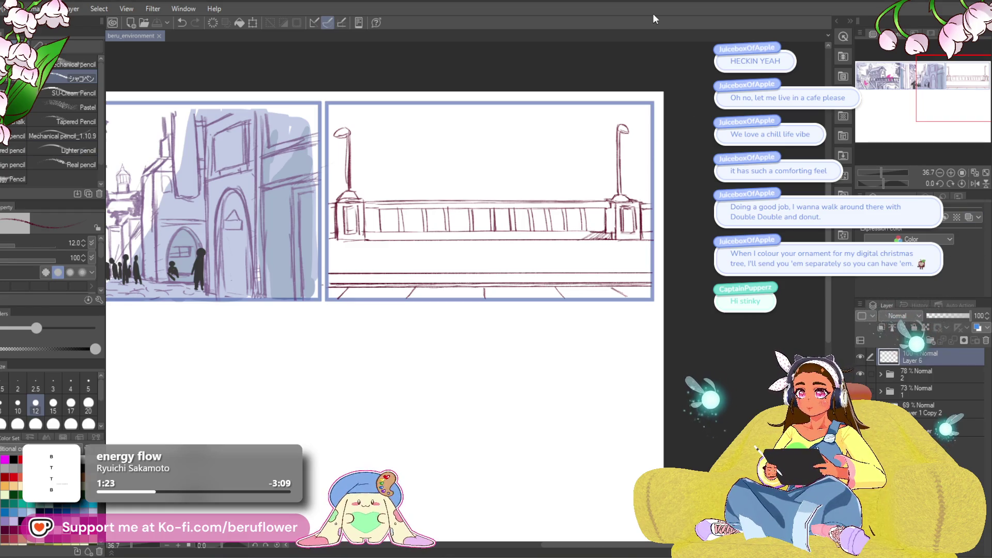
- Review the cafe, alley and whole strip, then zoom back in toward the bridge panel
{"action": "scroll", "coordinate": [350, 419], "scroll_direction": "up", "scroll_amount": 3}
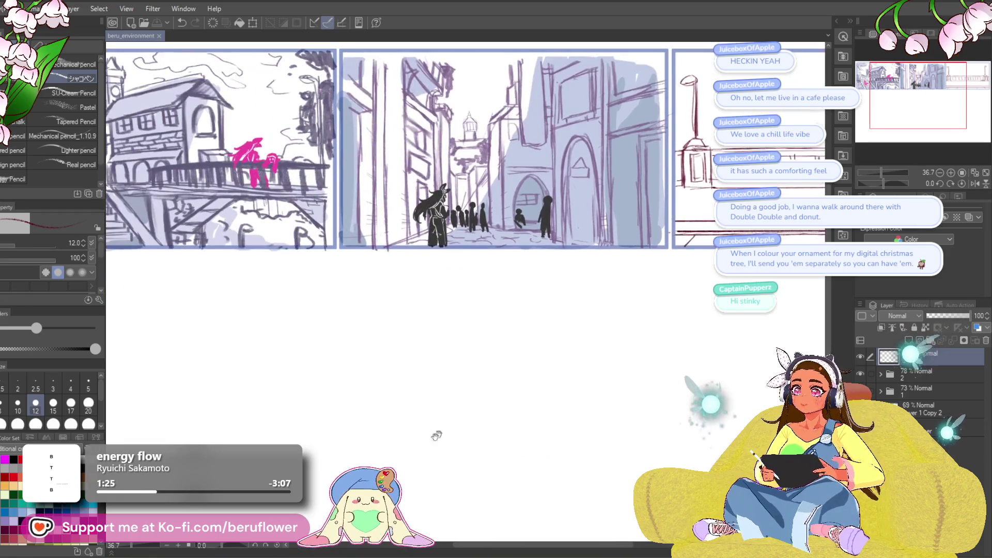
{"action": "mouse_move", "coordinate": [501, 479]}
{"action": "left_mouse_down"}
{"action": "mouse_move", "coordinate": [573, 428]}
{"action": "mouse_move", "coordinate": [471, 441]}
{"action": "left_mouse_up"}
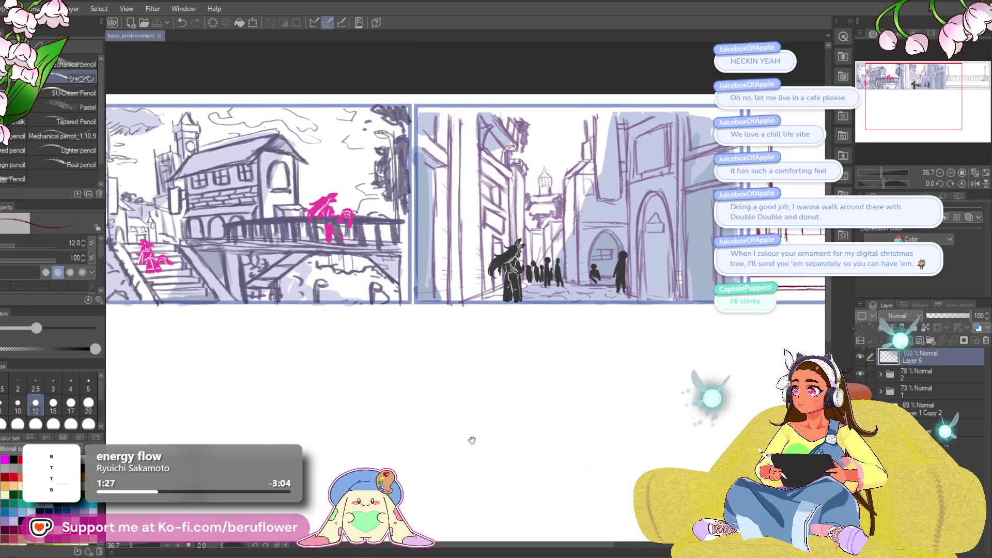
{"action": "left_click_drag", "start_coordinate": [536, 401], "coordinate": [429, 416]}
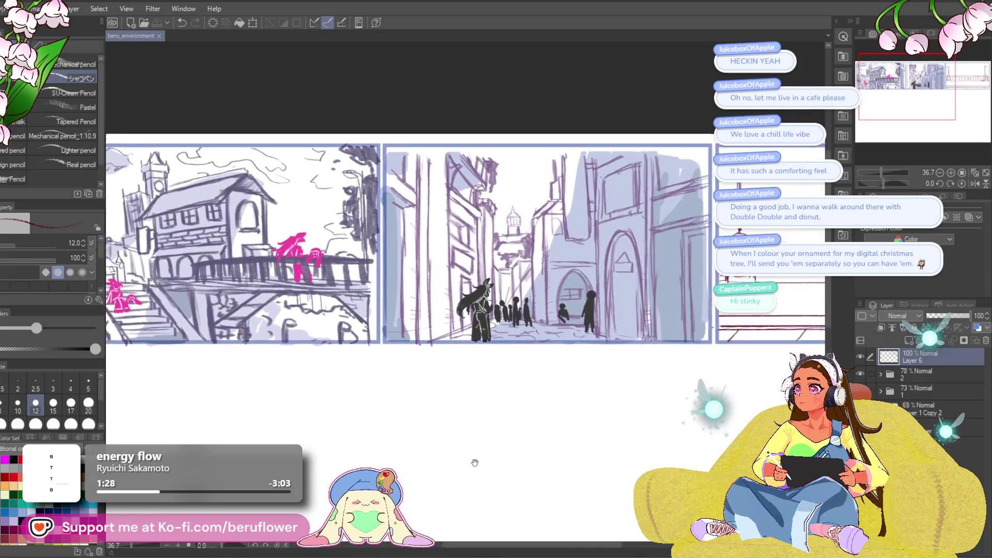
{"action": "scroll", "coordinate": [429, 416], "scroll_direction": "down", "scroll_amount": 3}
{"action": "scroll", "coordinate": [428, 412], "scroll_direction": "up", "scroll_amount": 2}
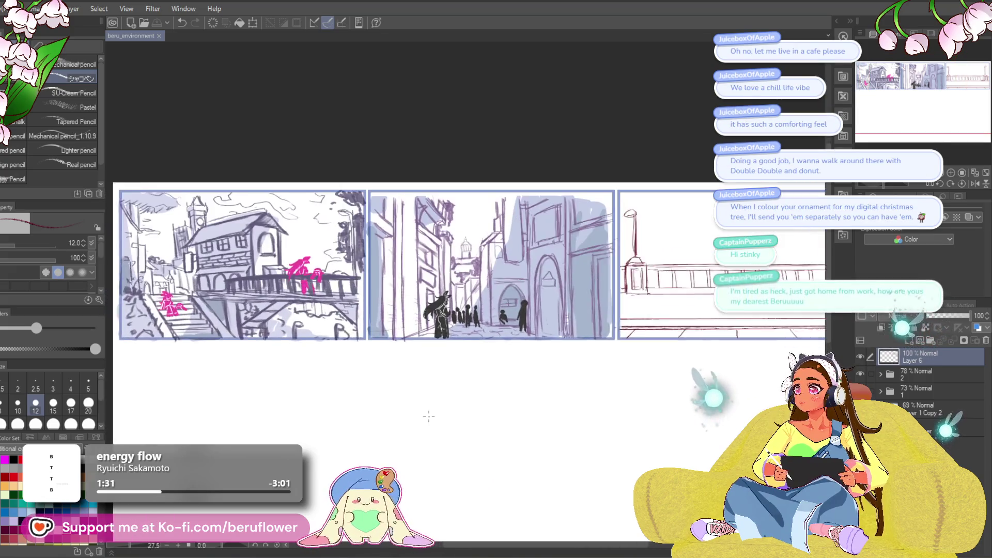
{"action": "mouse_move", "coordinate": [662, 414]}
{"action": "left_mouse_down"}
{"action": "mouse_move", "coordinate": [610, 455]}
{"action": "mouse_move", "coordinate": [569, 434]}
{"action": "left_mouse_up"}
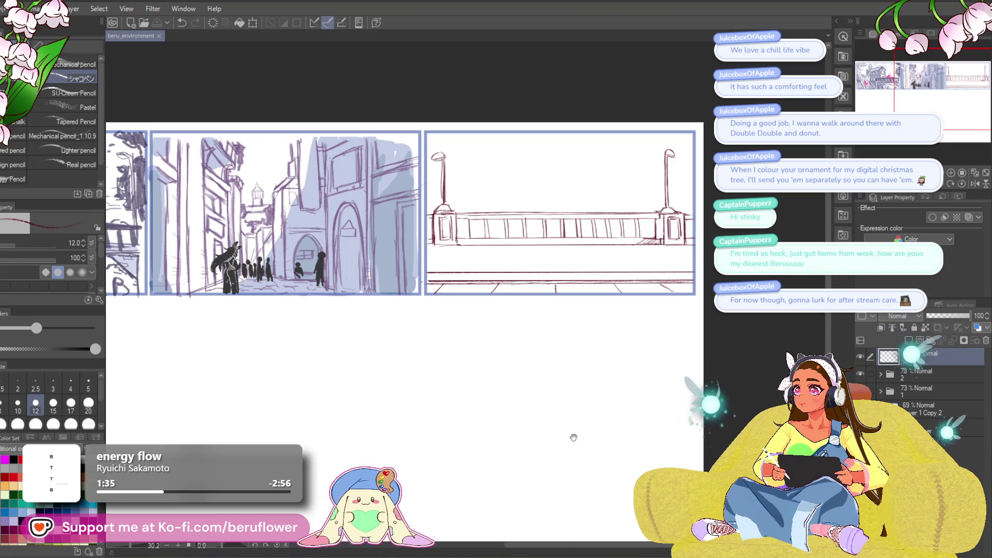
{"action": "left_click_drag", "start_coordinate": [582, 432], "coordinate": [530, 414]}
{"action": "scroll", "coordinate": [574, 223], "scroll_direction": "up", "scroll_amount": 2}
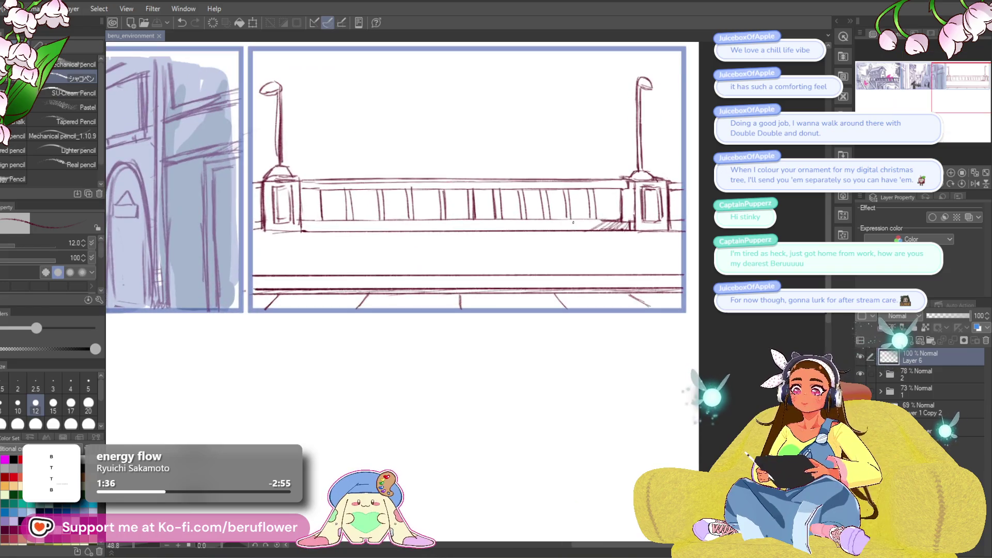
- Sketch a faint horizontal cloud line in the sky above the railing
{"action": "left_click_drag", "start_coordinate": [469, 395], "coordinate": [498, 437]}
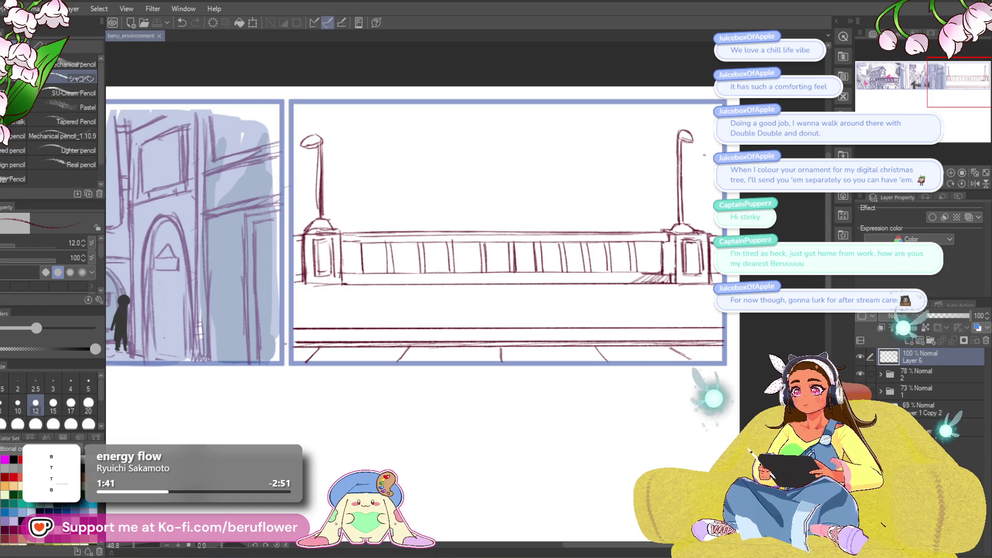
{"action": "left_click_drag", "start_coordinate": [475, 176], "coordinate": [389, 178]}
{"action": "key", "text": "ctrl+z"}
{"action": "left_click_drag", "start_coordinate": [553, 176], "coordinate": [427, 176]}
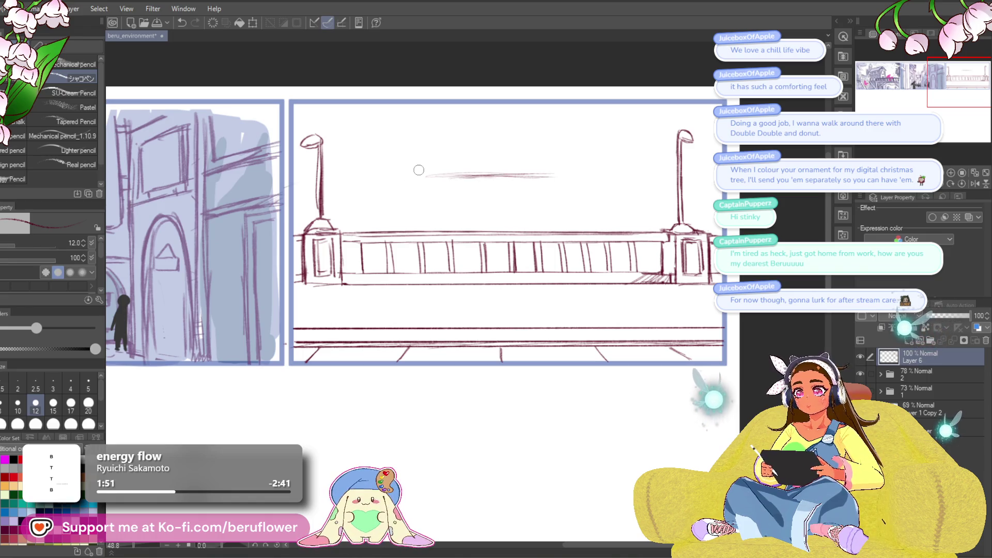
{"action": "left_click_drag", "start_coordinate": [595, 174], "coordinate": [627, 173]}
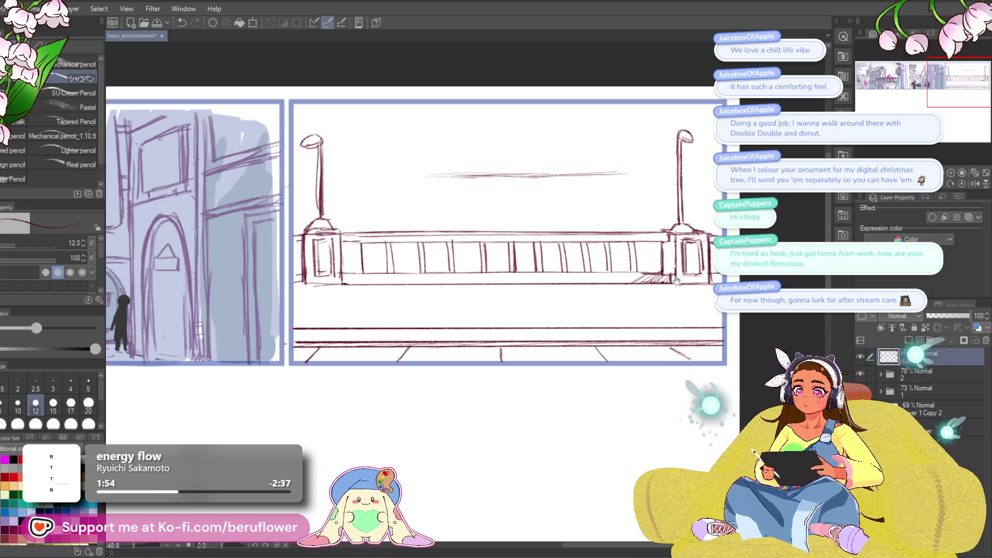
- Erase and undo the faint stray horizontal strokes near the panel's bottom
{"action": "mouse_move", "coordinate": [680, 306]}
{"action": "left_mouse_down"}
{"action": "mouse_move", "coordinate": [682, 280]}
{"action": "mouse_move", "coordinate": [676, 324]}
{"action": "left_mouse_up"}
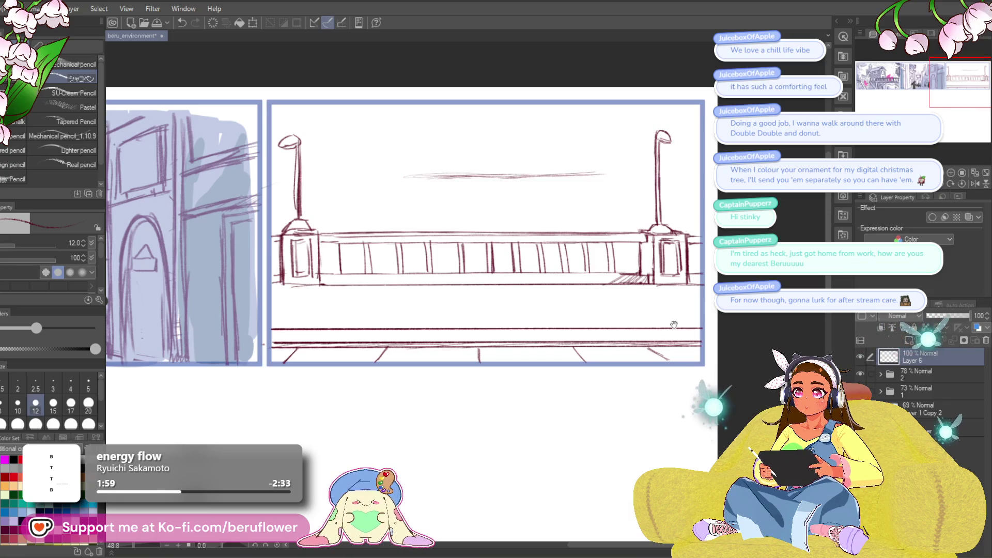
{"action": "left_click_drag", "start_coordinate": [543, 217], "coordinate": [539, 224]}
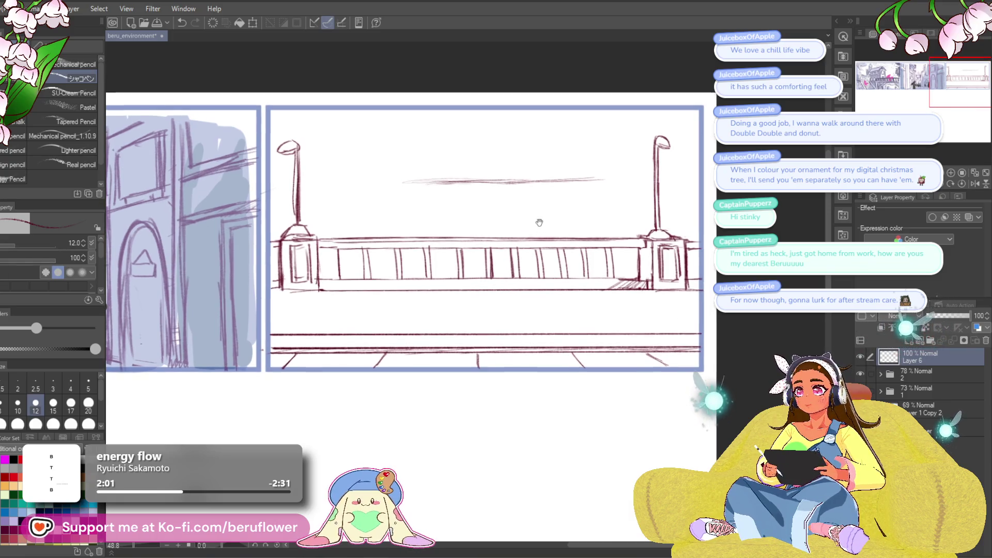
{"action": "key", "text": "ctrl+z"}
{"action": "key", "text": "ctrl+z"}
{"action": "key", "text": "ctrl+z"}
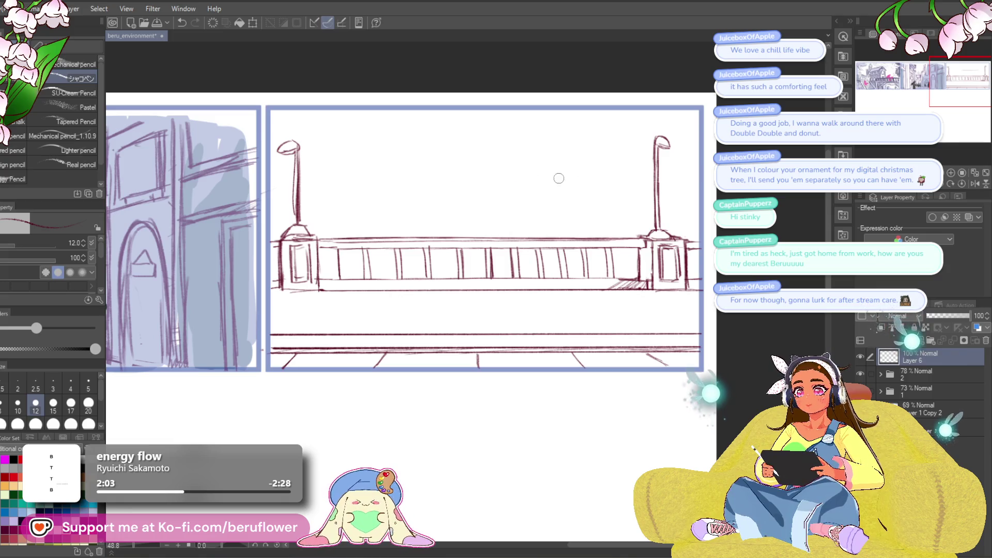
{"action": "key", "text": "ctrl+z"}
- Lasso the horizon cloud stroke, scale it shorter and shift it lower, then deselect
{"action": "key", "text": "m"}
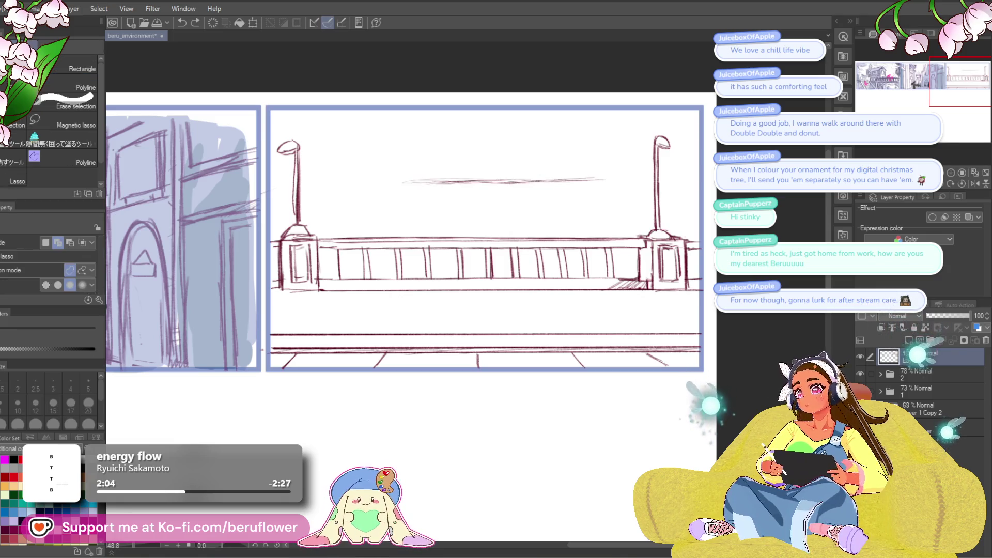
{"action": "mouse_move", "coordinate": [588, 172]}
{"action": "left_mouse_down"}
{"action": "mouse_move", "coordinate": [574, 211]}
{"action": "mouse_move", "coordinate": [590, 170]}
{"action": "left_mouse_up"}
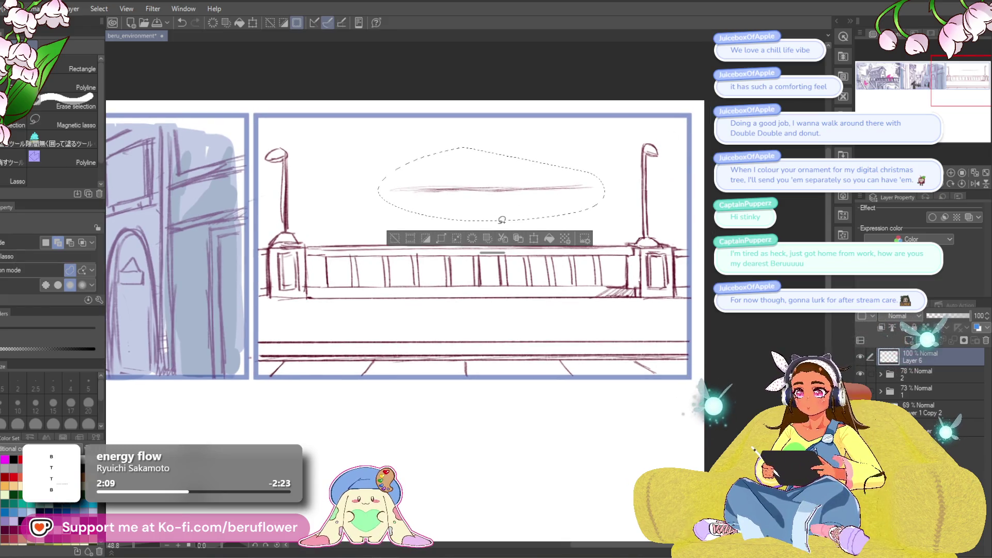
{"action": "key", "text": "super"}
{"action": "key", "text": "Escape"}
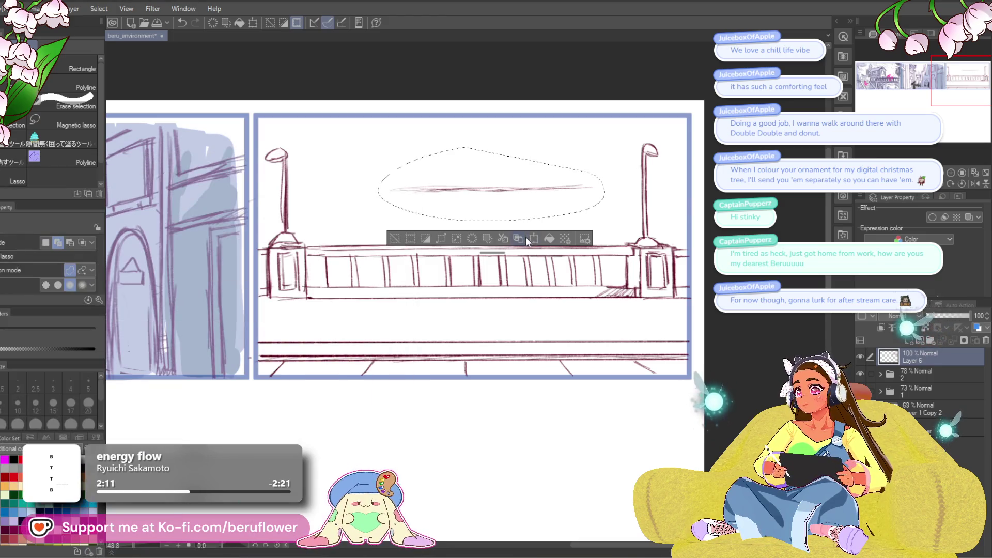
{"action": "key", "text": "ctrl+t"}
{"action": "mouse_move", "coordinate": [504, 192]}
{"action": "left_mouse_down"}
{"action": "mouse_move", "coordinate": [545, 211]}
{"action": "mouse_move", "coordinate": [546, 222]}
{"action": "left_mouse_up"}
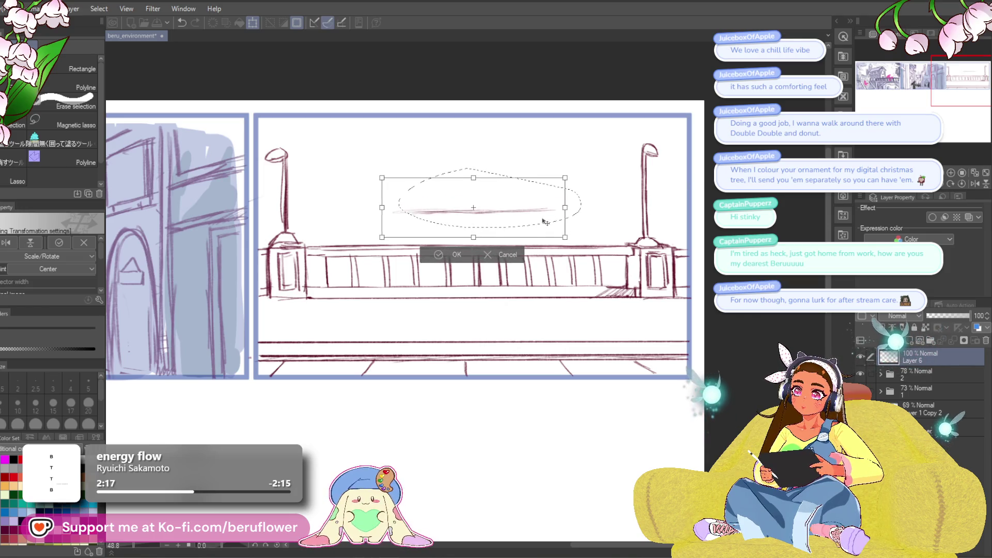
{"action": "key", "text": "Return"}
{"action": "key", "text": "ctrl+d"}
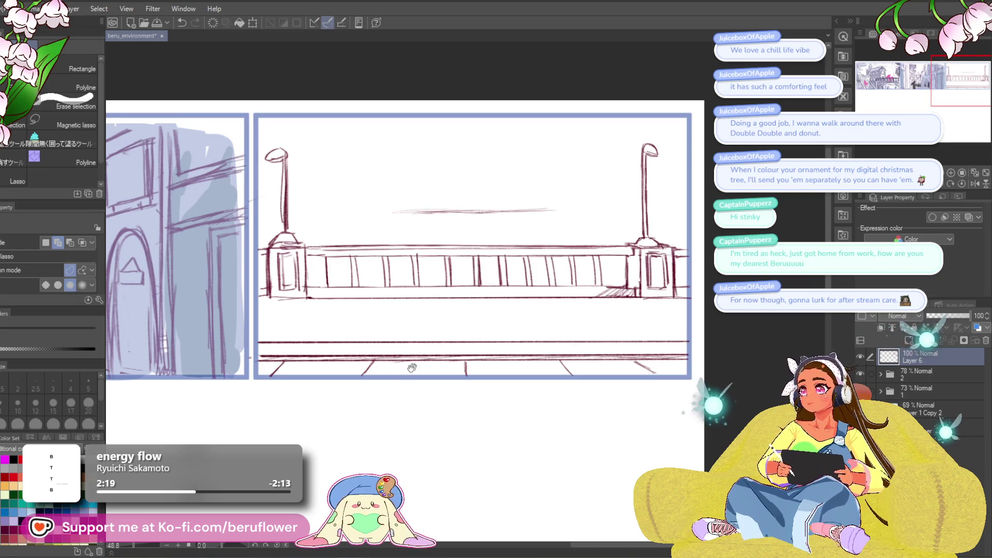
{"action": "key", "text": "p"}
{"action": "left_click_drag", "start_coordinate": [575, 333], "coordinate": [593, 337]}
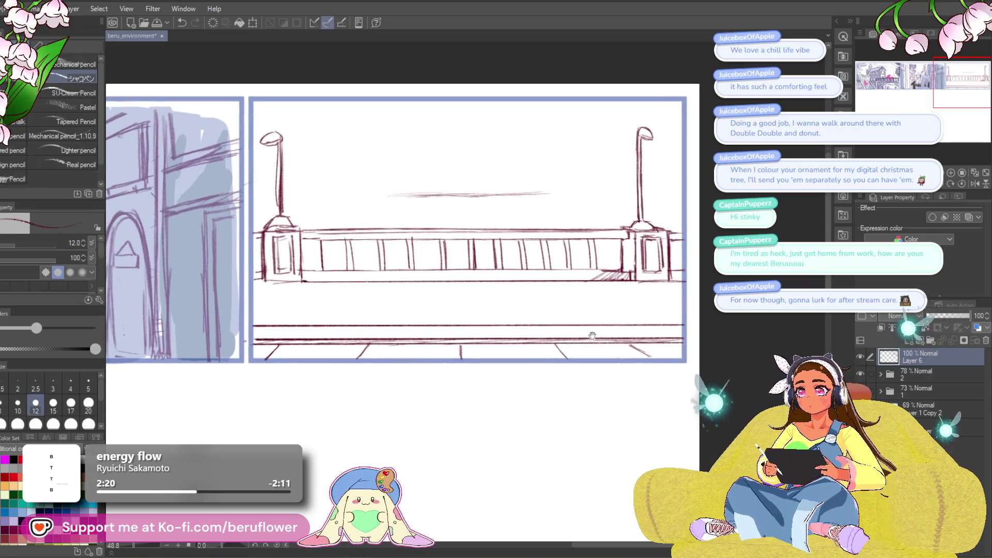
- Redraw a longer horizon cloud stroke across the sky and thicken the pencil
{"action": "left_click_drag", "start_coordinate": [623, 189], "coordinate": [670, 210]}
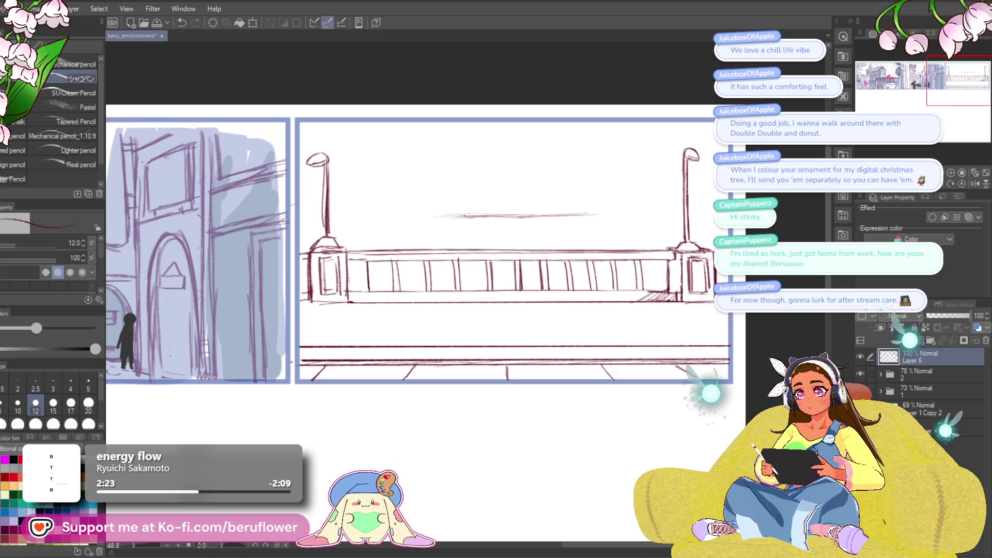
{"action": "left_click_drag", "start_coordinate": [393, 217], "coordinate": [483, 216]}
{"action": "left_click_drag", "start_coordinate": [551, 216], "coordinate": [620, 216]}
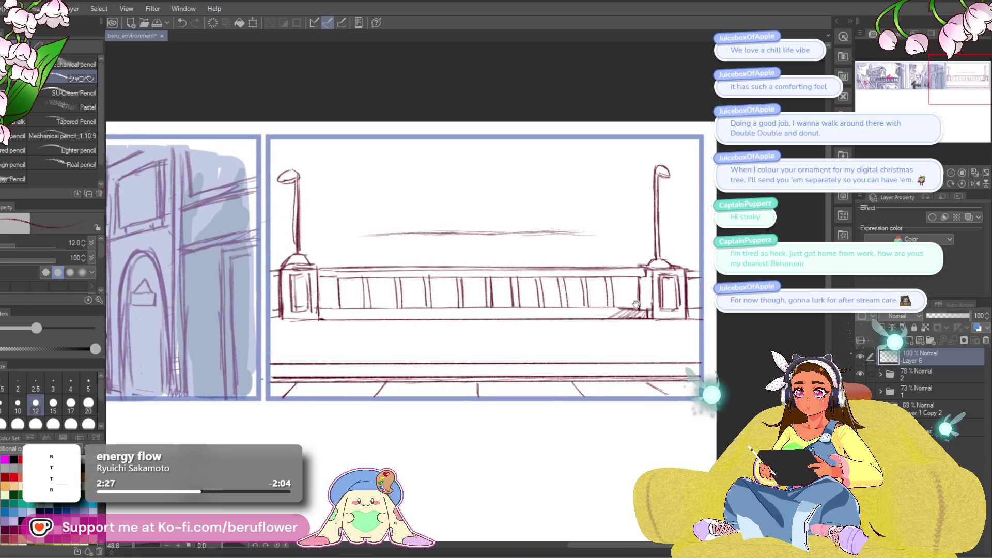
{"action": "mouse_move", "coordinate": [671, 281]}
{"action": "left_mouse_down"}
{"action": "mouse_move", "coordinate": [634, 253]}
{"action": "mouse_move", "coordinate": [648, 276]}
{"action": "mouse_move", "coordinate": [630, 292]}
{"action": "left_mouse_up"}
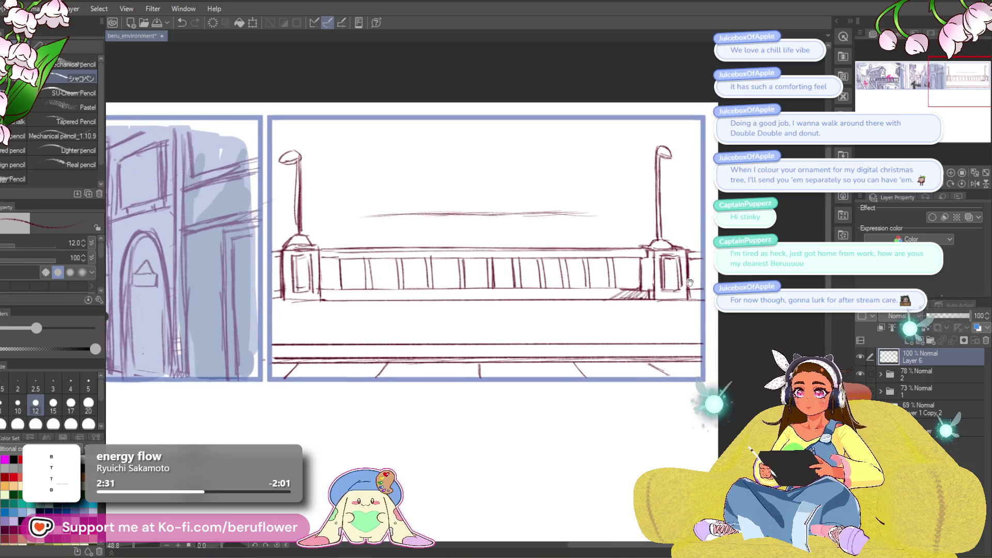
{"action": "key", "text": "bracketright"}
{"action": "key", "text": "bracketright"}
{"action": "key", "text": "bracketright"}
{"action": "key", "text": "bracketright"}
{"action": "key", "text": "bracketright"}
{"action": "key", "text": "bracketright"}
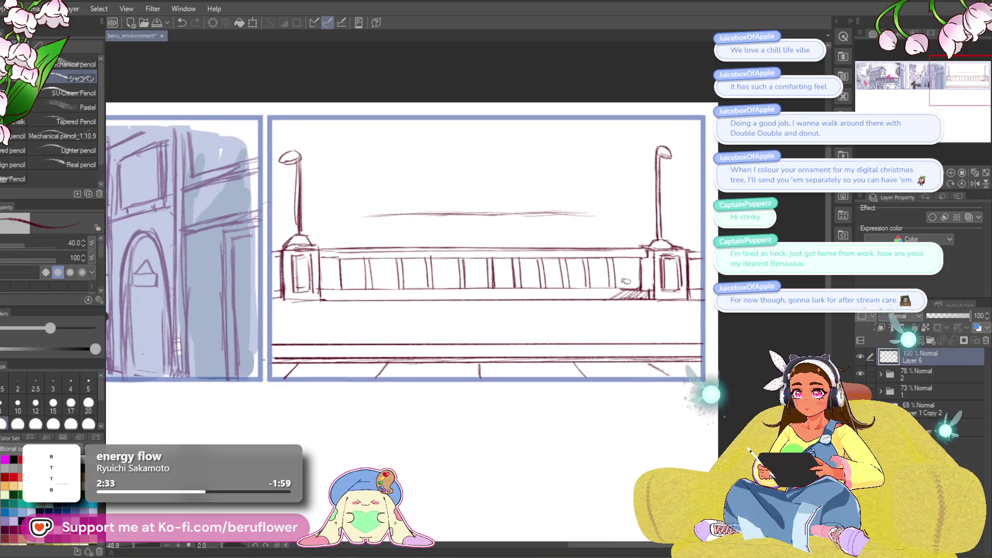
- Shade a bush behind the railing's right end and try foliage beside the right lamppost
{"action": "mouse_move", "coordinate": [637, 268]}
{"action": "left_mouse_down"}
{"action": "mouse_move", "coordinate": [624, 286]}
{"action": "mouse_move", "coordinate": [612, 282]}
{"action": "left_mouse_up"}
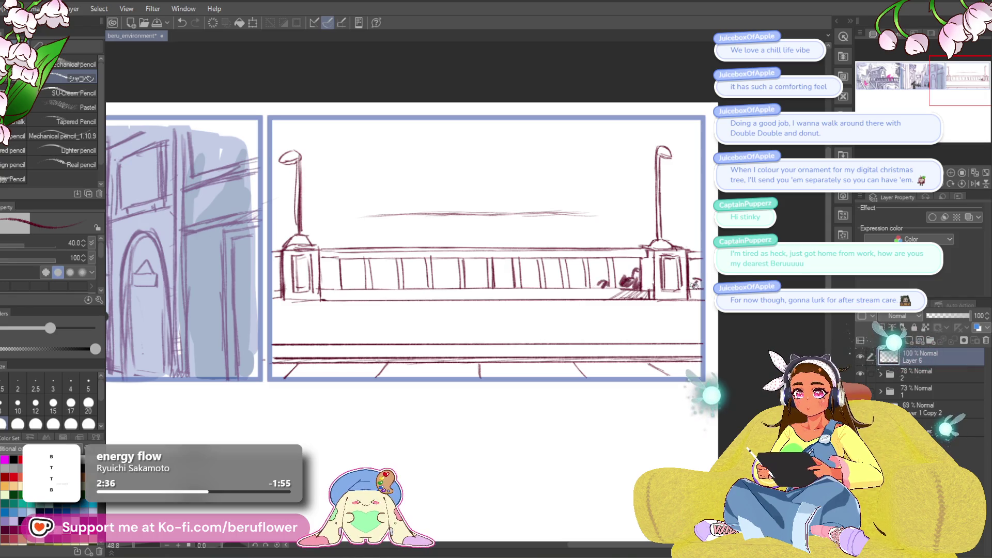
{"action": "left_click_drag", "start_coordinate": [692, 230], "coordinate": [697, 241]}
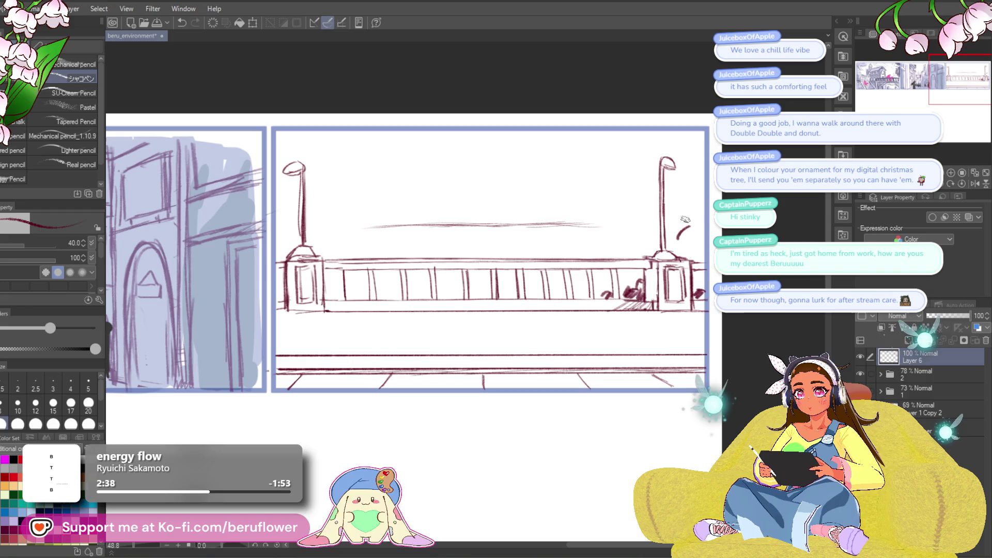
{"action": "mouse_move", "coordinate": [653, 243]}
{"action": "left_mouse_down"}
{"action": "mouse_move", "coordinate": [645, 256]}
{"action": "mouse_move", "coordinate": [690, 222]}
{"action": "left_mouse_up"}
{"action": "left_click_drag", "start_coordinate": [678, 261], "coordinate": [697, 236]}
{"action": "key", "text": "ctrl+z"}
{"action": "key", "text": "ctrl+z"}
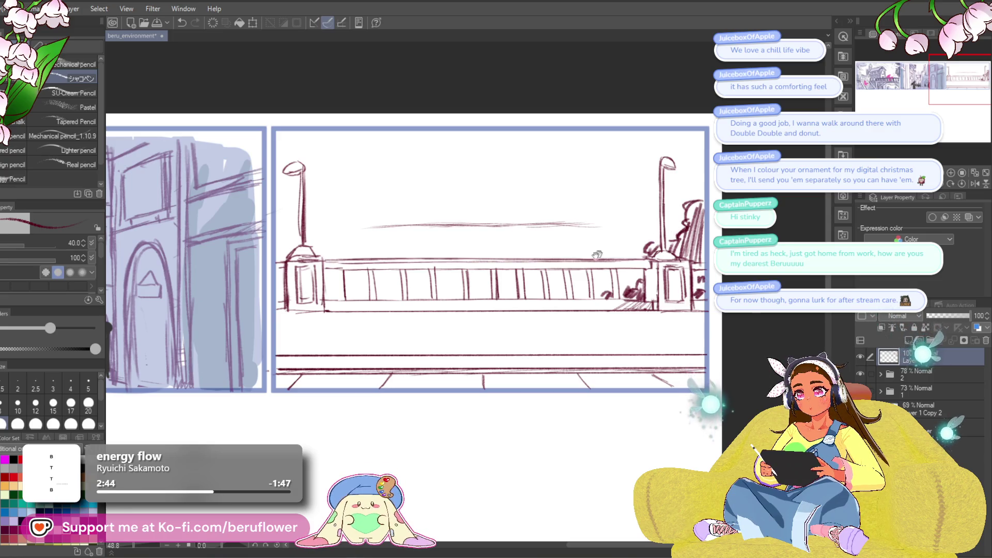
- Hatch a dark leafy tree around the left lamppost above the railing's left end
{"action": "left_click_drag", "start_coordinate": [606, 251], "coordinate": [670, 257]}
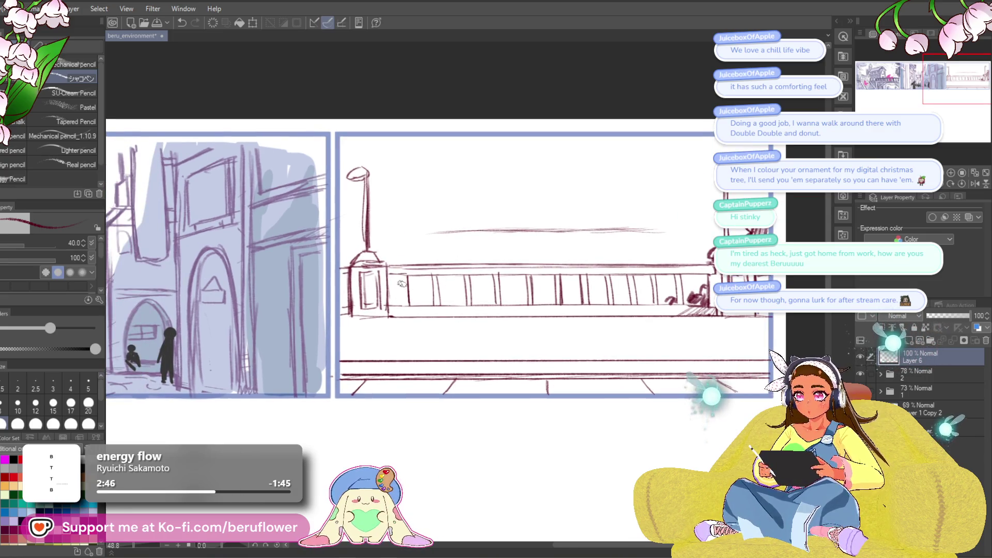
{"action": "mouse_move", "coordinate": [402, 274]}
{"action": "left_mouse_down"}
{"action": "mouse_move", "coordinate": [398, 307]}
{"action": "mouse_move", "coordinate": [420, 304]}
{"action": "left_mouse_up"}
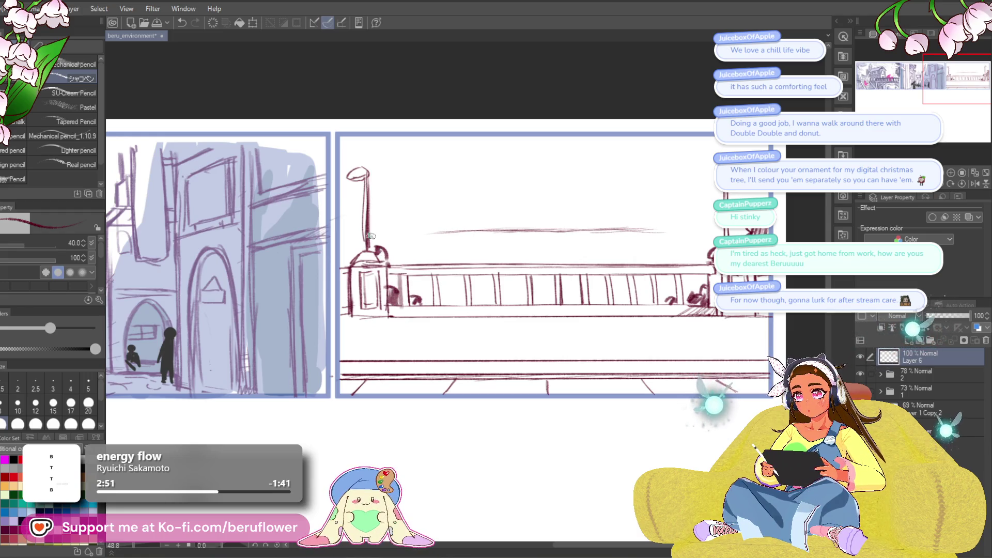
{"action": "mouse_move", "coordinate": [339, 219]}
{"action": "left_mouse_down"}
{"action": "mouse_move", "coordinate": [343, 254]}
{"action": "mouse_move", "coordinate": [391, 243]}
{"action": "left_mouse_up"}
{"action": "mouse_move", "coordinate": [342, 274]}
{"action": "left_mouse_down"}
{"action": "mouse_move", "coordinate": [346, 305]}
{"action": "mouse_move", "coordinate": [347, 295]}
{"action": "left_mouse_up"}
{"action": "mouse_move", "coordinate": [350, 243]}
{"action": "left_mouse_down"}
{"action": "mouse_move", "coordinate": [369, 238]}
{"action": "mouse_move", "coordinate": [402, 262]}
{"action": "left_mouse_up"}
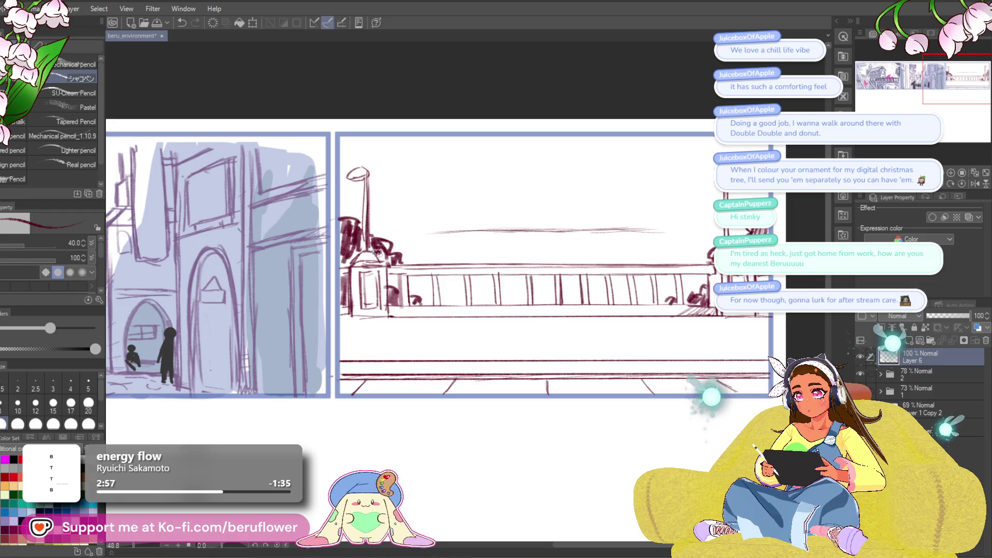
- Shade bushes through the railing gaps and build up trees beside both lampposts
{"action": "mouse_move", "coordinate": [390, 284]}
{"action": "left_mouse_down"}
{"action": "mouse_move", "coordinate": [398, 297]}
{"action": "mouse_move", "coordinate": [421, 296]}
{"action": "mouse_move", "coordinate": [399, 287]}
{"action": "left_mouse_up"}
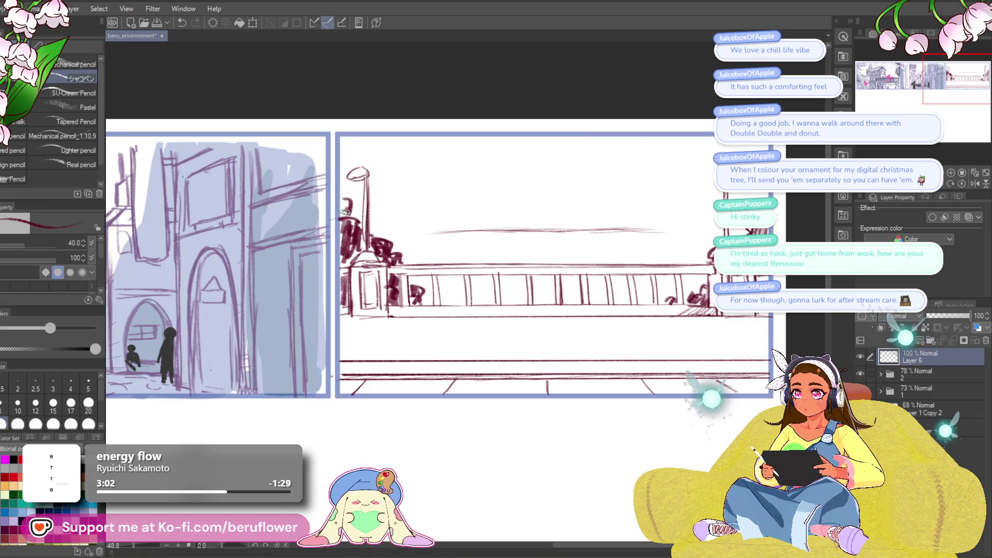
{"action": "left_click_drag", "start_coordinate": [444, 304], "coordinate": [495, 283]}
{"action": "mouse_move", "coordinate": [448, 300]}
{"action": "left_mouse_down"}
{"action": "mouse_move", "coordinate": [491, 292]}
{"action": "mouse_move", "coordinate": [518, 302]}
{"action": "left_mouse_up"}
{"action": "left_click_drag", "start_coordinate": [605, 391], "coordinate": [532, 387]}
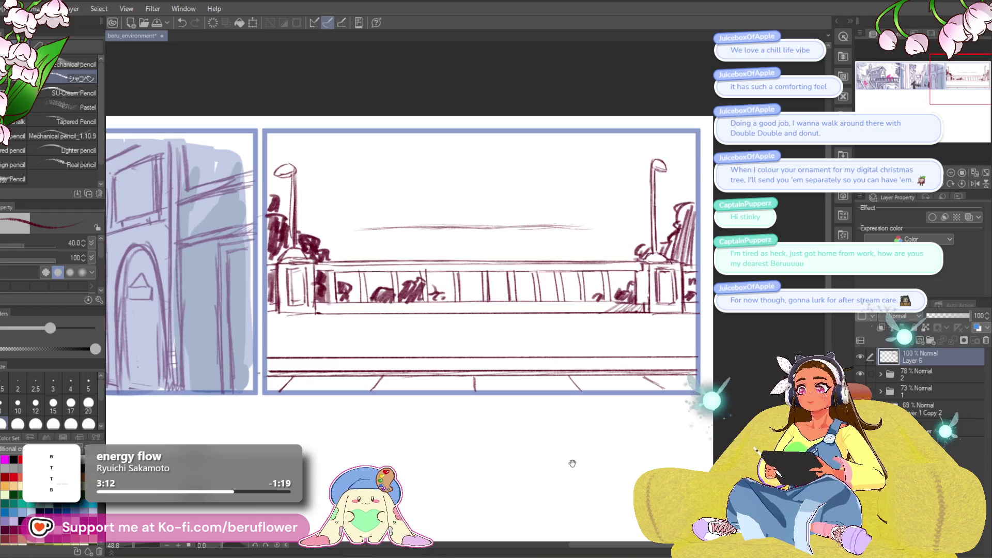
{"action": "mouse_move", "coordinate": [303, 217]}
{"action": "left_mouse_down"}
{"action": "mouse_move", "coordinate": [329, 248]}
{"action": "mouse_move", "coordinate": [312, 253]}
{"action": "left_mouse_up"}
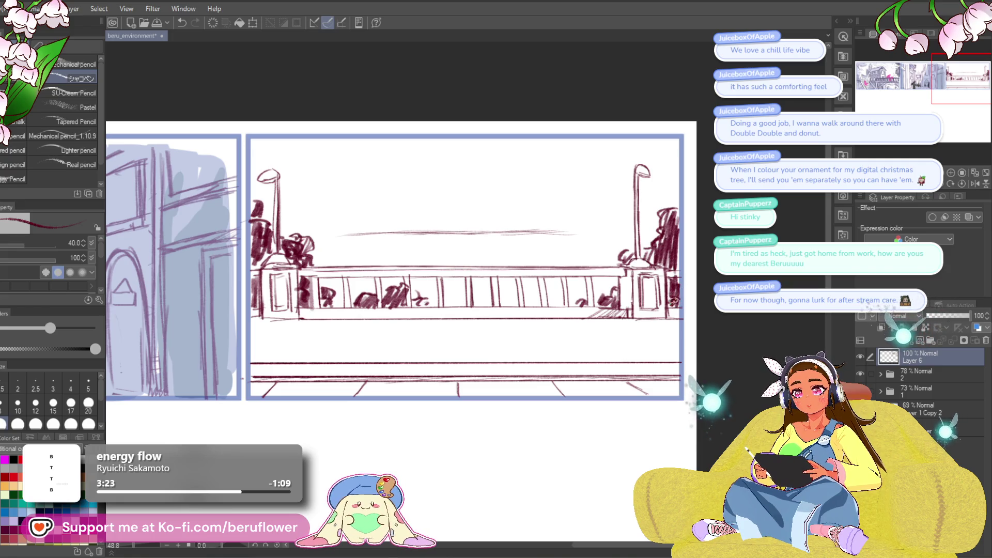
{"action": "mouse_move", "coordinate": [644, 253]}
{"action": "left_mouse_down"}
{"action": "mouse_move", "coordinate": [656, 261]}
{"action": "mouse_move", "coordinate": [627, 258]}
{"action": "left_mouse_up"}
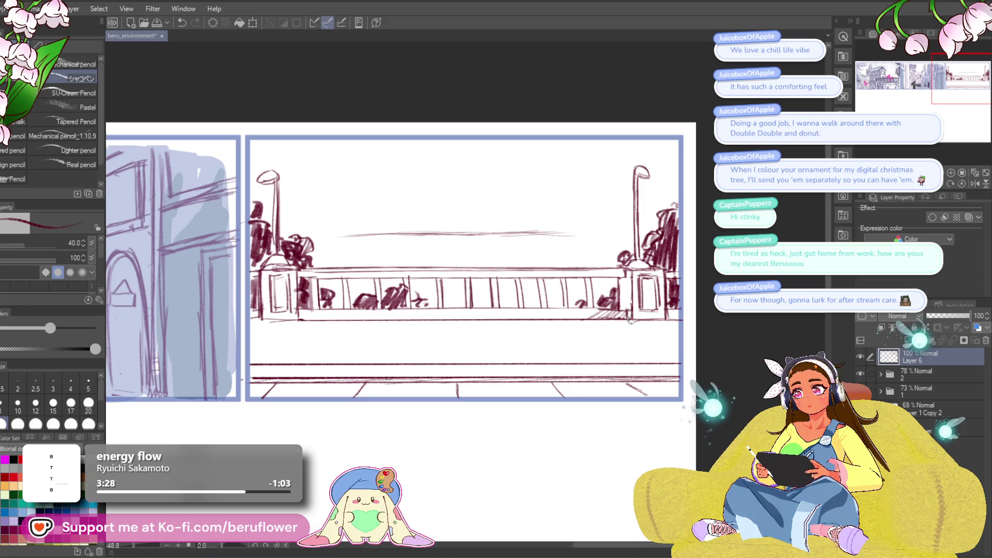
{"action": "left_click_drag", "start_coordinate": [436, 517], "coordinate": [411, 513]}
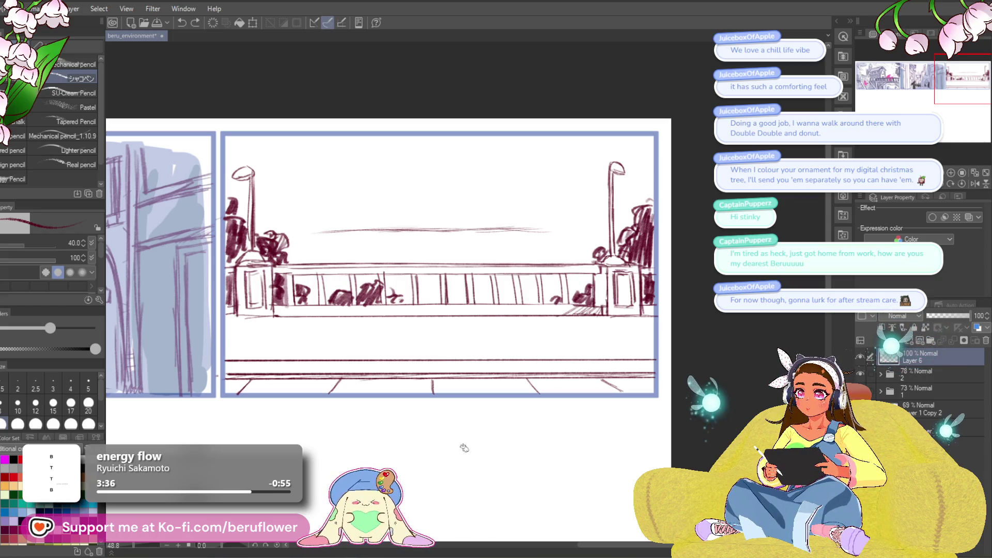
- Pan around the road area below the railing, then erase the left curb line and restore it with undo
{"action": "left_click_drag", "start_coordinate": [455, 450], "coordinate": [483, 455]}
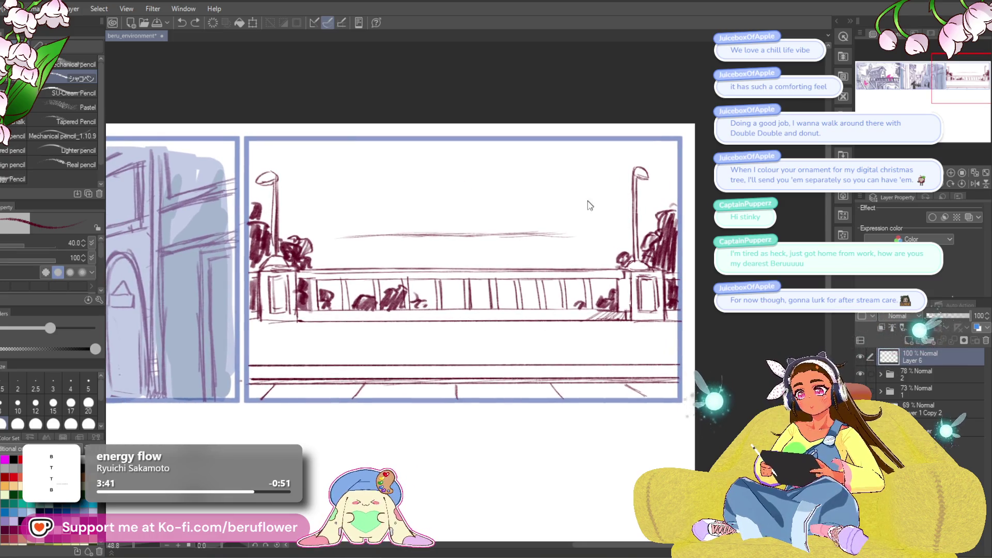
{"action": "left_click_drag", "start_coordinate": [696, 265], "coordinate": [711, 226]}
{"action": "mouse_move", "coordinate": [661, 331]}
{"action": "left_mouse_down"}
{"action": "mouse_move", "coordinate": [666, 340]}
{"action": "mouse_move", "coordinate": [685, 327]}
{"action": "left_mouse_up"}
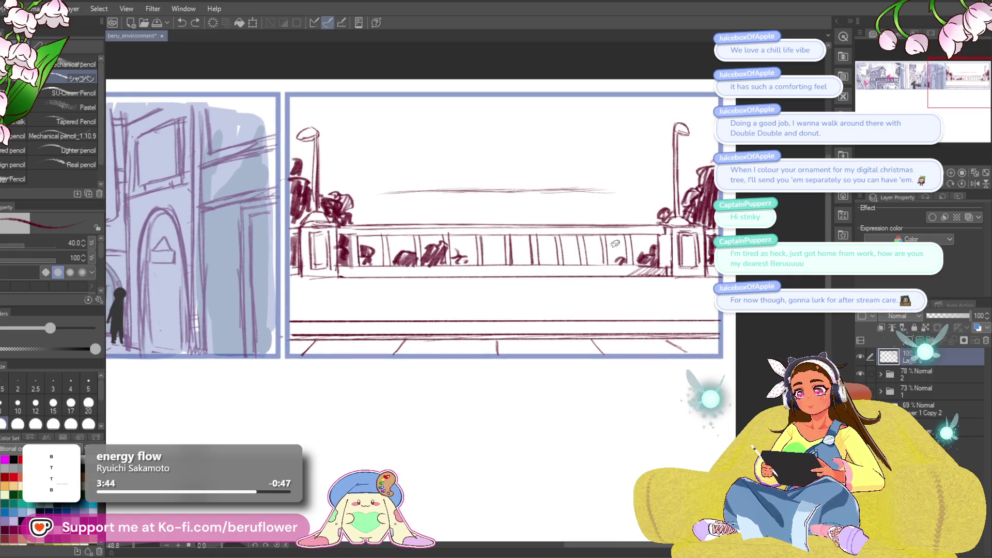
{"action": "left_click_drag", "start_coordinate": [504, 314], "coordinate": [515, 315]}
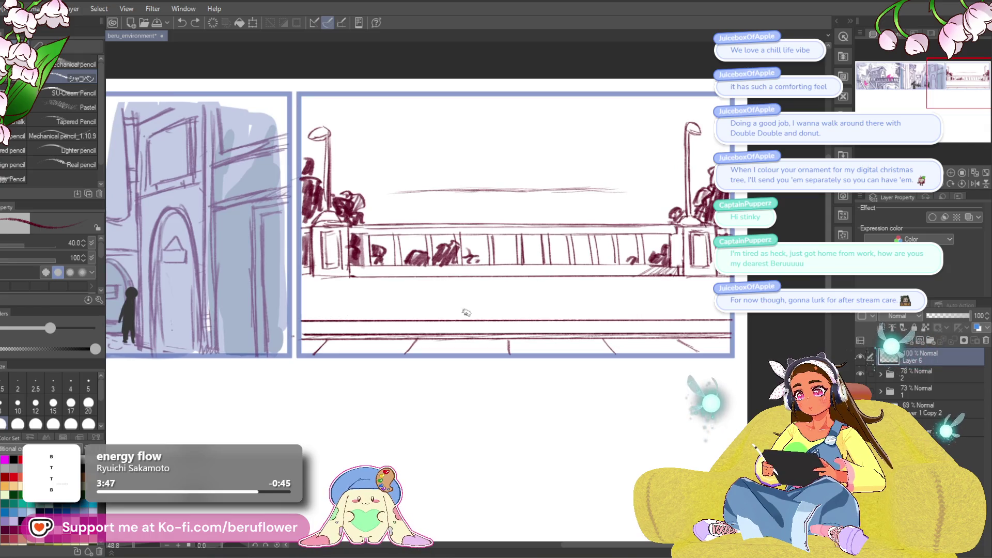
{"action": "left_click_drag", "start_coordinate": [696, 331], "coordinate": [676, 320]}
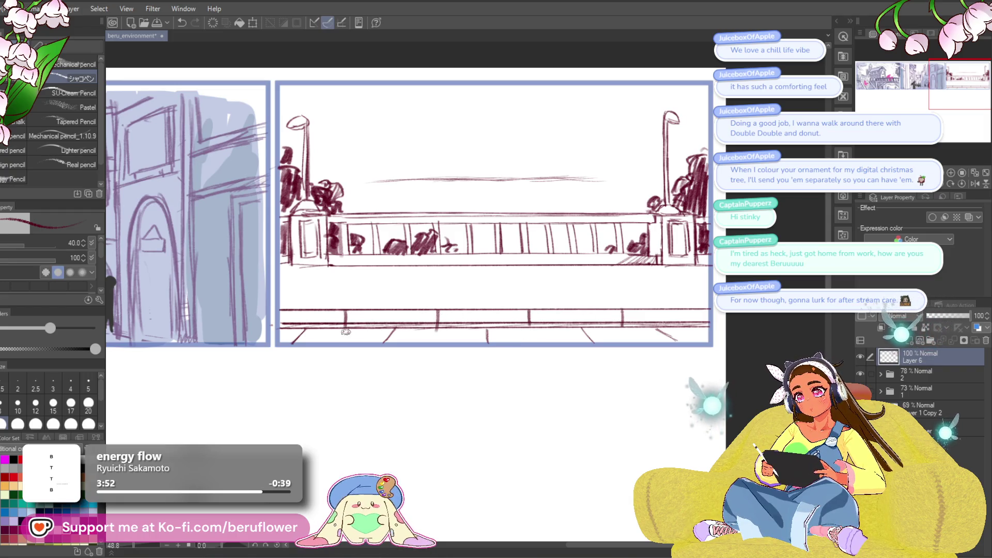
{"action": "left_click_drag", "start_coordinate": [729, 318], "coordinate": [706, 323]}
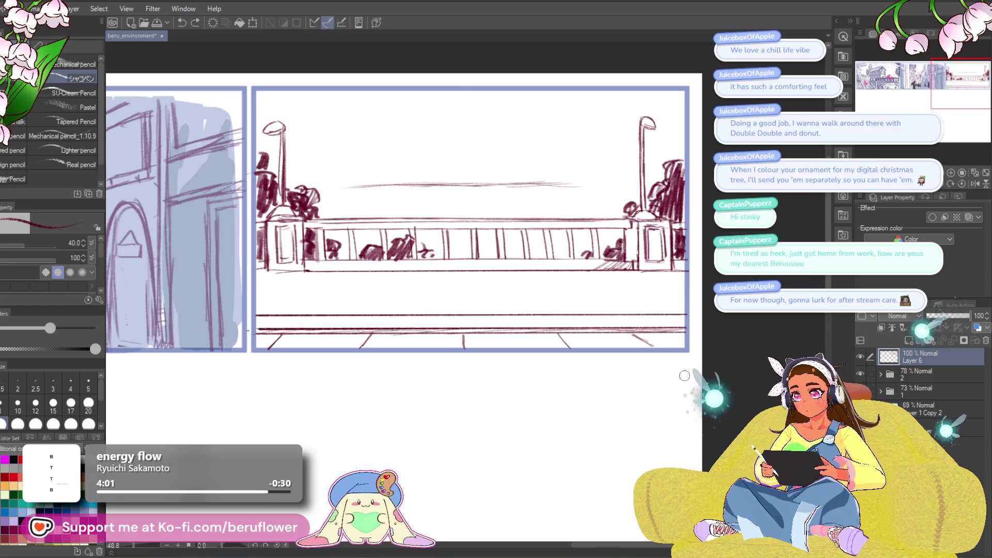
{"action": "left_click_drag", "start_coordinate": [646, 362], "coordinate": [646, 364]}
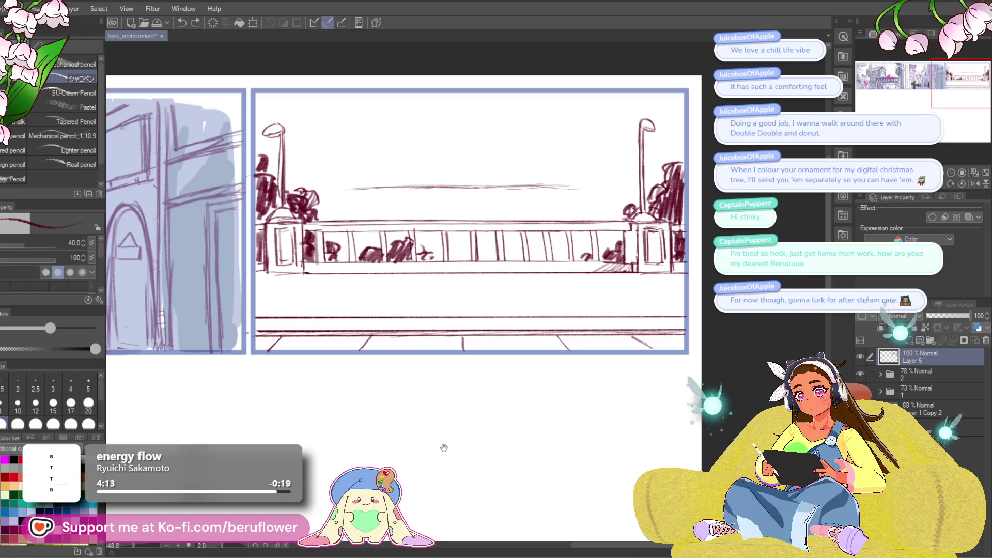
{"action": "mouse_move", "coordinate": [280, 315]}
{"action": "left_mouse_down"}
{"action": "mouse_move", "coordinate": [673, 314]}
{"action": "mouse_move", "coordinate": [640, 317]}
{"action": "left_mouse_up"}
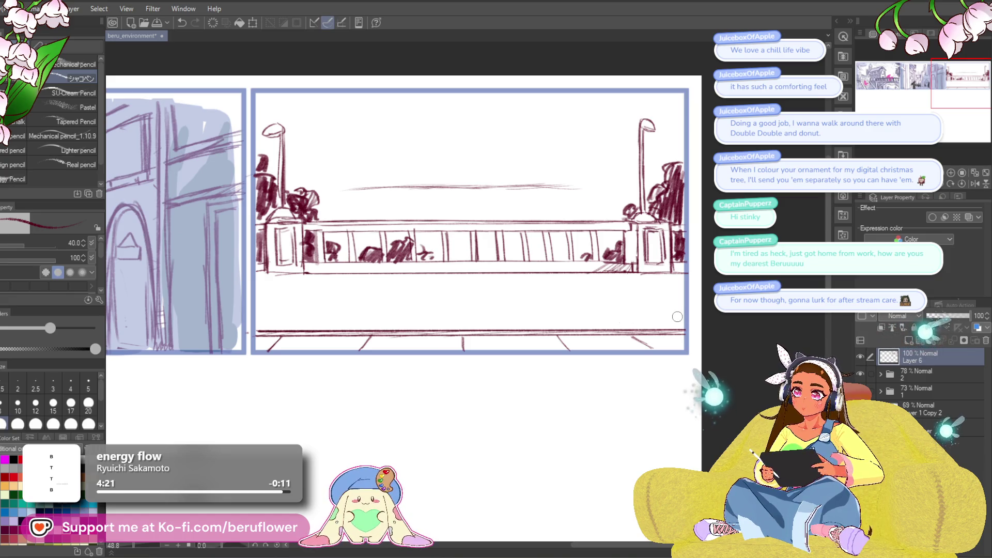
{"action": "key", "text": "ctrl+z"}
{"action": "key", "text": "ctrl+z"}
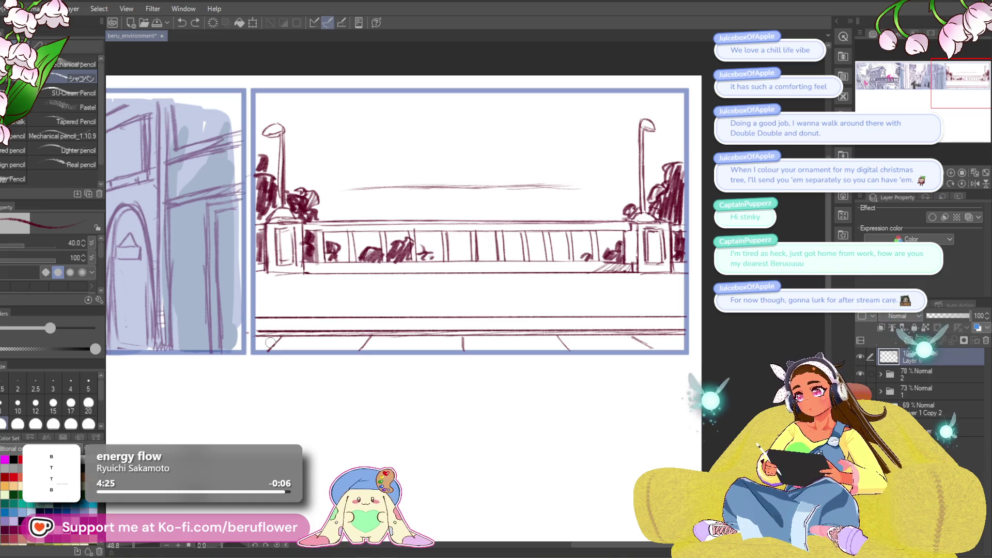
- Lasso the strip of road lines and move it slightly lower with Ctrl+T
{"action": "key", "text": "m"}
{"action": "left_click_drag", "start_coordinate": [696, 309], "coordinate": [339, 322]}
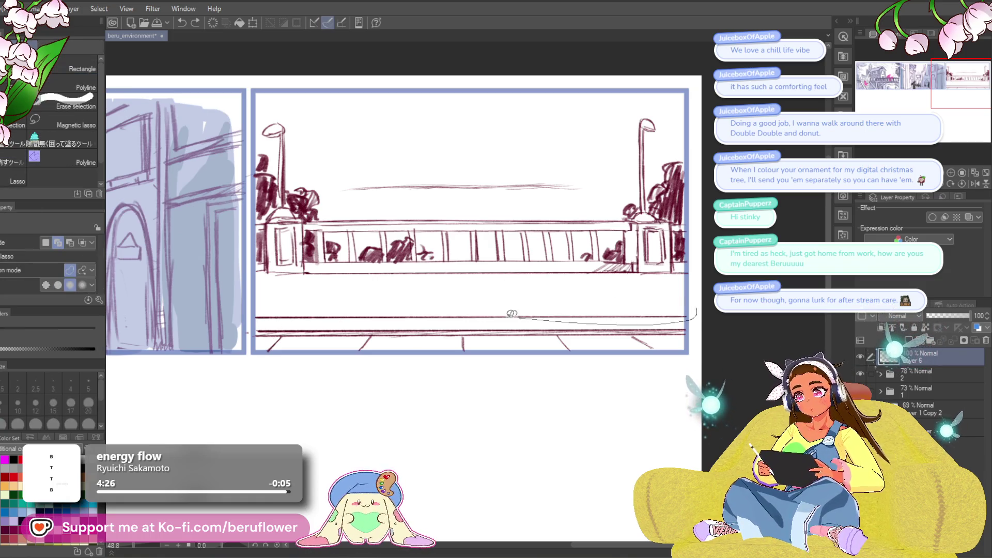
{"action": "left_click_drag", "start_coordinate": [271, 302], "coordinate": [696, 309]}
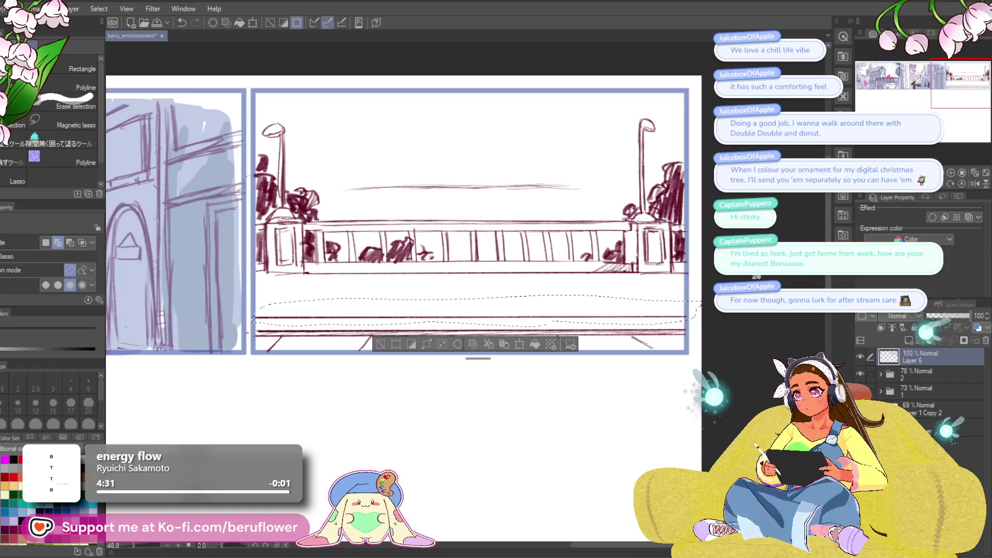
{"action": "key", "text": "ctrl+t"}
{"action": "left_click_drag", "start_coordinate": [698, 310], "coordinate": [699, 318]}
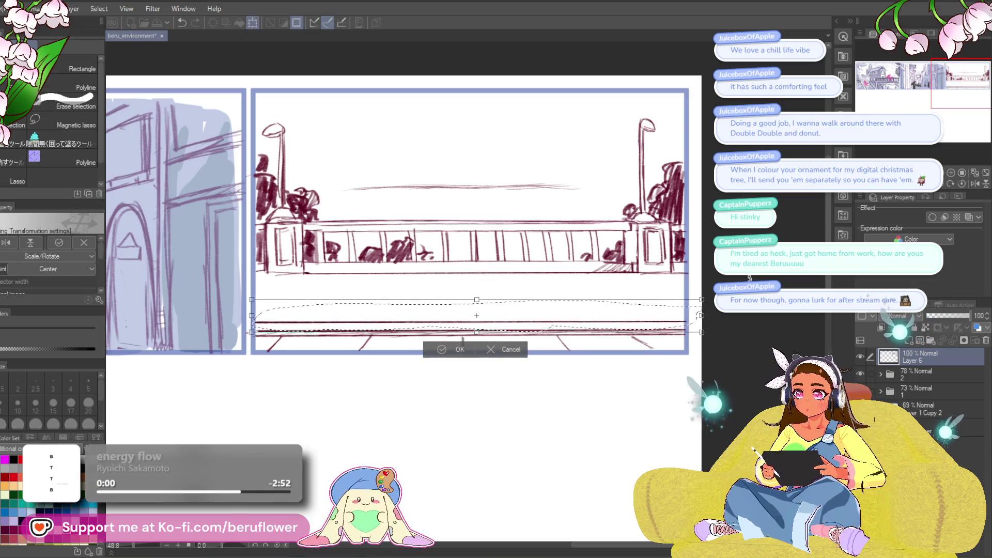
{"action": "key", "text": "Return"}
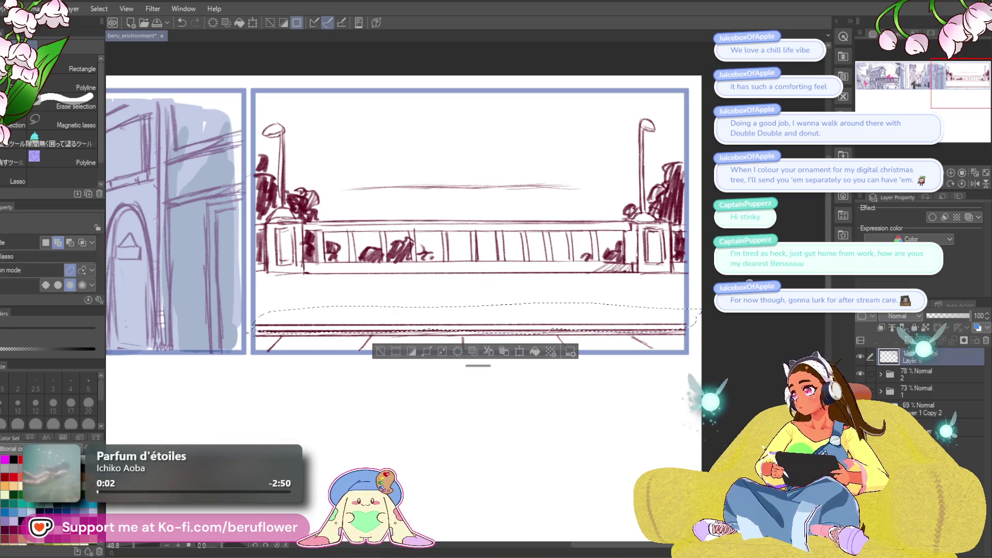
{"action": "key", "text": "ctrl+d"}
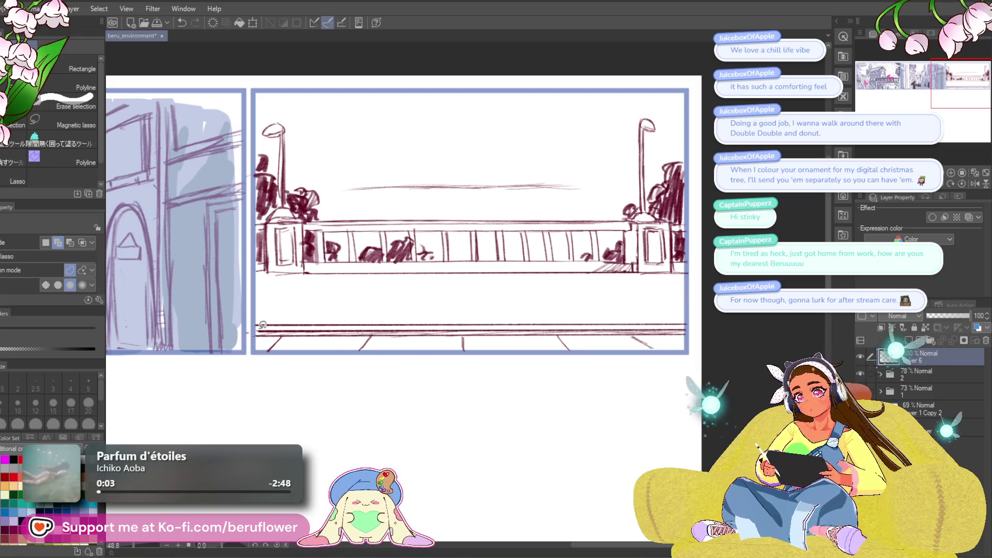
- Rectangle-select the stray segment of the bottom line and delete it
{"action": "left_click_drag", "start_coordinate": [118, 221], "coordinate": [139, 244]}
{"action": "key", "text": "ctrl+d"}
{"action": "left_click", "coordinate": [57, 72]}
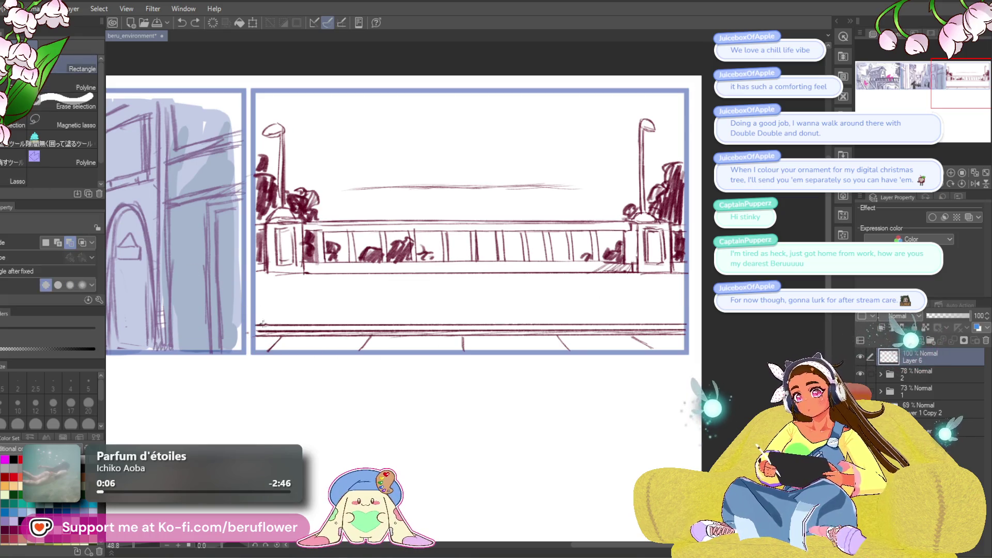
{"action": "left_click_drag", "start_coordinate": [250, 327], "coordinate": [735, 331]}
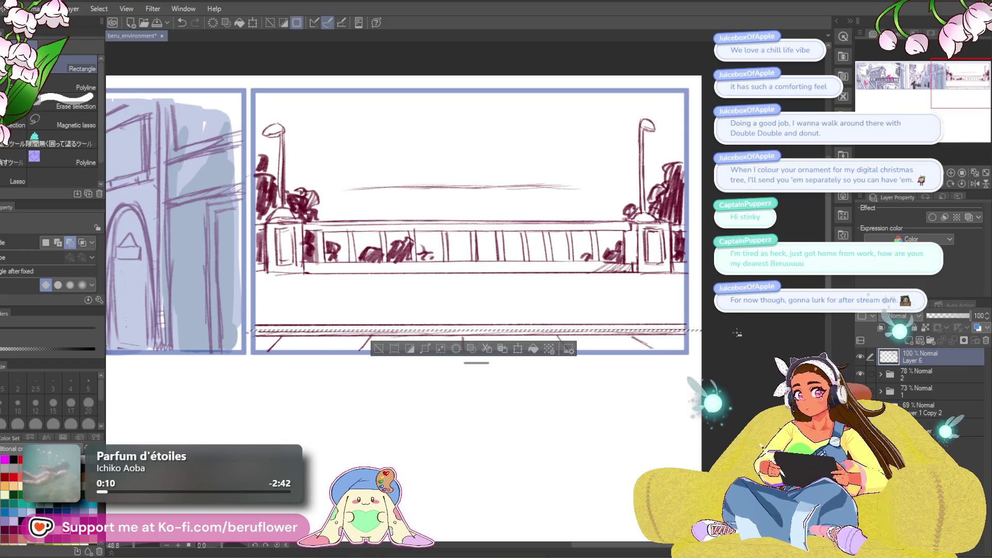
{"action": "key", "text": "ctrl+d"}
{"action": "left_click_drag", "start_coordinate": [250, 327], "coordinate": [769, 333]}
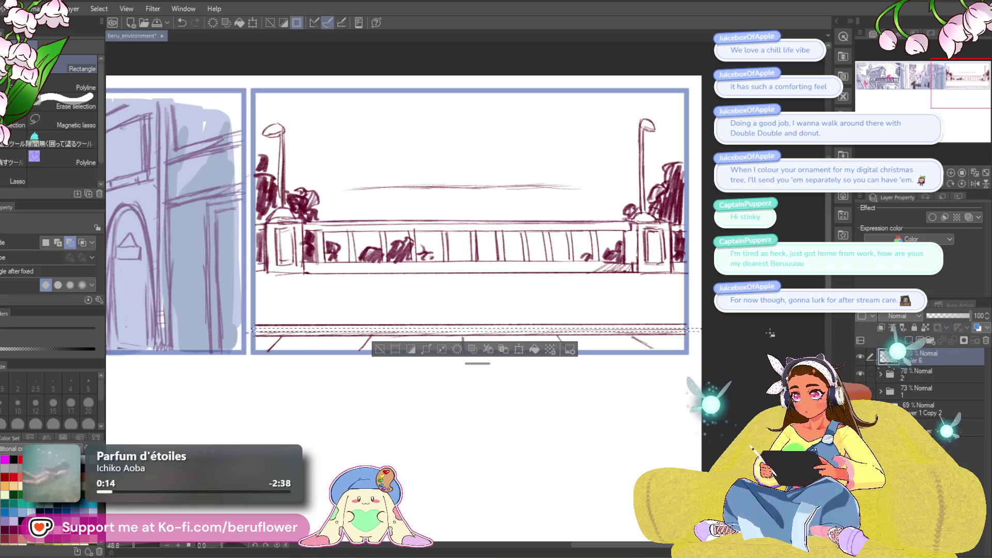
{"action": "key", "text": "ctrl+d"}
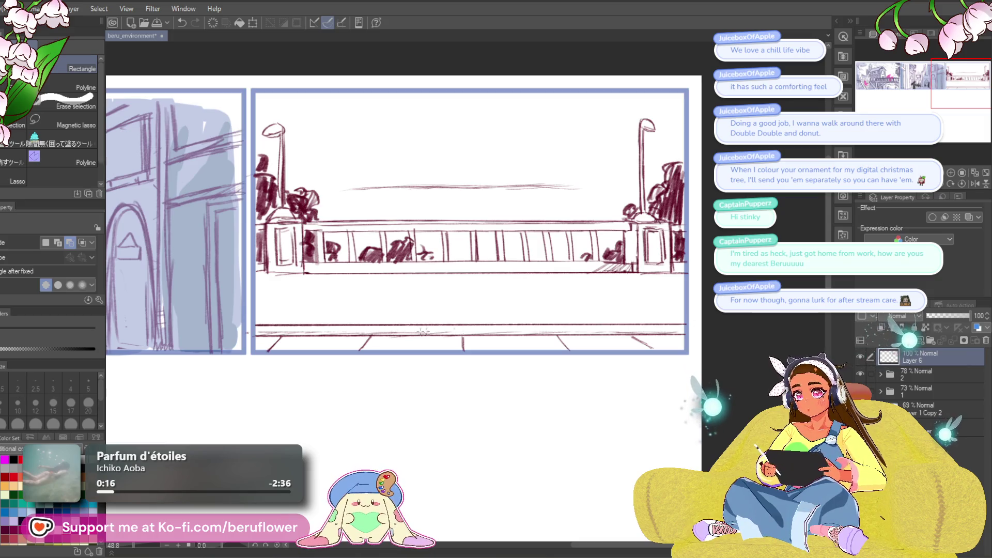
{"action": "mouse_move", "coordinate": [249, 331]}
{"action": "left_mouse_down"}
{"action": "mouse_move", "coordinate": [472, 335]}
{"action": "mouse_move", "coordinate": [512, 278]}
{"action": "mouse_move", "coordinate": [531, 309]}
{"action": "left_mouse_up"}
{"action": "key", "text": "Delete"}
{"action": "key", "text": "ctrl+d"}
{"action": "key", "text": "p"}
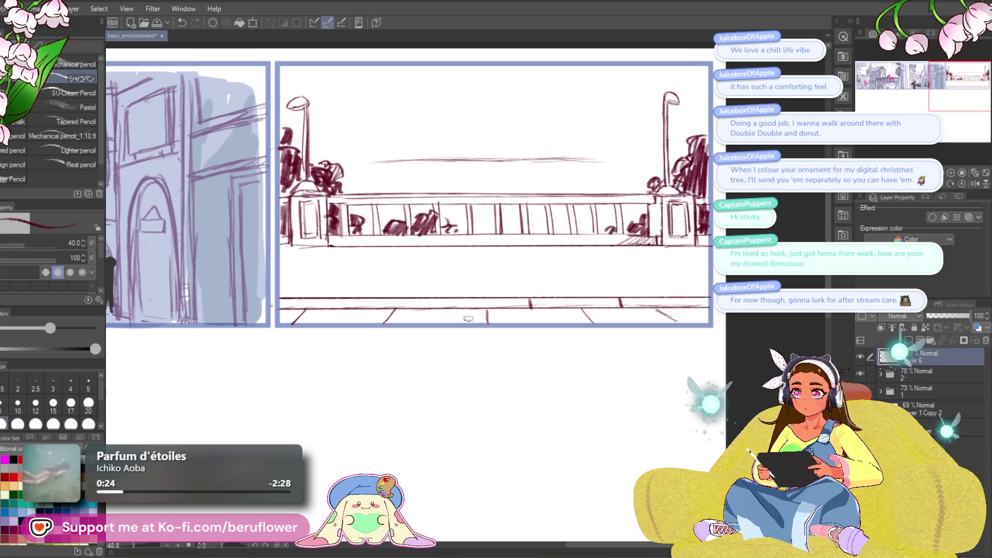
- Add a short divider mark between the road lines and tilt the canvas for drawing along the road
{"action": "left_click_drag", "start_coordinate": [342, 299], "coordinate": [342, 308]}
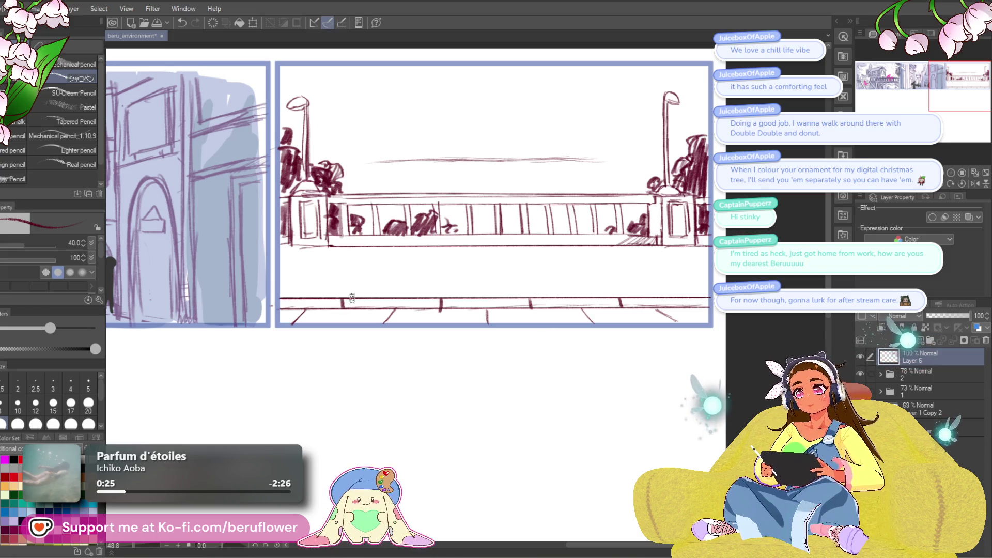
{"action": "mouse_move", "coordinate": [454, 288]}
{"action": "left_mouse_down"}
{"action": "mouse_move", "coordinate": [441, 314]}
{"action": "mouse_move", "coordinate": [393, 259]}
{"action": "left_mouse_up"}
{"action": "mouse_move", "coordinate": [477, 358]}
{"action": "left_mouse_down"}
{"action": "mouse_move", "coordinate": [510, 337]}
{"action": "mouse_move", "coordinate": [426, 380]}
{"action": "left_mouse_up"}
{"action": "key", "text": "bracketleft"}
{"action": "key", "text": "bracketleft"}
{"action": "left_click_drag", "start_coordinate": [381, 426], "coordinate": [386, 433]}
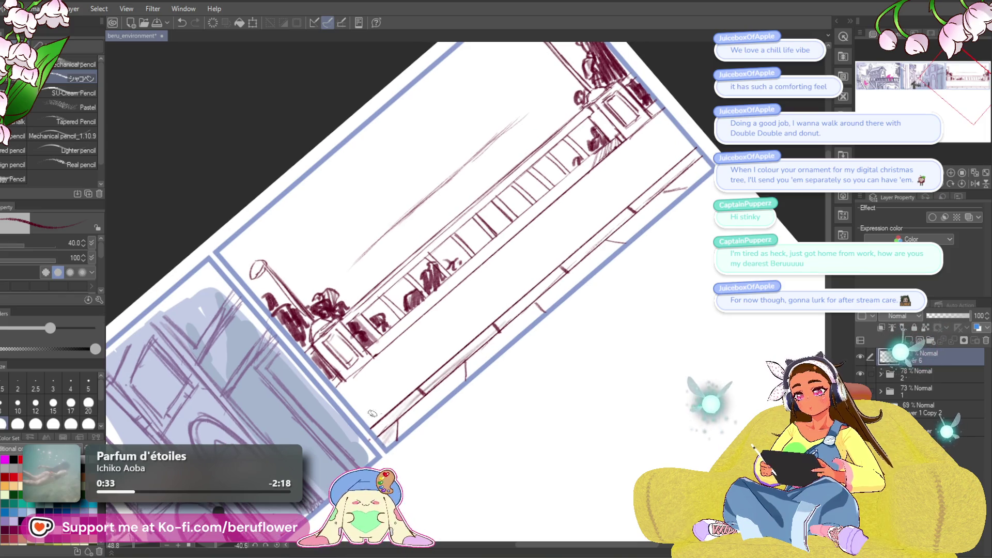
{"action": "key", "text": "bracketleft"}
{"action": "key", "text": "bracketleft"}
{"action": "key", "text": "bracketleft"}
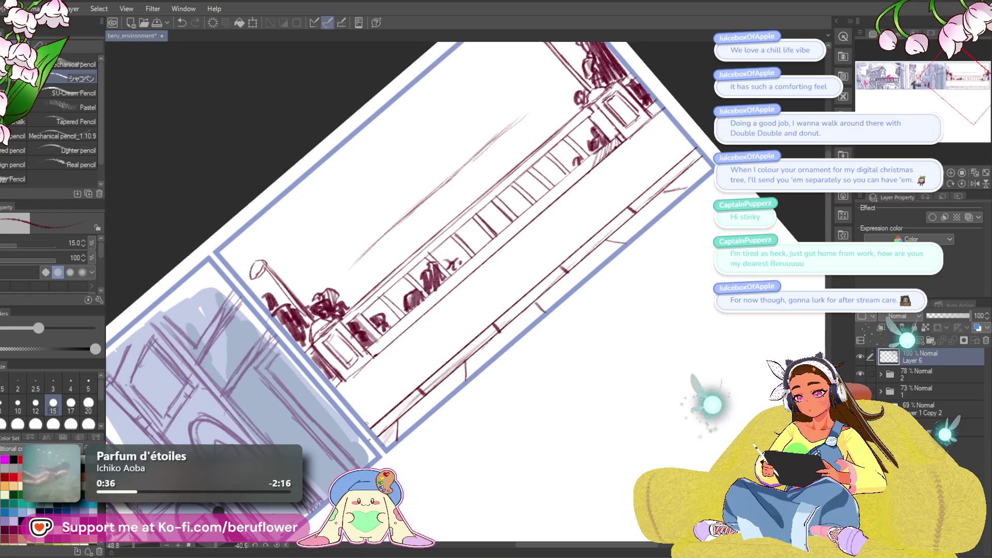
- Draw thin parallel curb lines along the panel bottom at pencil size 8, then straighten the canvas
{"action": "left_click_drag", "start_coordinate": [365, 425], "coordinate": [693, 146]}
{"action": "mouse_move", "coordinate": [393, 403]}
{"action": "left_mouse_down"}
{"action": "mouse_move", "coordinate": [698, 136]}
{"action": "mouse_move", "coordinate": [365, 426]}
{"action": "left_mouse_up"}
{"action": "key", "text": "ctrl+z"}
{"action": "key", "text": "bracketleft"}
{"action": "key", "text": "bracketleft"}
{"action": "key", "text": "bracketleft"}
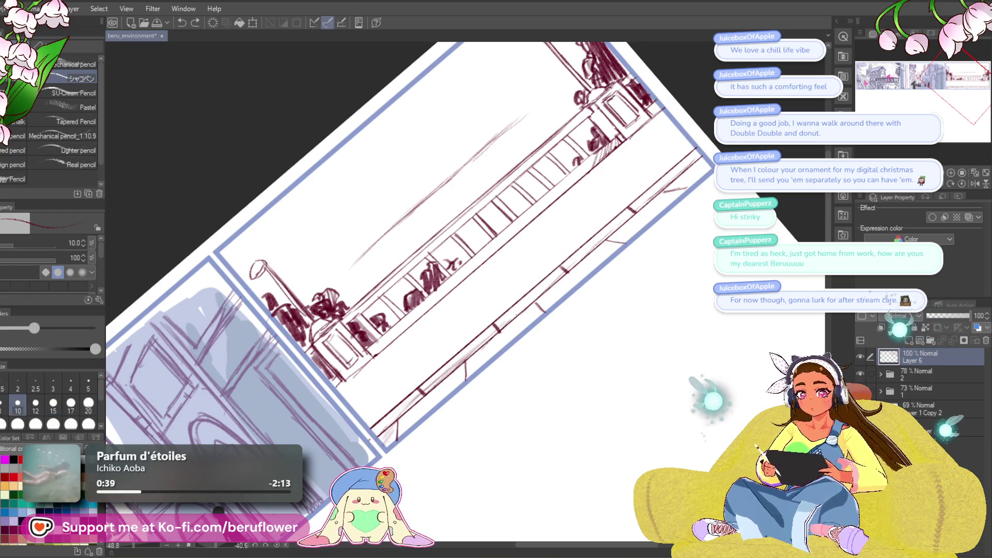
{"action": "mouse_move", "coordinate": [364, 423]}
{"action": "left_mouse_down"}
{"action": "mouse_move", "coordinate": [690, 140]}
{"action": "mouse_move", "coordinate": [450, 350]}
{"action": "left_mouse_up"}
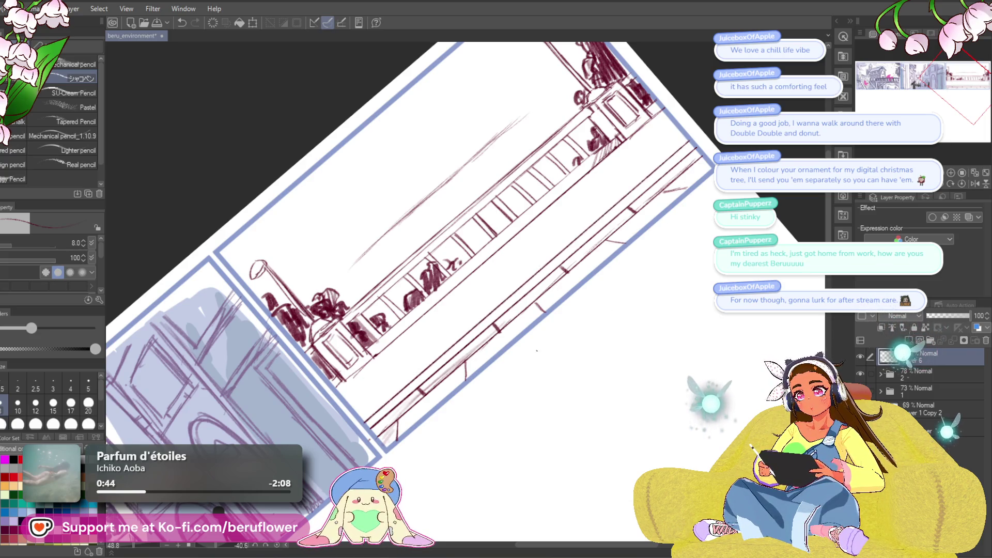
{"action": "key", "text": "ctrl+0"}
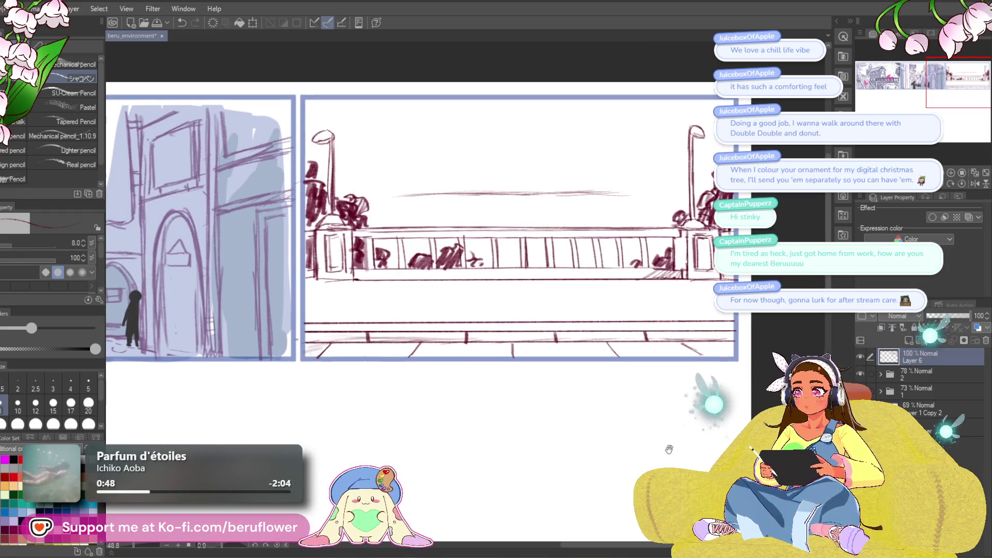
- Enlarge the pencil and darken two paving lines on the road
{"action": "left_click_drag", "start_coordinate": [432, 343], "coordinate": [450, 342]}
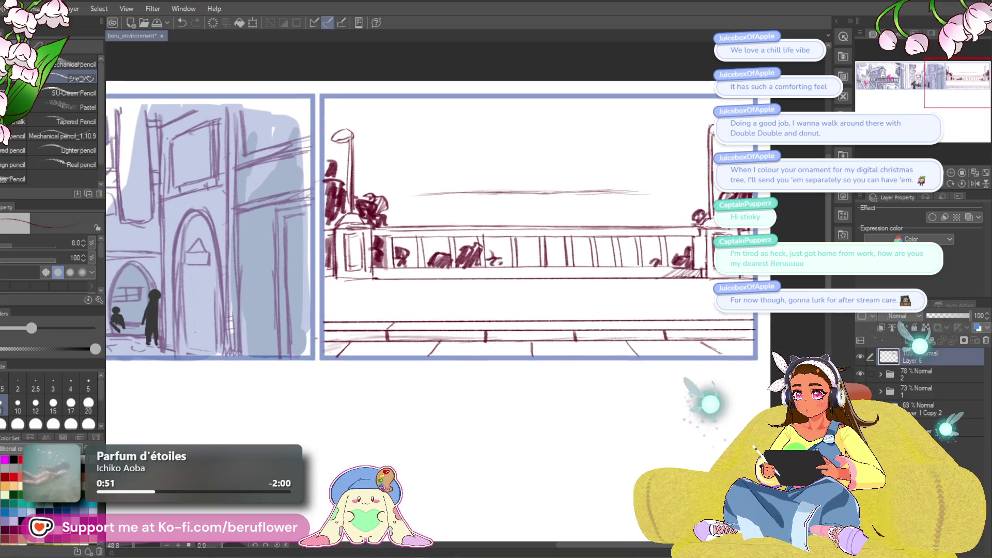
{"action": "key", "text": "bracketright"}
{"action": "key", "text": "bracketright"}
{"action": "key", "text": "bracketright"}
{"action": "key", "text": "bracketright"}
{"action": "key", "text": "bracketright"}
{"action": "key", "text": "bracketright"}
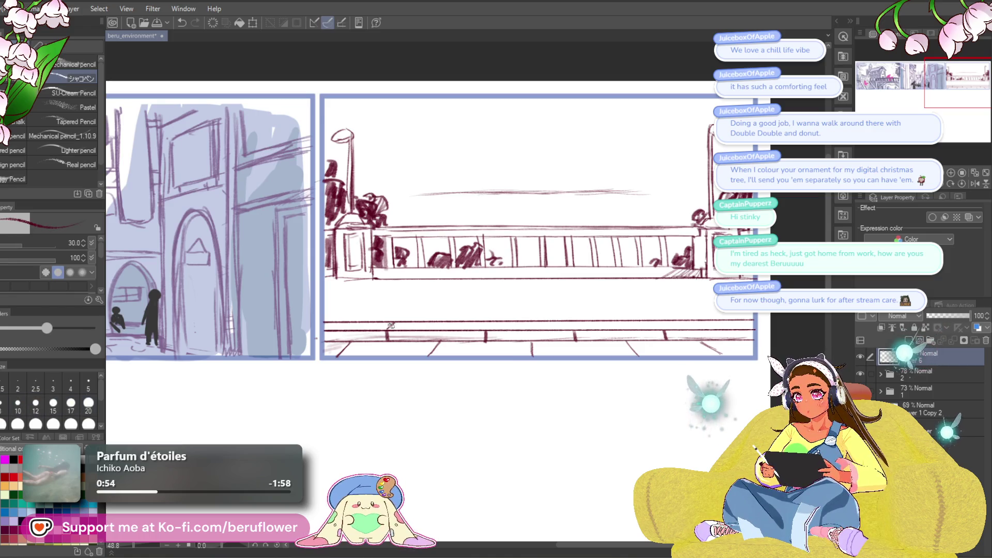
{"action": "left_click_drag", "start_coordinate": [567, 320], "coordinate": [575, 333]}
{"action": "left_click_drag", "start_coordinate": [658, 319], "coordinate": [667, 332]}
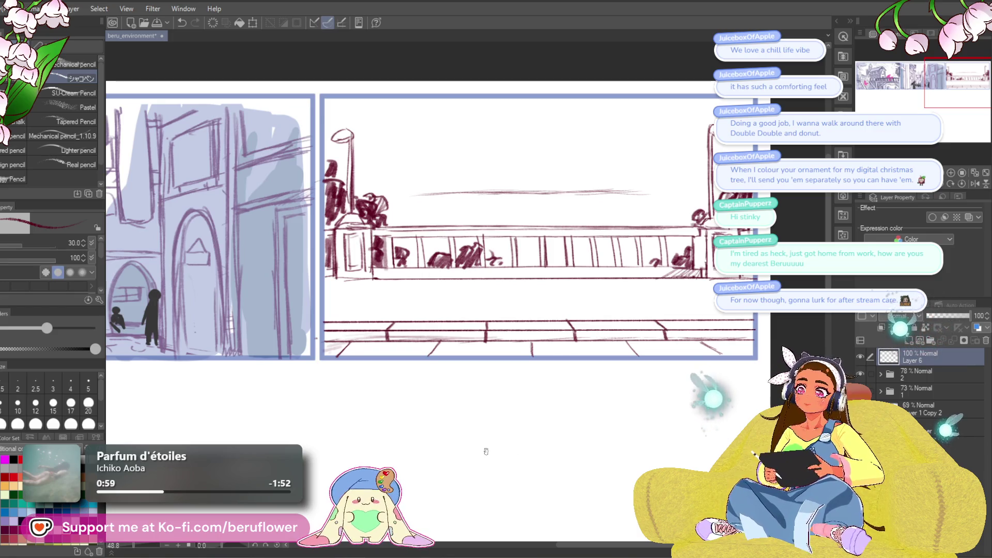
- Recenter on the bridge panel and try cloud strokes on the horizon, undoing the extension and vertical mark
{"action": "scroll", "coordinate": [486, 452], "scroll_direction": "down", "scroll_amount": 3}
{"action": "scroll", "coordinate": [486, 452], "scroll_direction": "up", "scroll_amount": 1}
{"action": "scroll", "coordinate": [486, 452], "scroll_direction": "up", "scroll_amount": 1}
{"action": "scroll", "coordinate": [586, 430], "scroll_direction": "up", "scroll_amount": 1}
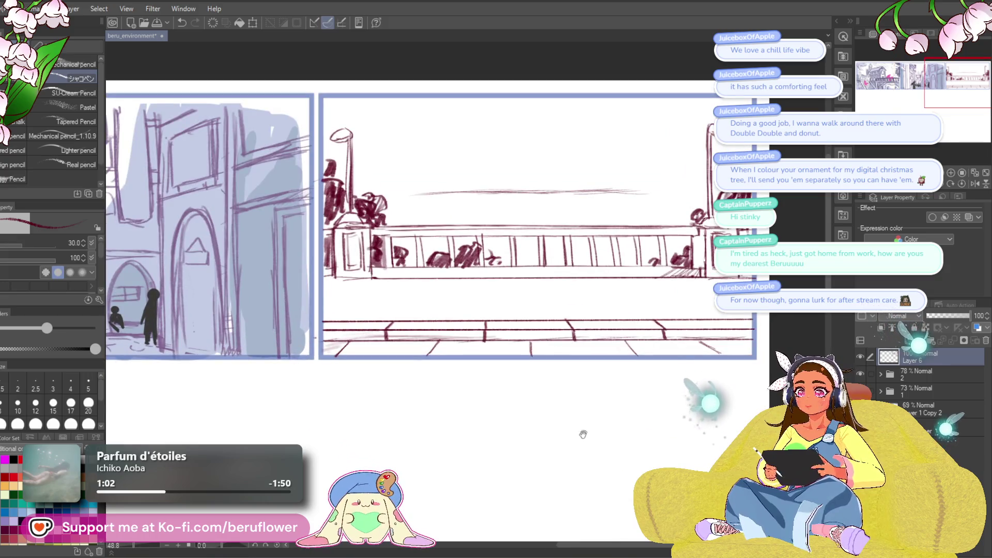
{"action": "left_click_drag", "start_coordinate": [585, 430], "coordinate": [554, 472]}
{"action": "left_click_drag", "start_coordinate": [590, 421], "coordinate": [565, 437]}
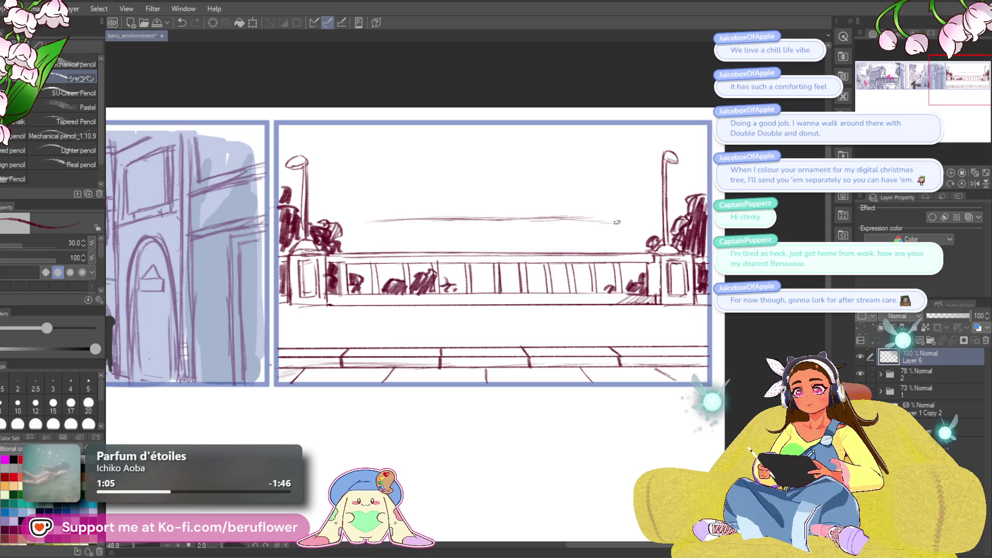
{"action": "left_click_drag", "start_coordinate": [622, 201], "coordinate": [571, 224]}
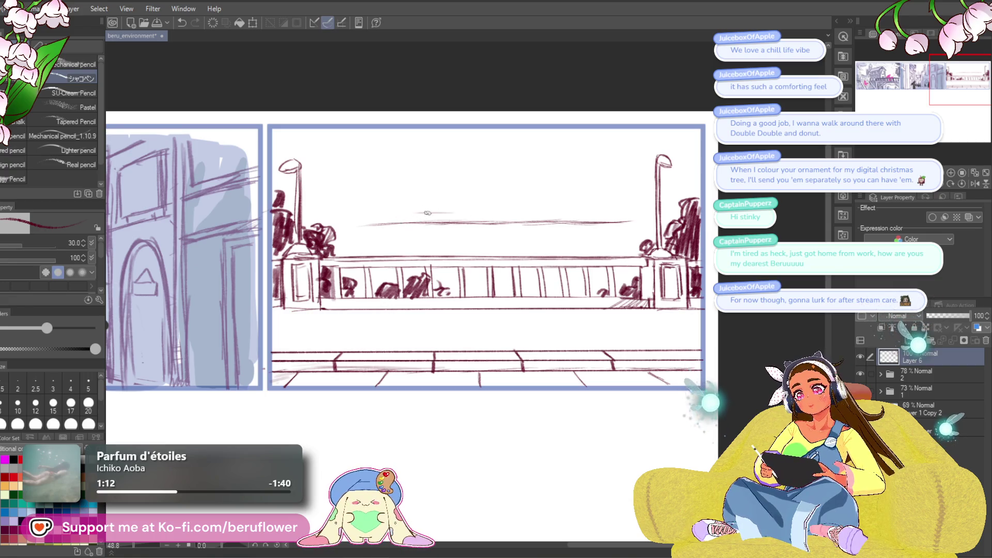
{"action": "left_click_drag", "start_coordinate": [521, 210], "coordinate": [583, 218]}
{"action": "key", "text": "ctrl+z"}
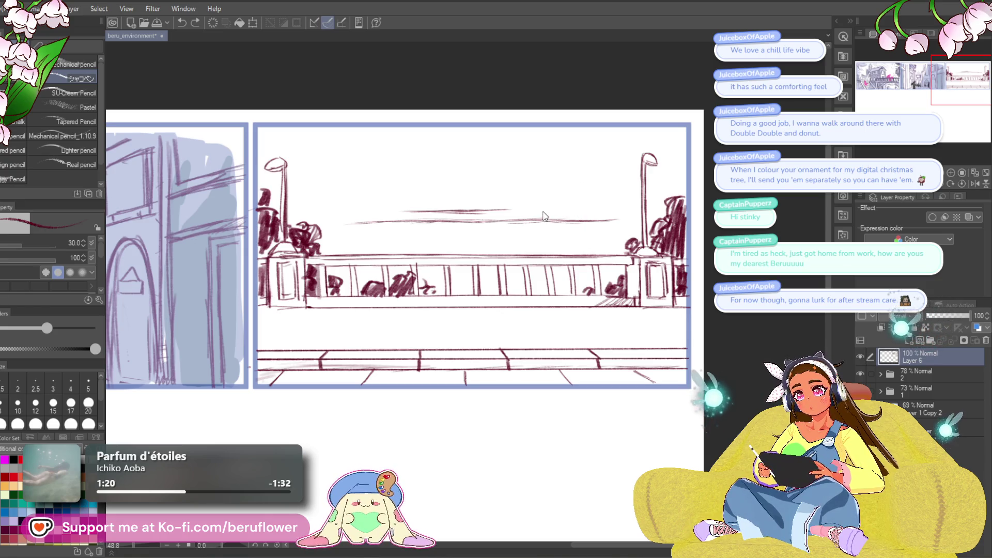
{"action": "left_click_drag", "start_coordinate": [507, 210], "coordinate": [508, 221]}
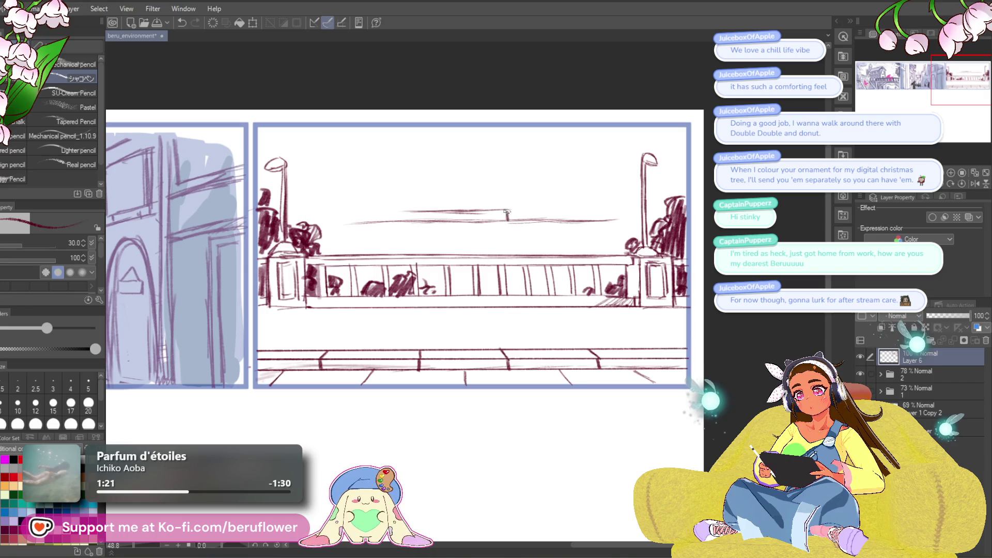
{"action": "key", "text": "ctrl+z"}
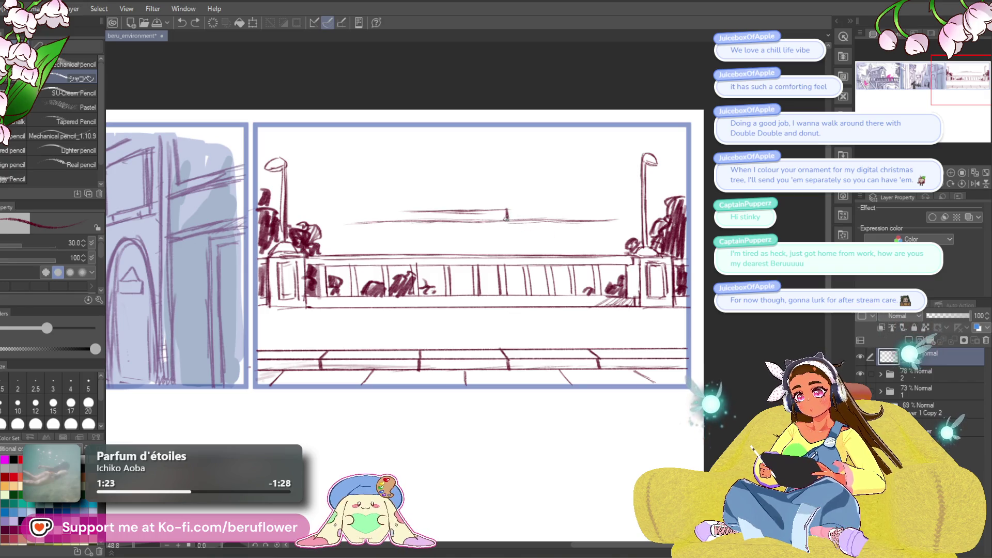